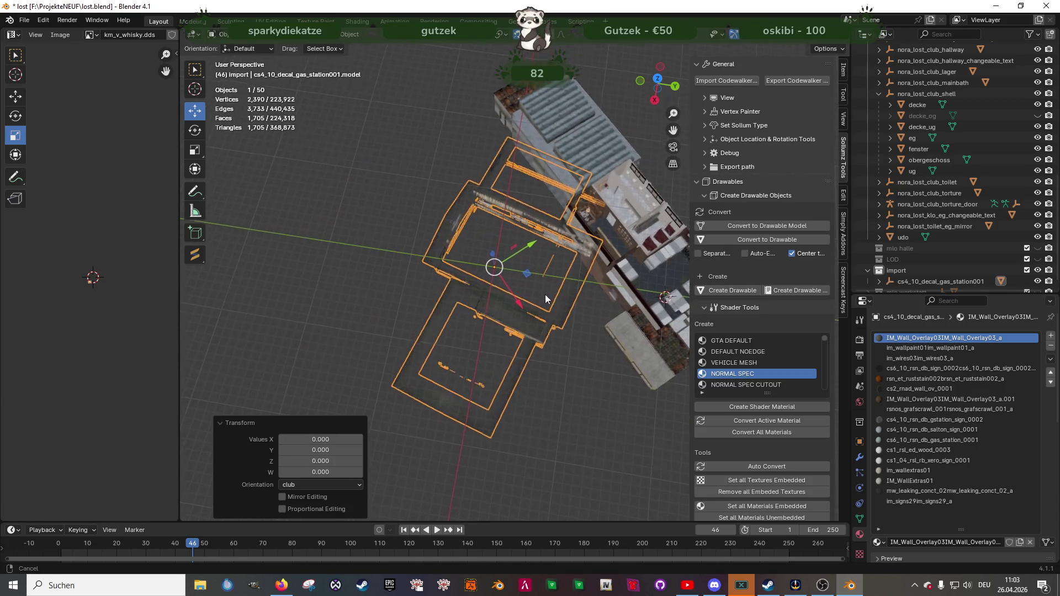
# - In top view, rotate the decal mesh geometry about 60° so its overlay pieces match the building walls
pyautogui.press('Tab')
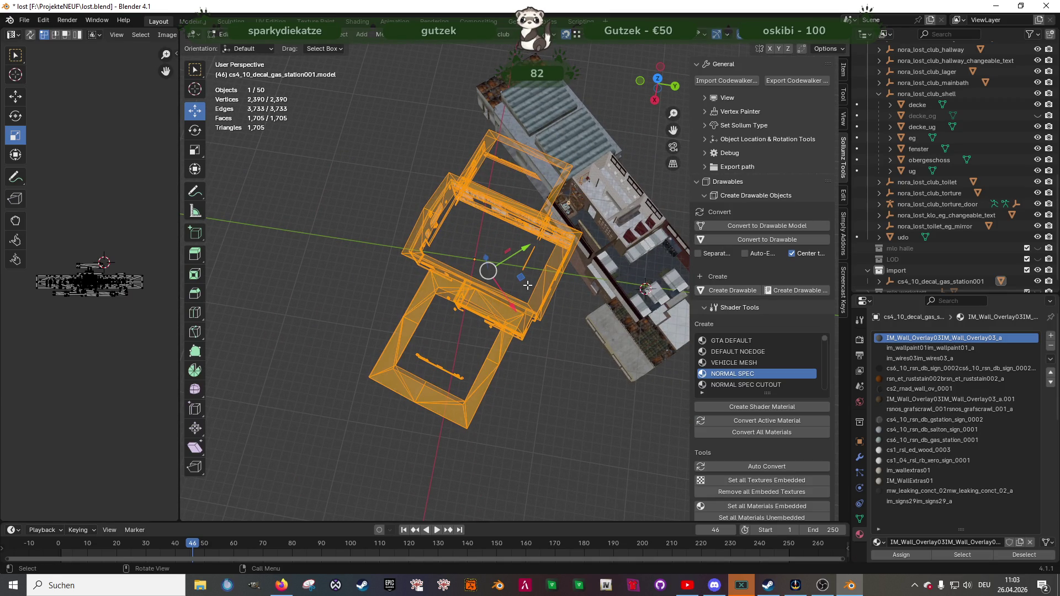
pyautogui.press('KP_7')
pyautogui.hotkey('shift', 'space')
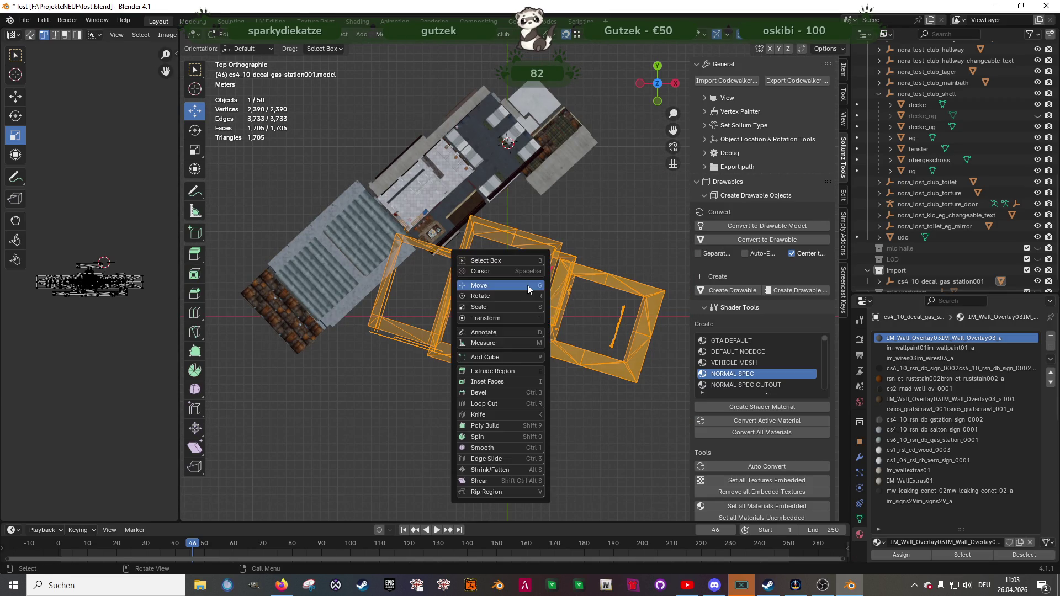
pyautogui.click(524, 299)
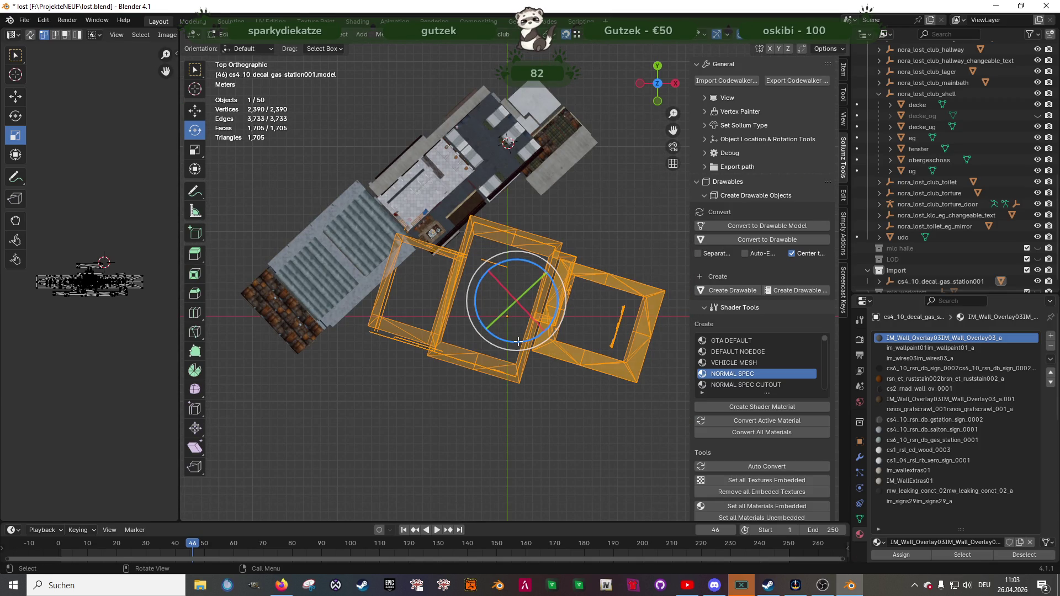
pyautogui.moveTo(517, 342); pyautogui.dragTo(540, 314)
pyautogui.press('Tab')
pyautogui.moveTo(552, 339)
pyautogui.mouseDown(button='middle')
pyautogui.moveTo(481, 280)
pyautogui.moveTo(535, 309)
pyautogui.moveTo(399, 306)
pyautogui.moveTo(454, 296)
pyautogui.mouseUp(button='middle')
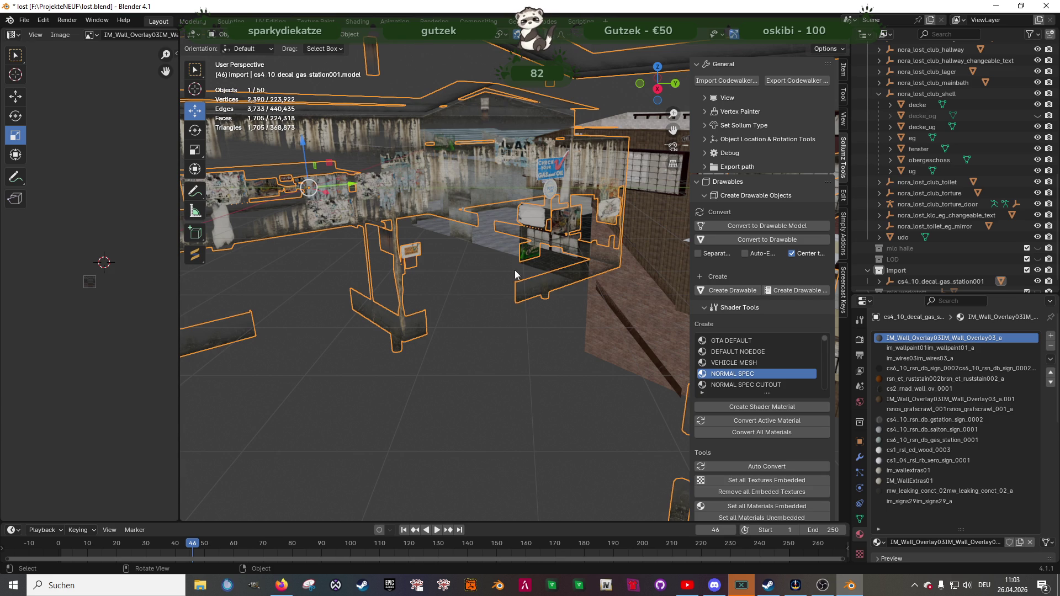
# - Select a single floor face of the decal mesh in Edit Mode
pyautogui.moveTo(412, 168)
pyautogui.mouseDown(button='middle')
pyautogui.moveTo(488, 210)
pyautogui.moveTo(480, 231)
pyautogui.mouseUp(button='middle')
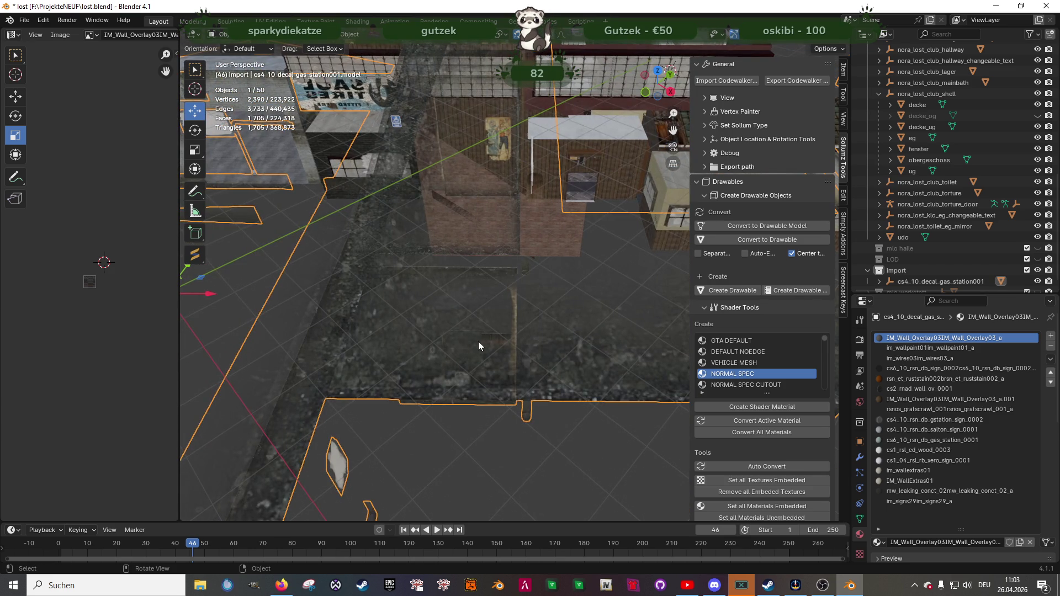
pyautogui.scroll(-8, 478, 341)
pyautogui.moveTo(461, 329)
pyautogui.mouseDown(button='middle')
pyautogui.moveTo(516, 287)
pyautogui.moveTo(476, 290)
pyautogui.mouseUp(button='middle')
pyautogui.press('Tab')
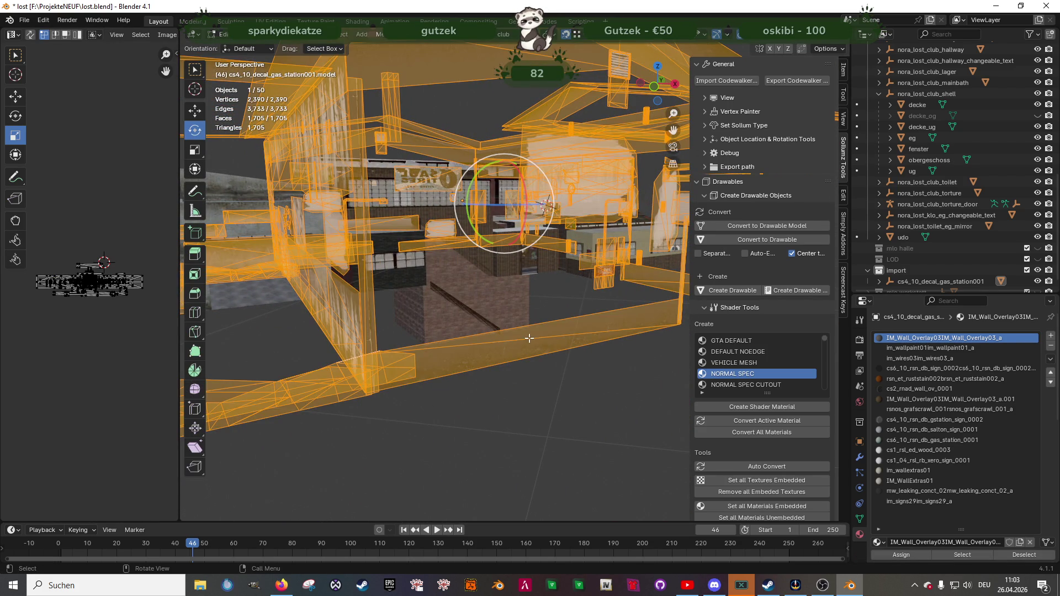
pyautogui.click(527, 338)
pyautogui.hotkey('shift', 'space')
pyautogui.press('g')
pyautogui.moveTo(521, 345)
pyautogui.mouseDown(button='middle')
pyautogui.moveTo(539, 376)
pyautogui.moveTo(558, 331)
pyautogui.moveTo(491, 273)
pyautogui.mouseUp(button='middle')
# - Duplicate the floor face, flatten it to zero along Y and shift it 29.978 m along Y
pyautogui.hotkey('shift', 'd')
pyautogui.click(561, 330)
pyautogui.moveTo(490, 272); pyautogui.dragTo(544, 302)
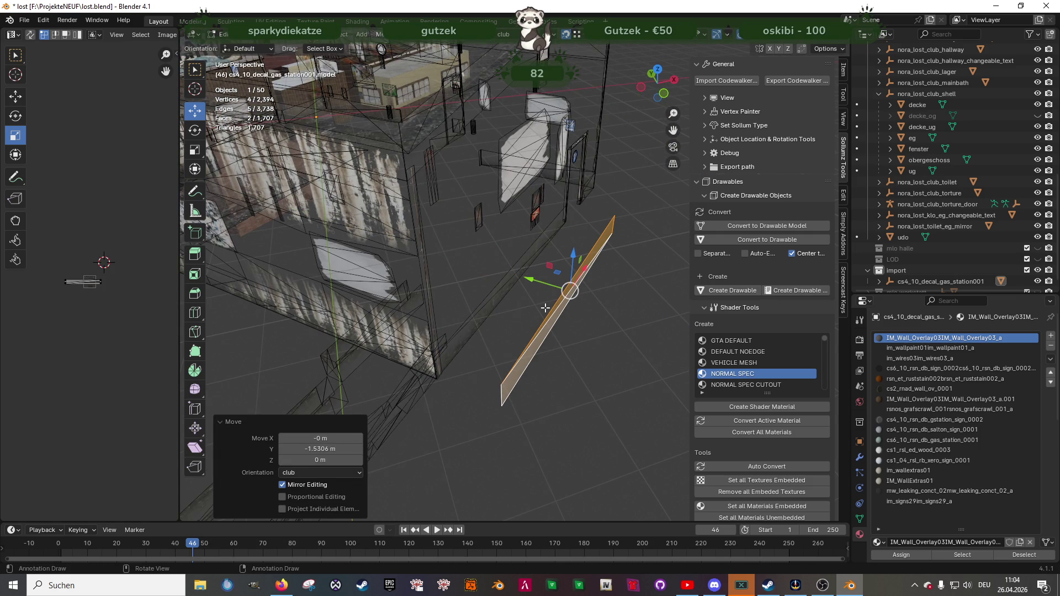
pyautogui.press('1')
pyautogui.press('s')
pyautogui.press('y')
pyautogui.press('Return')
pyautogui.moveTo(573, 309); pyautogui.dragTo(501, 283, button='middle')
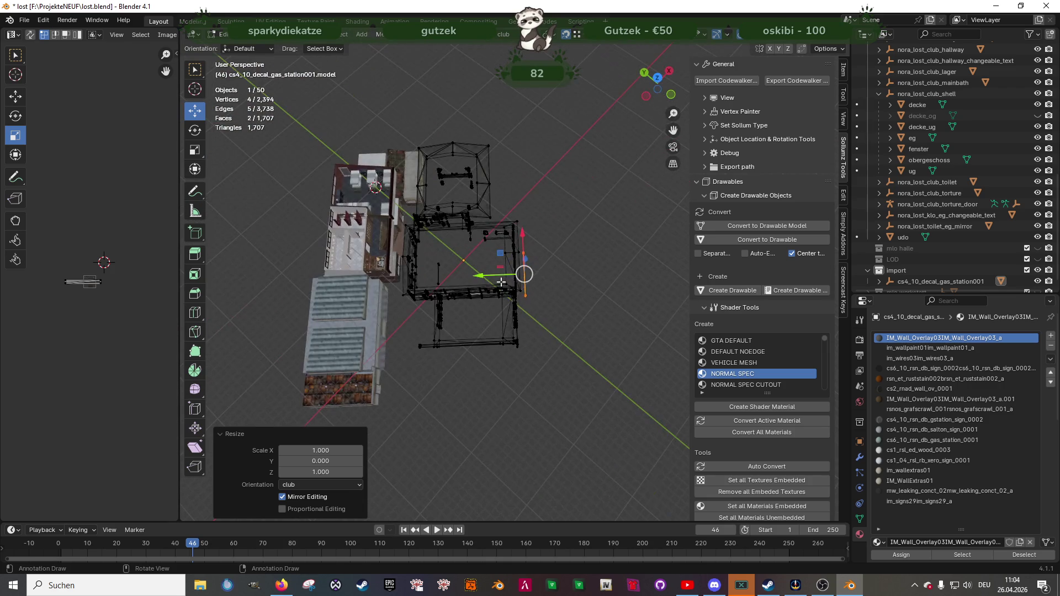
pyautogui.moveTo(496, 276); pyautogui.dragTo(331, 264)
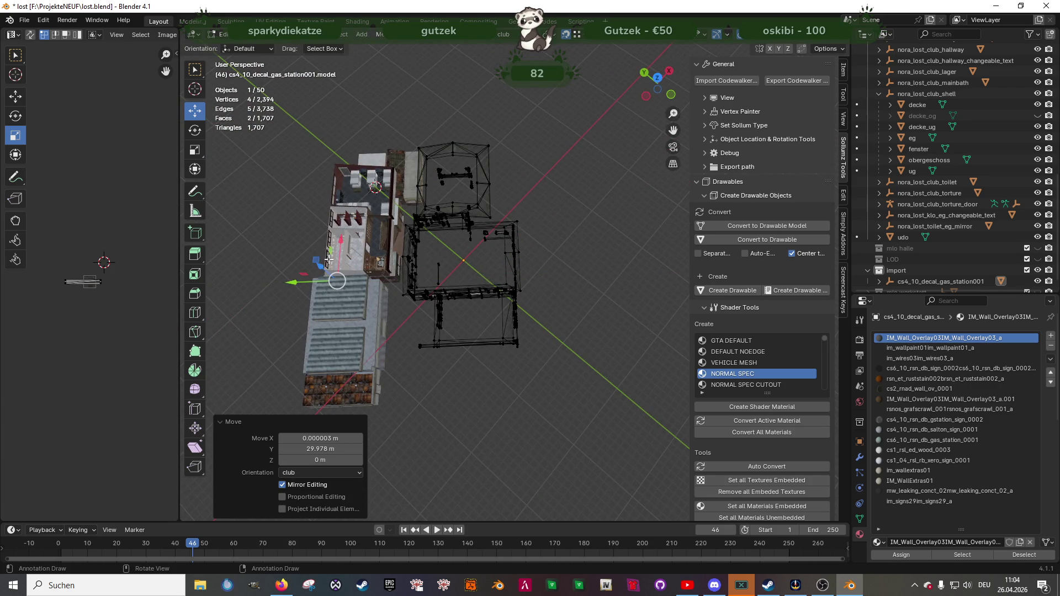
# - Raise the strip 3.6551 m, then place it at X 2.287, Y 2.2981, Z -2.2327 along the toilet wall base
pyautogui.scroll(5, 380, 235)
pyautogui.scroll(-5, 380, 236)
pyautogui.moveTo(379, 236); pyautogui.dragTo(414, 276, button='middle')
pyautogui.moveTo(386, 187); pyautogui.dragTo(340, 72)
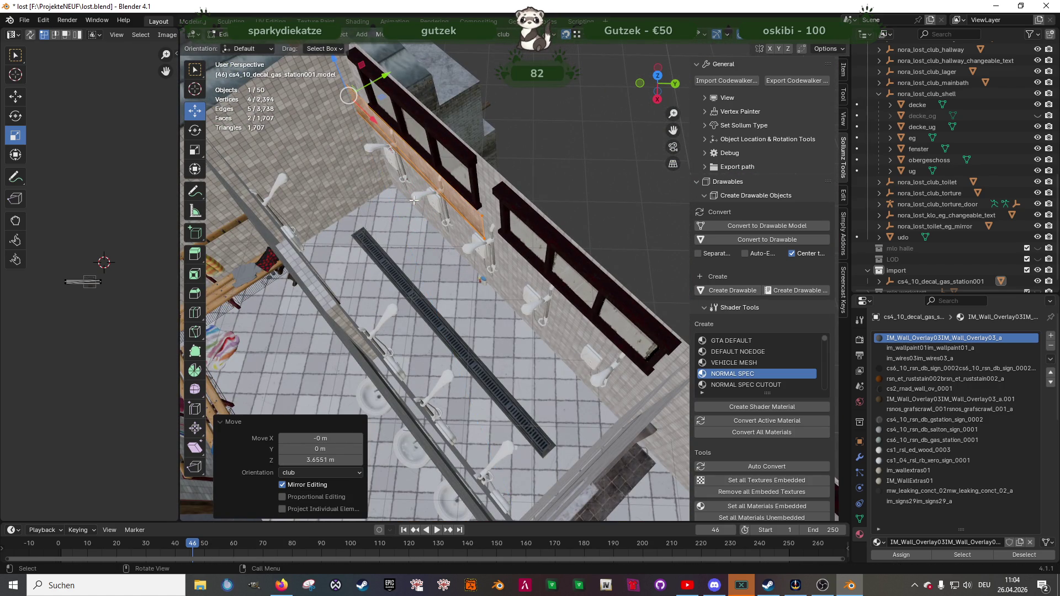
pyautogui.moveTo(482, 239); pyautogui.dragTo(343, 148, button='middle')
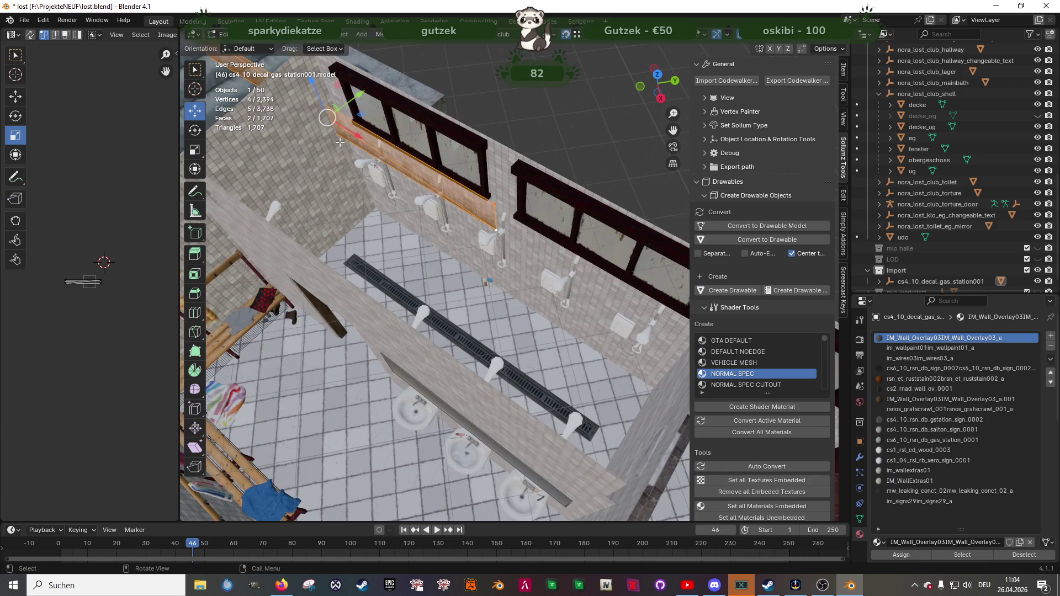
pyautogui.moveTo(327, 117); pyautogui.dragTo(505, 283)
pyautogui.moveTo(505, 283)
pyautogui.mouseDown(button='middle')
pyautogui.moveTo(609, 355)
pyautogui.moveTo(538, 323)
pyautogui.moveTo(559, 337)
pyautogui.moveTo(524, 276)
pyautogui.mouseUp(button='middle')
pyautogui.scroll(3, 609, 355)
pyautogui.rightClick(515, 246)
# - Separate the selected wall strip into its own object
pyautogui.moveTo(485, 468)
pyautogui.click(549, 464)
pyautogui.press('Tab')
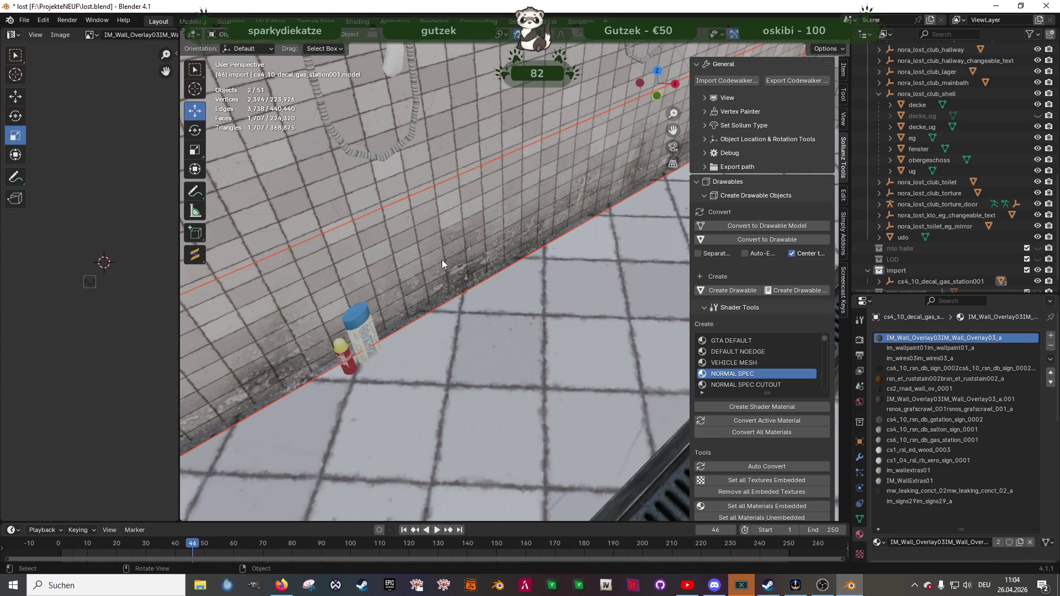
# - Select the whole separated mesh and dissolve its faces into a single four-vertex face
pyautogui.press('Tab')
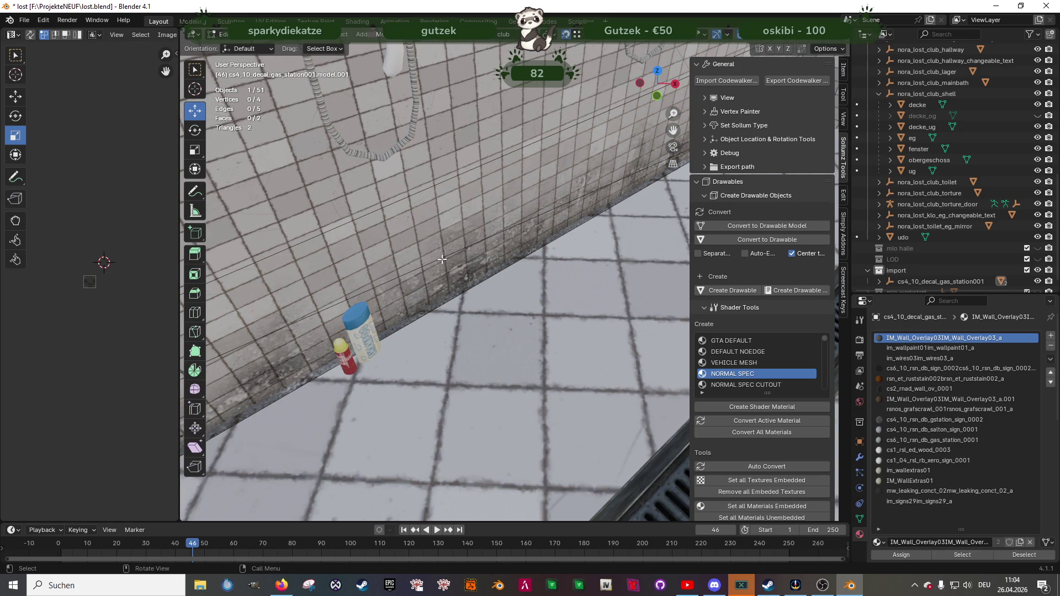
pyautogui.press('a')
pyautogui.press('x')
pyautogui.click(442, 259)
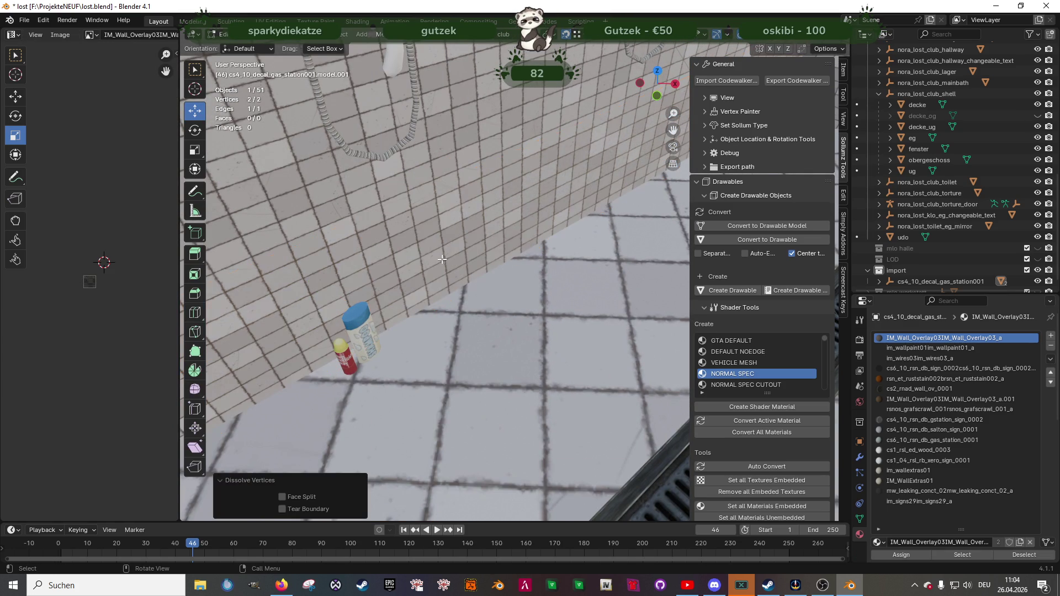
pyautogui.hotkey('ctrl', 'z')
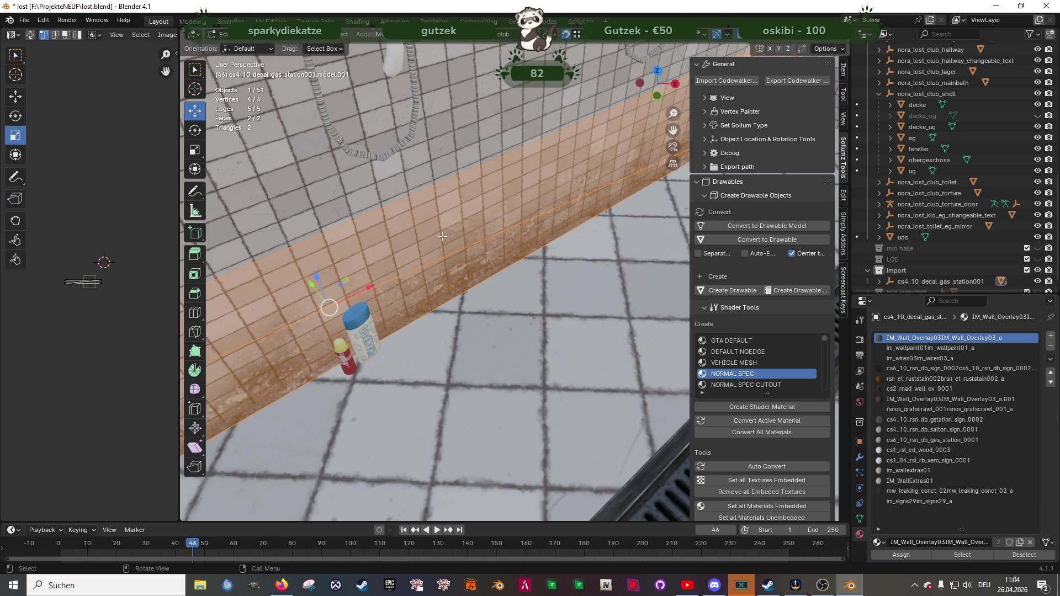
pyautogui.press('x')
pyautogui.click(442, 257)
pyautogui.moveTo(442, 258)
pyautogui.mouseDown(button='middle')
pyautogui.moveTo(524, 272)
pyautogui.moveTo(466, 252)
pyautogui.moveTo(468, 284)
pyautogui.mouseUp(button='middle')
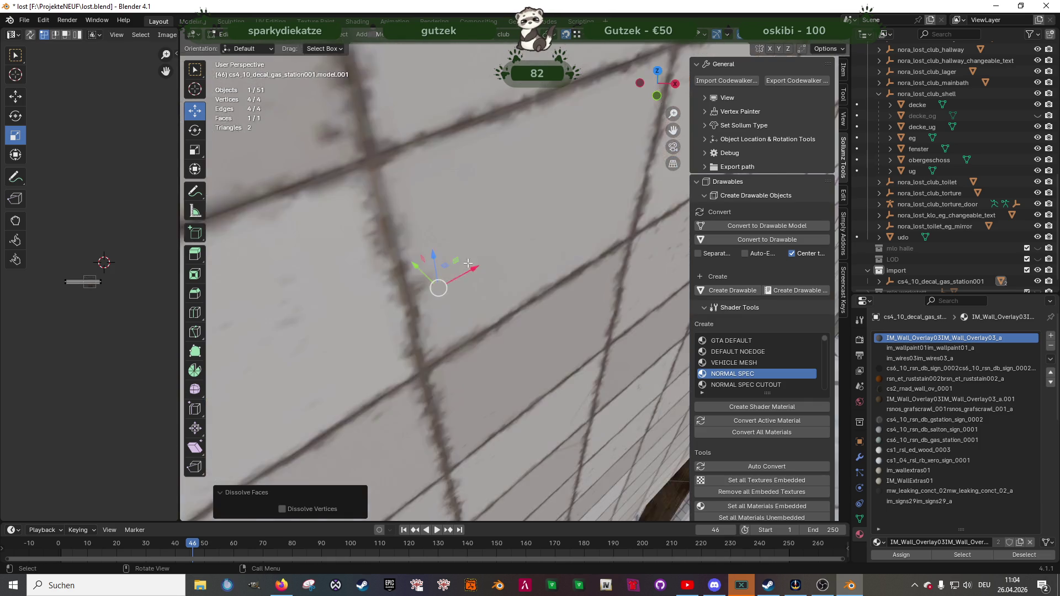
pyautogui.scroll(3, 467, 283)
pyautogui.scroll(-12, 514, 335)
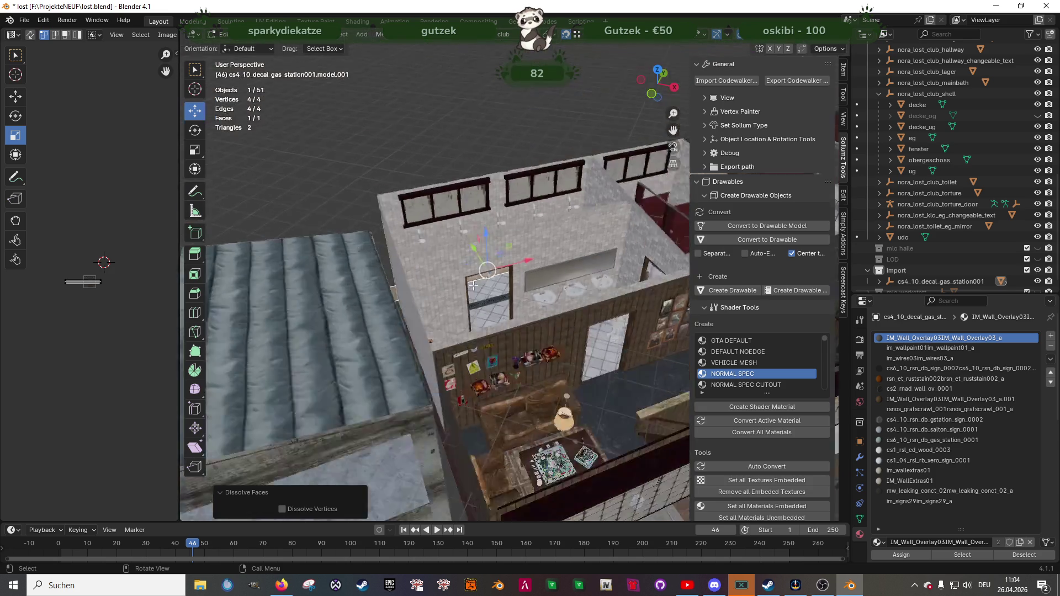
pyautogui.moveTo(514, 335)
pyautogui.mouseDown(button='middle')
pyautogui.moveTo(547, 313)
pyautogui.moveTo(533, 320)
pyautogui.moveTo(516, 293)
pyautogui.moveTo(530, 320)
pyautogui.mouseUp(button='middle')
pyautogui.scroll(5, 532, 321)
pyautogui.scroll(3, 532, 320)
pyautogui.scroll(5, 537, 334)
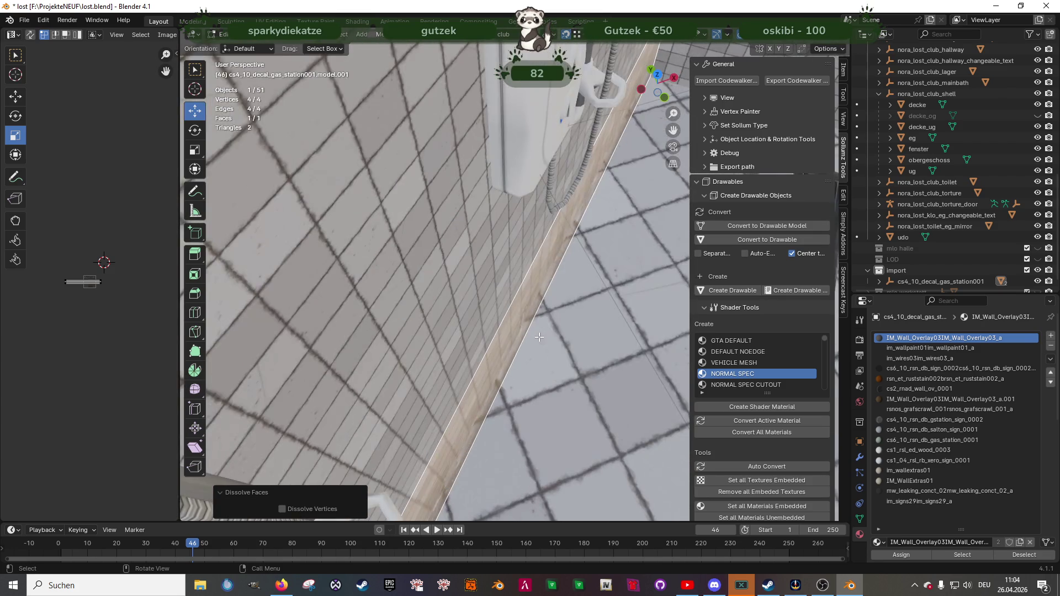
pyautogui.scroll(-5, 536, 334)
pyautogui.scroll(3, 523, 331)
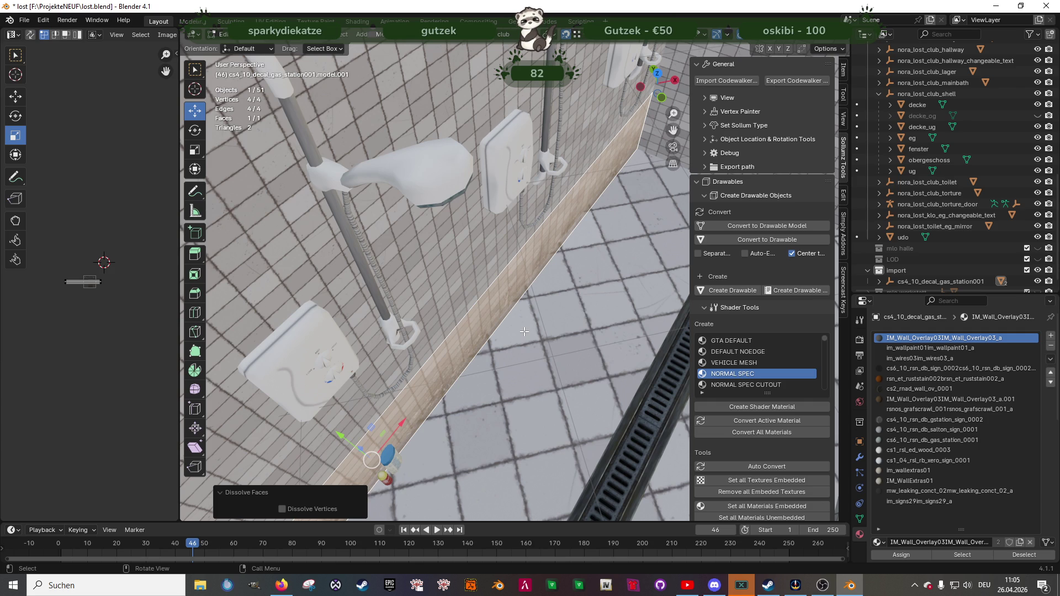
# - Duplicate the selected face in place and move the copy along Y
pyautogui.moveTo(524, 331)
pyautogui.mouseDown(button='middle')
pyautogui.moveTo(555, 319)
pyautogui.moveTo(528, 345)
pyautogui.mouseUp(button='middle')
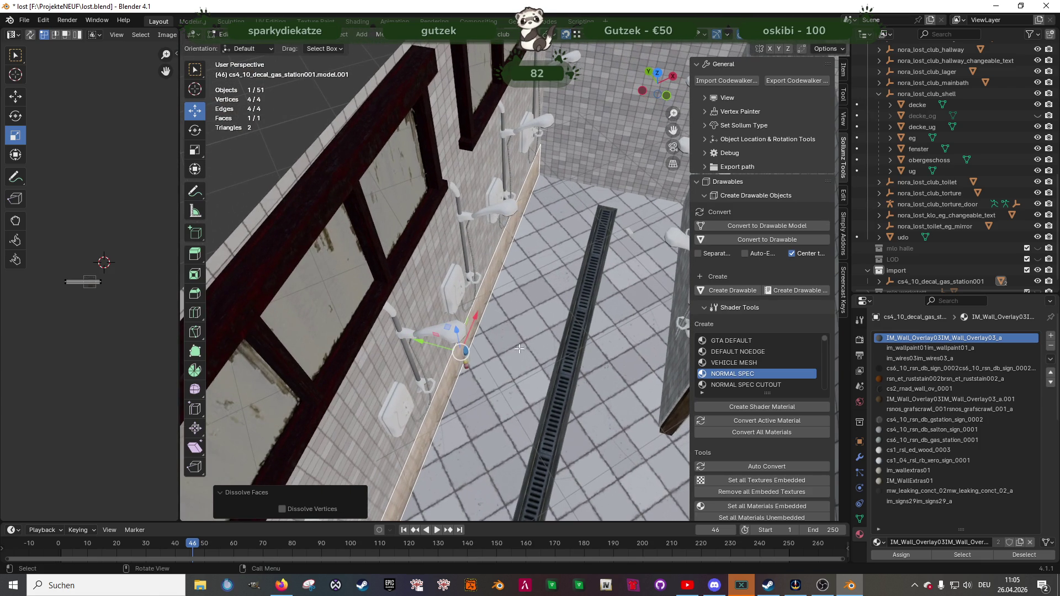
pyautogui.hotkey('shift', 'd')
pyautogui.rightClick(499, 369)
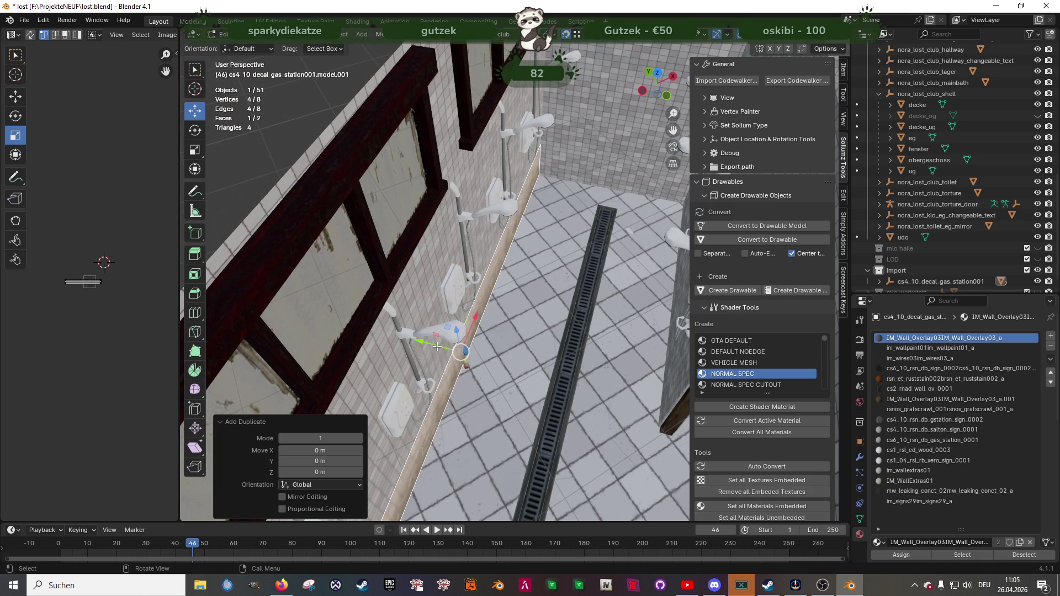
pyautogui.press('g')
pyautogui.press('y')
pyautogui.press('Return')
# - Rotate the duplicated face -90° around the X axis
pyautogui.press('r')
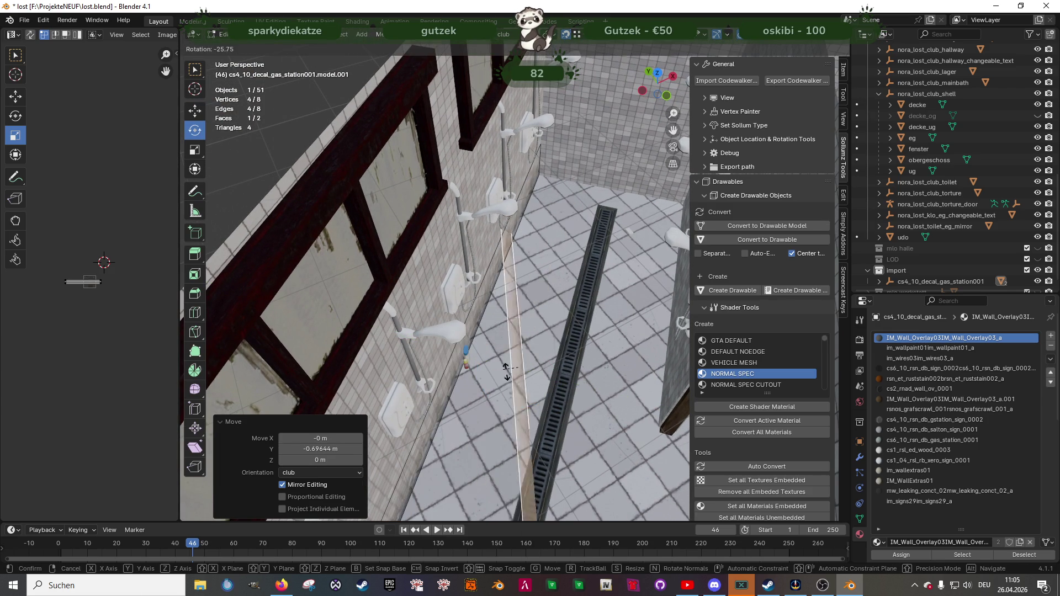
pyautogui.rightClick(505, 371)
pyautogui.press('KP_Decimal')
pyautogui.moveTo(572, 326)
pyautogui.mouseDown()
pyautogui.moveTo(562, 279)
pyautogui.moveTo(550, 275)
pyautogui.mouseUp()
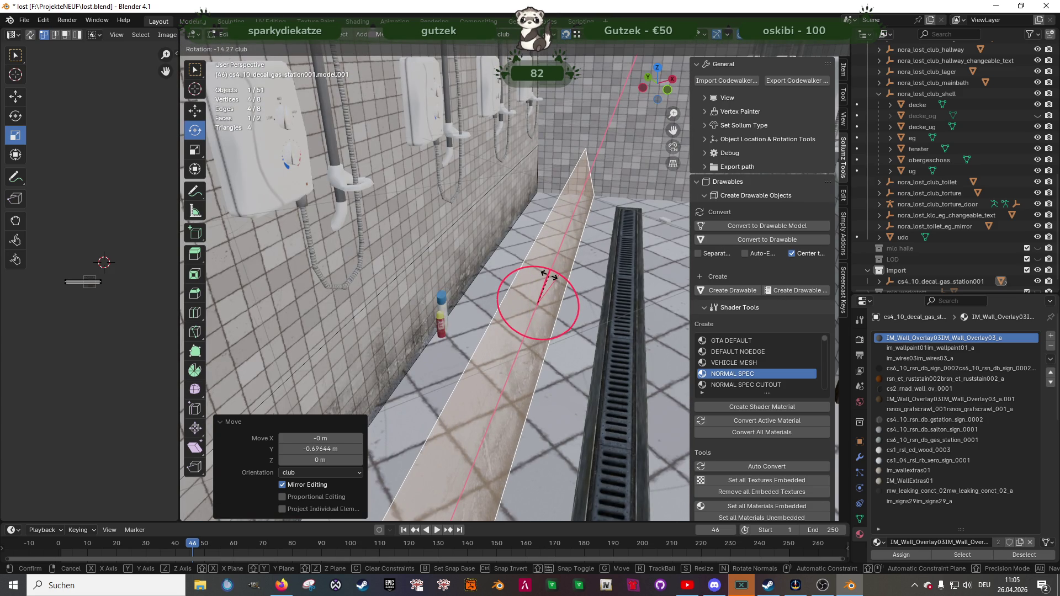
pyautogui.write('-90')
pyautogui.press('Return')
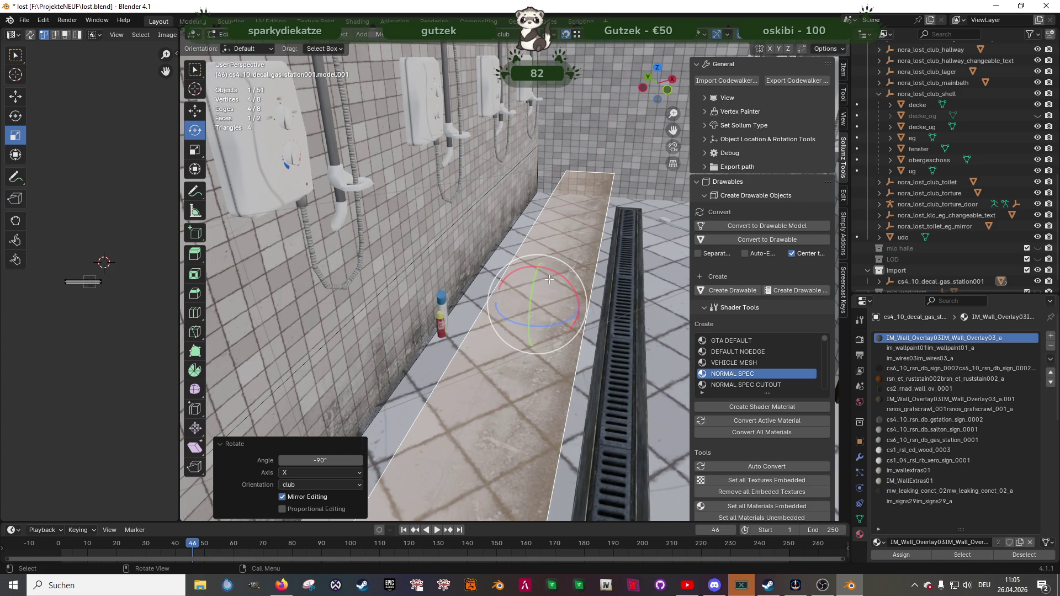
# - Move the flat floor face to the wall corner and lift it slightly along Z
pyautogui.hotkey('shift', 'space')
pyautogui.press('g')
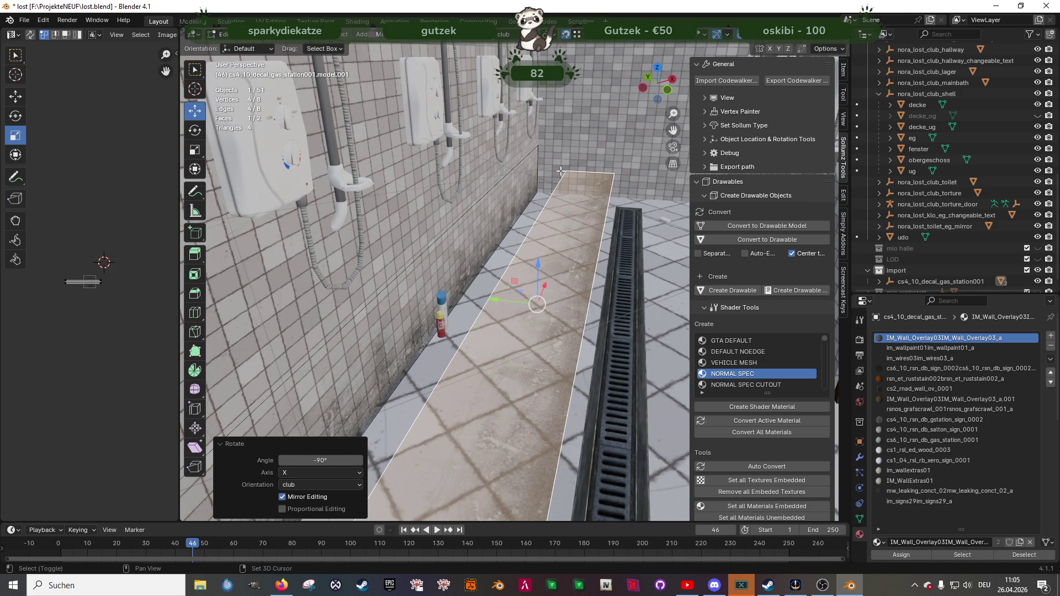
pyautogui.keyDown('shift'); pyautogui.click(564, 170); pyautogui.keyUp('shift')
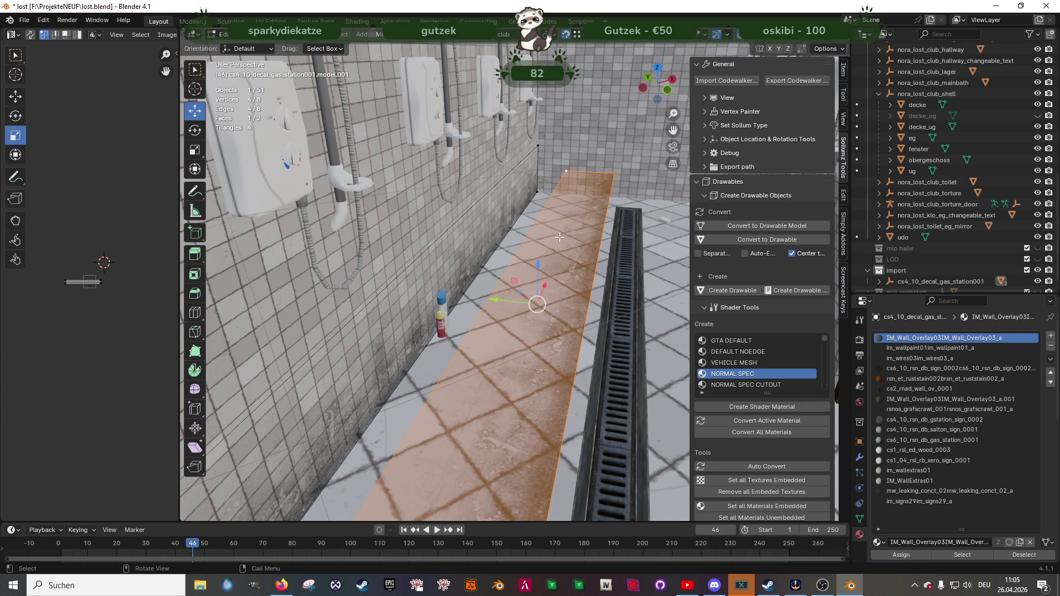
pyautogui.press('g')
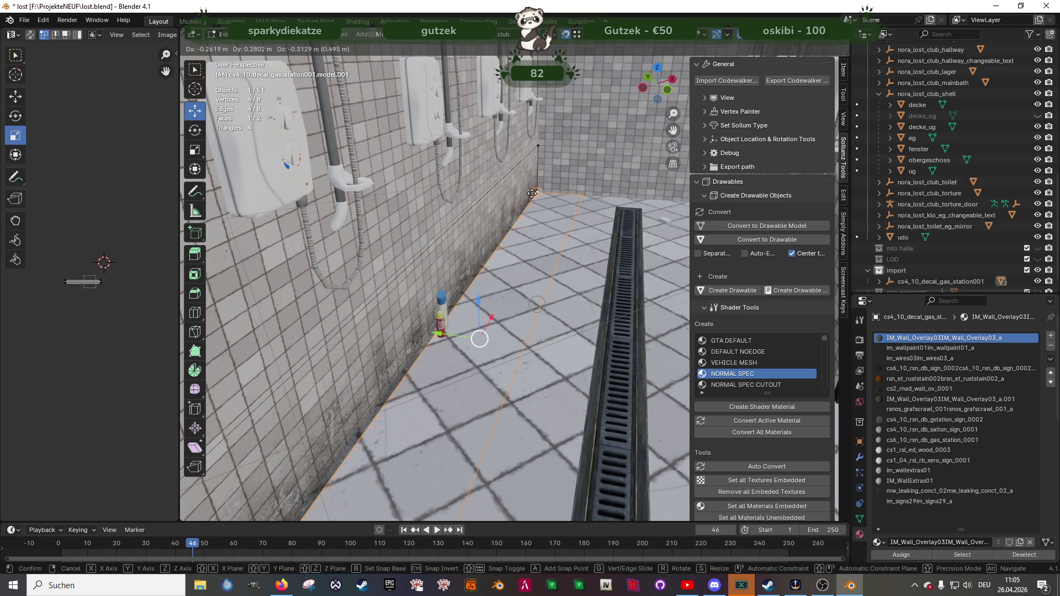
pyautogui.click(532, 193)
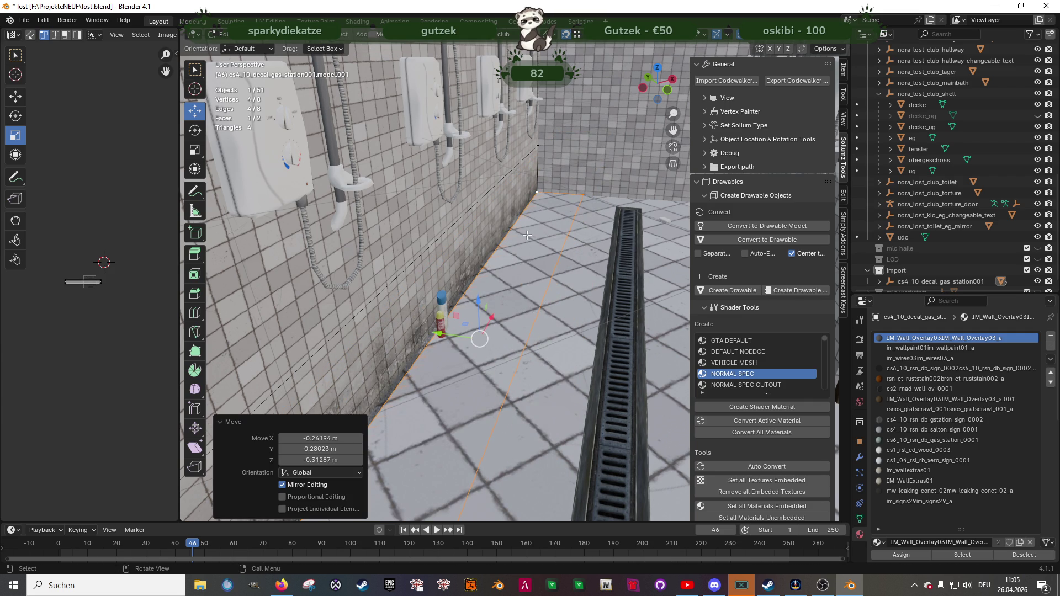
pyautogui.moveTo(478, 302); pyautogui.dragTo(480, 298)
pyautogui.click(512, 284)
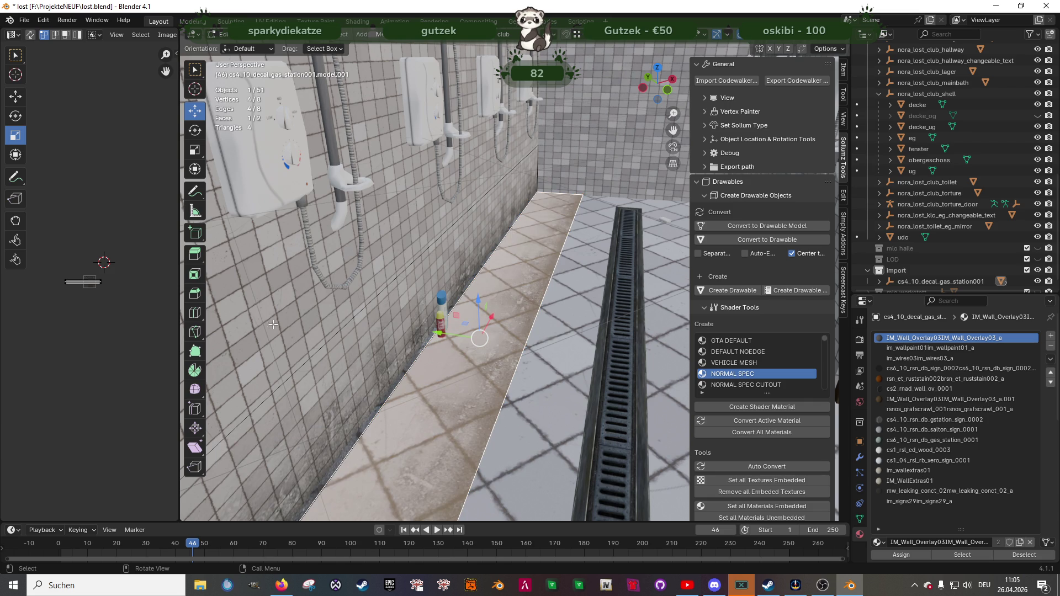
# - Mirror the selected UVs along the X axis and return to Object Mode
pyautogui.press('c')
pyautogui.press('u')
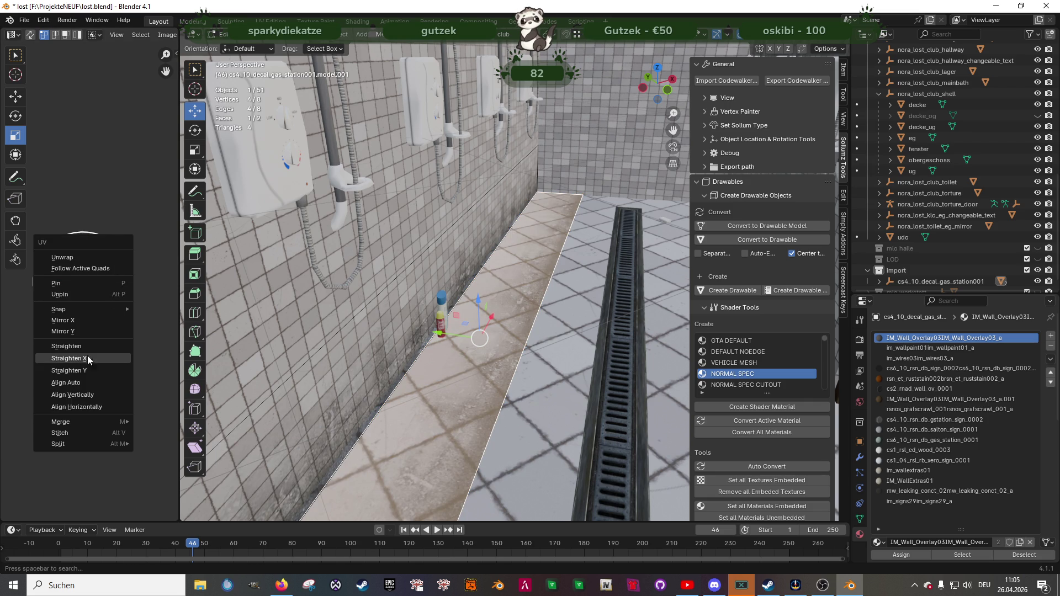
pyautogui.click(76, 324)
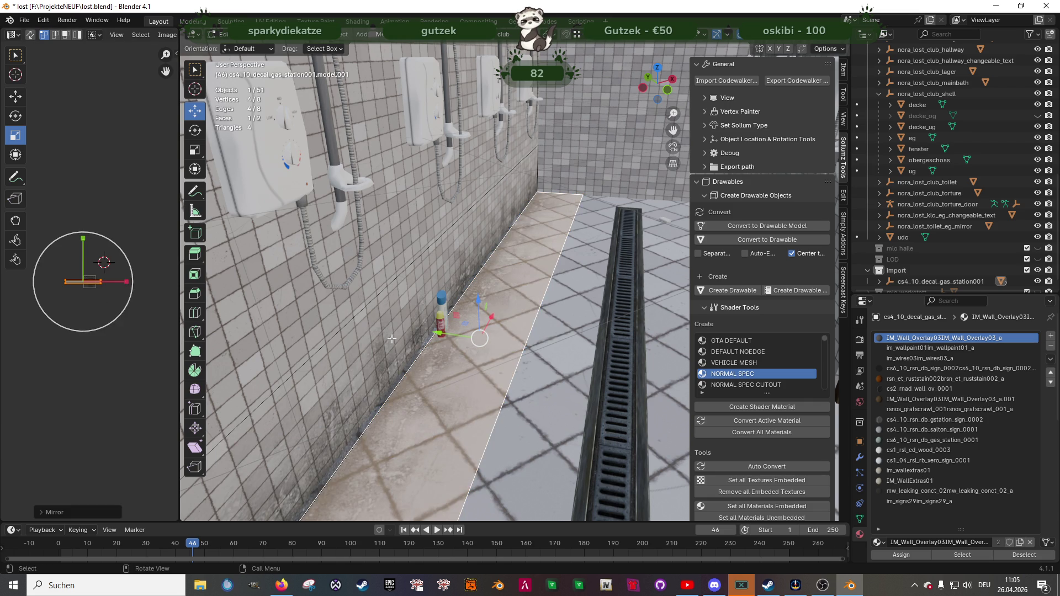
pyautogui.scroll(-3, 286, 342)
pyautogui.press('Tab')
pyautogui.scroll(6, 499, 338)
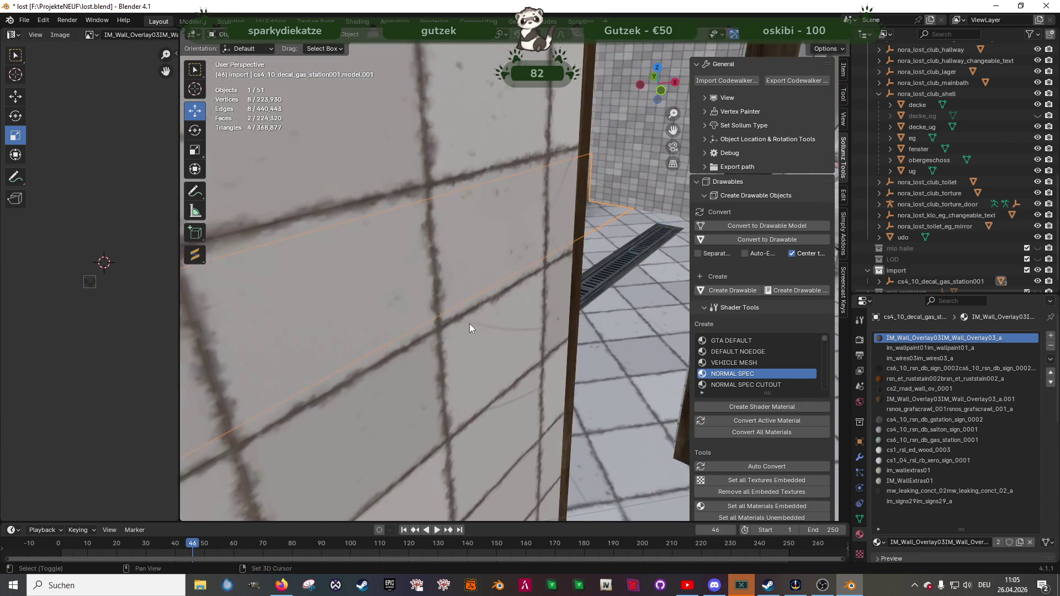
# - Select the decal's wall and floor faces and nudge them 0.033466 m along Y against the tiles
pyautogui.scroll(3, 471, 324)
pyautogui.scroll(-4, 527, 329)
pyautogui.scroll(4, 533, 317)
pyautogui.moveTo(492, 321)
pyautogui.mouseDown(button='middle')
pyautogui.moveTo(528, 347)
pyautogui.moveTo(479, 352)
pyautogui.moveTo(403, 336)
pyautogui.moveTo(398, 328)
pyautogui.moveTo(439, 290)
pyautogui.mouseUp(button='middle')
pyautogui.scroll(-4, 535, 351)
pyautogui.press('Tab')
pyautogui.click(427, 282)
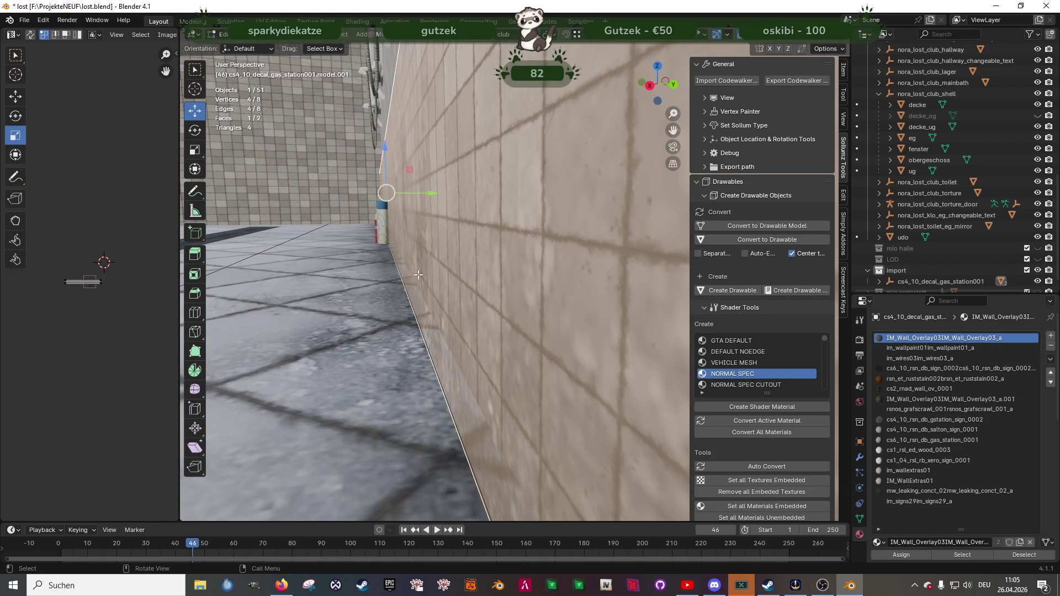
pyautogui.keyDown('shift'); pyautogui.click(378, 299); pyautogui.keyUp('shift')
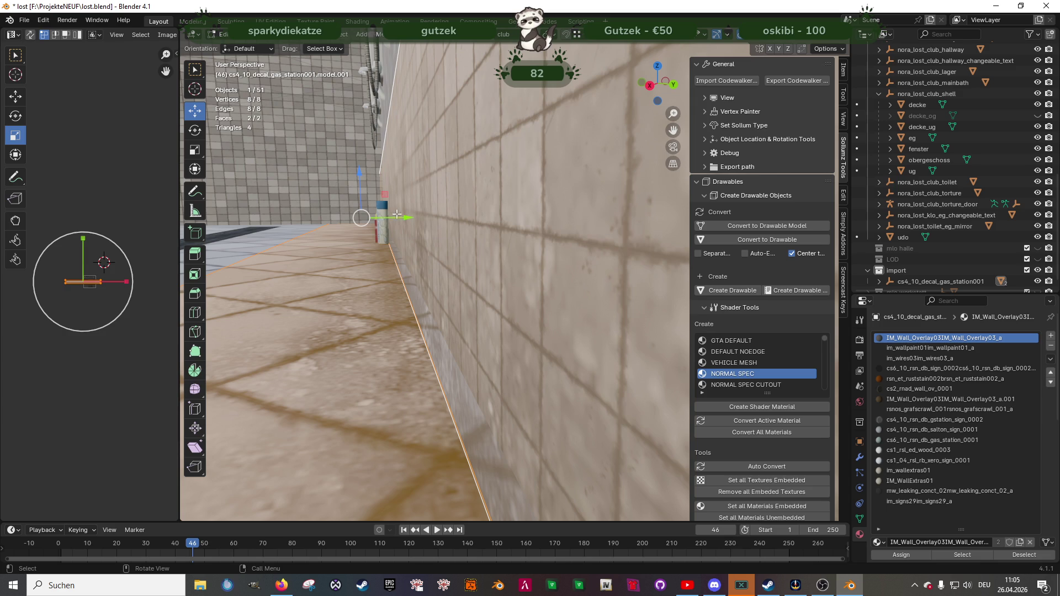
pyautogui.moveTo(400, 217); pyautogui.dragTo(406, 215)
pyautogui.moveTo(384, 231)
pyautogui.mouseDown(button='middle')
pyautogui.moveTo(505, 249)
pyautogui.moveTo(453, 305)
pyautogui.moveTo(466, 295)
pyautogui.moveTo(461, 308)
pyautogui.moveTo(511, 306)
pyautogui.mouseUp(button='middle')
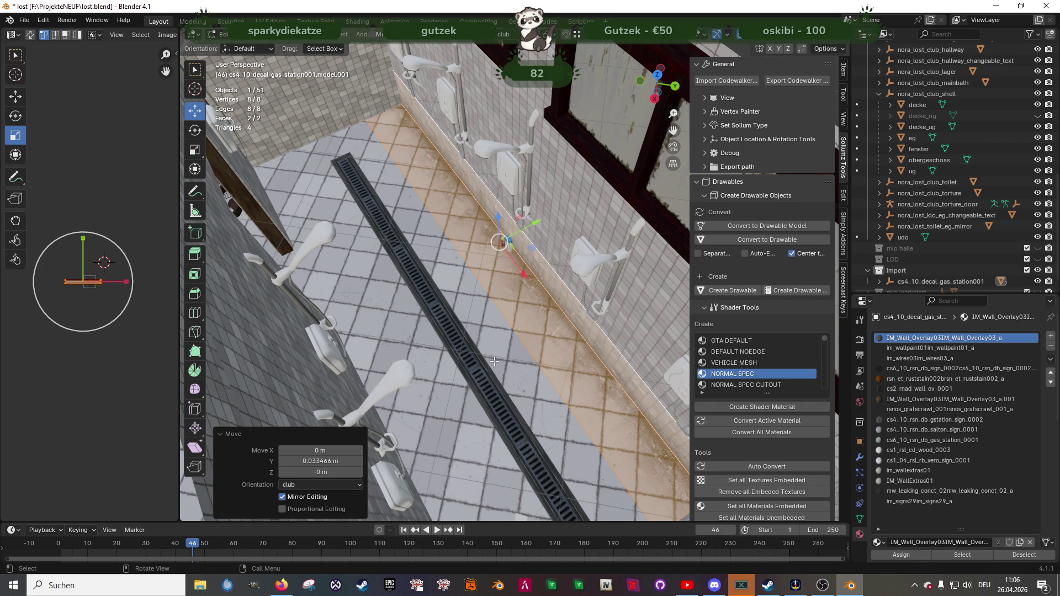
# - Duplicate the decal faces in place and rotate the copy 180° around Z
pyautogui.hotkey('shift', 'd')
pyautogui.rightClick(502, 291)
pyautogui.moveTo(524, 233); pyautogui.dragTo(433, 276)
pyautogui.hotkey('shift', 'space')
pyautogui.press('r')
pyautogui.moveTo(451, 314); pyautogui.dragTo(460, 303)
pyautogui.write('180')
pyautogui.press('Return')
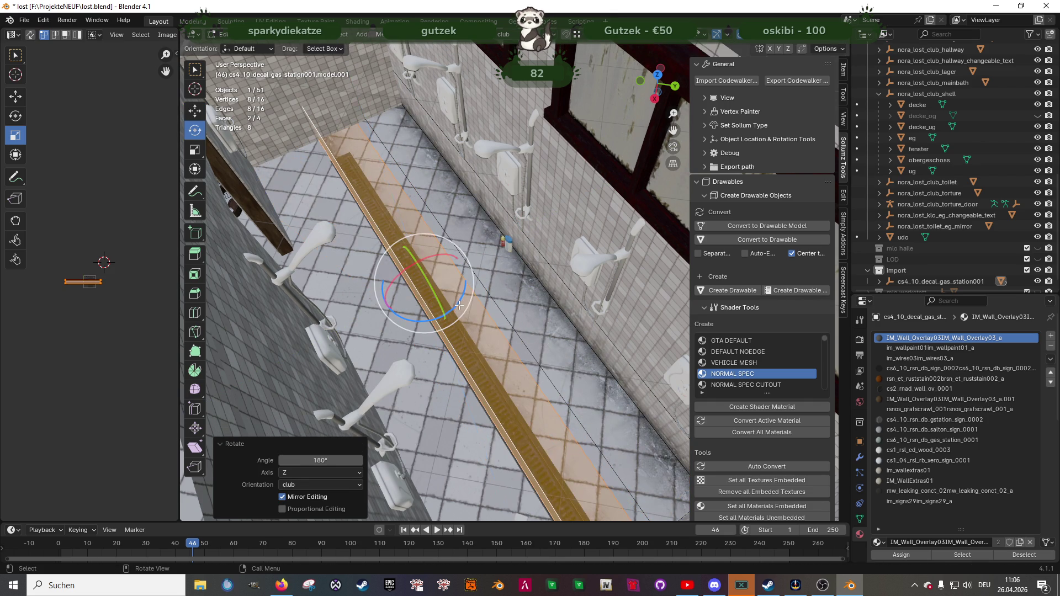
# - Shift the rotated copy -0.99567 m along Y to line the opposite wall base
pyautogui.hotkey('shift', 'space')
pyautogui.press('g')
pyautogui.press('KP_Decimal')
pyautogui.moveTo(450, 254); pyautogui.dragTo(377, 278)
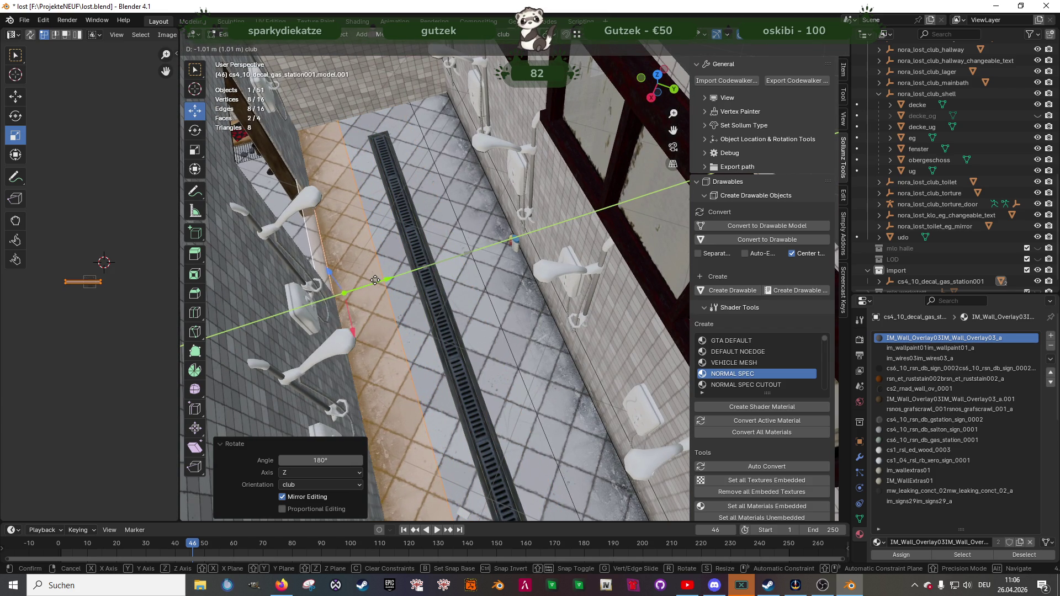
pyautogui.moveTo(377, 279); pyautogui.dragTo(376, 279)
pyautogui.moveTo(376, 278)
pyautogui.mouseDown(button='middle')
pyautogui.moveTo(476, 355)
pyautogui.moveTo(438, 338)
pyautogui.moveTo(498, 289)
pyautogui.moveTo(542, 272)
pyautogui.moveTo(576, 279)
pyautogui.mouseUp(button='middle')
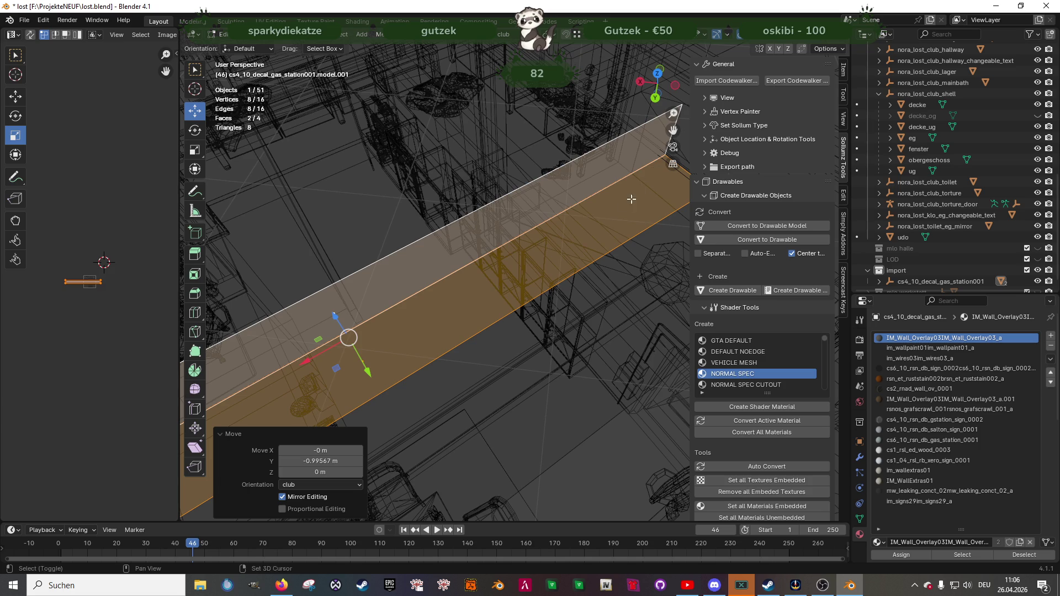
# - Undo the last move, then extrude the strip's two end edges and slide them along X
pyautogui.hotkey('ctrl', 'z')
pyautogui.hotkey('ctrl', 'z')
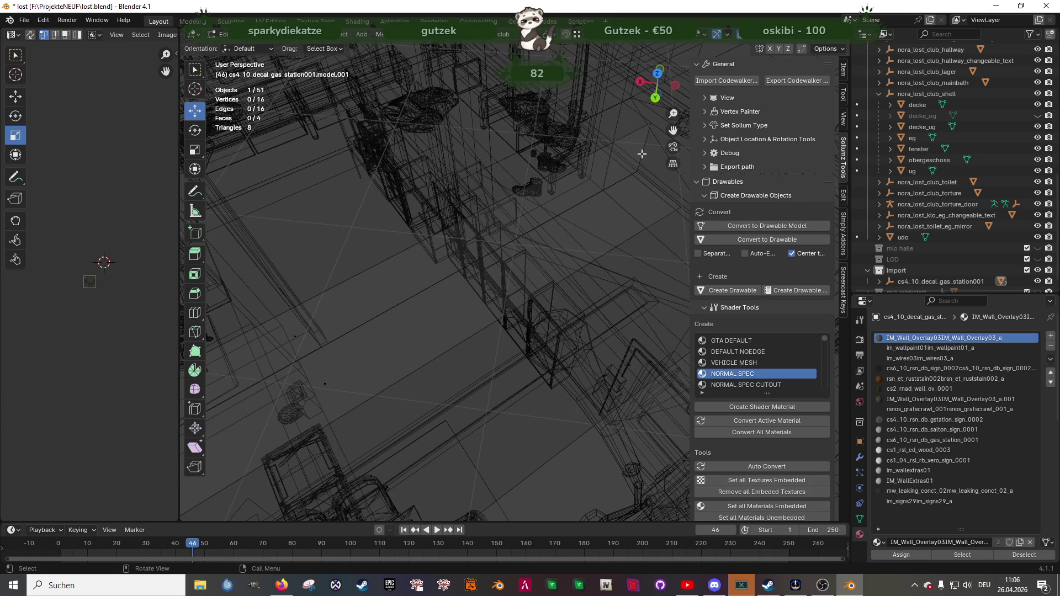
pyautogui.click(631, 138)
pyautogui.keyDown('shift'); pyautogui.click(651, 190); pyautogui.keyUp('shift')
pyautogui.moveTo(620, 189)
pyautogui.mouseDown()
pyautogui.moveTo(406, 321)
pyautogui.moveTo(285, 375)
pyautogui.mouseUp()
pyautogui.press('e')
pyautogui.rightClick(398, 319)
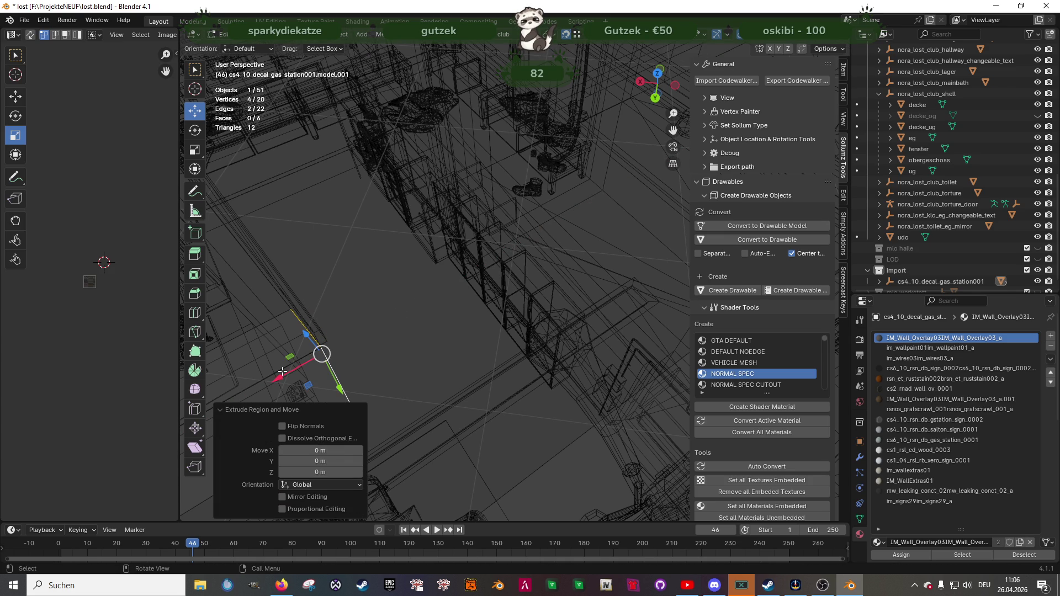
pyautogui.scroll(10, 293, 371)
pyautogui.moveTo(517, 268)
pyautogui.mouseDown()
pyautogui.moveTo(517, 243)
pyautogui.moveTo(477, 260)
pyautogui.mouseUp()
pyautogui.hotkey('shift', 'z')
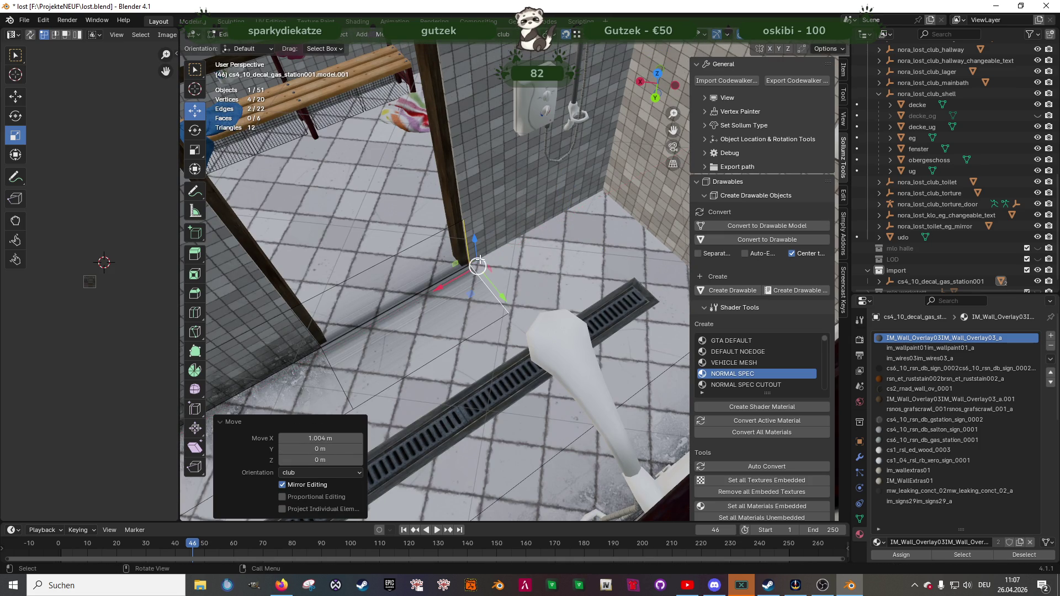
# - Extrude the edges again about 1.62 m along X and delete the unwanted extra face
pyautogui.press('e')
pyautogui.press('x')
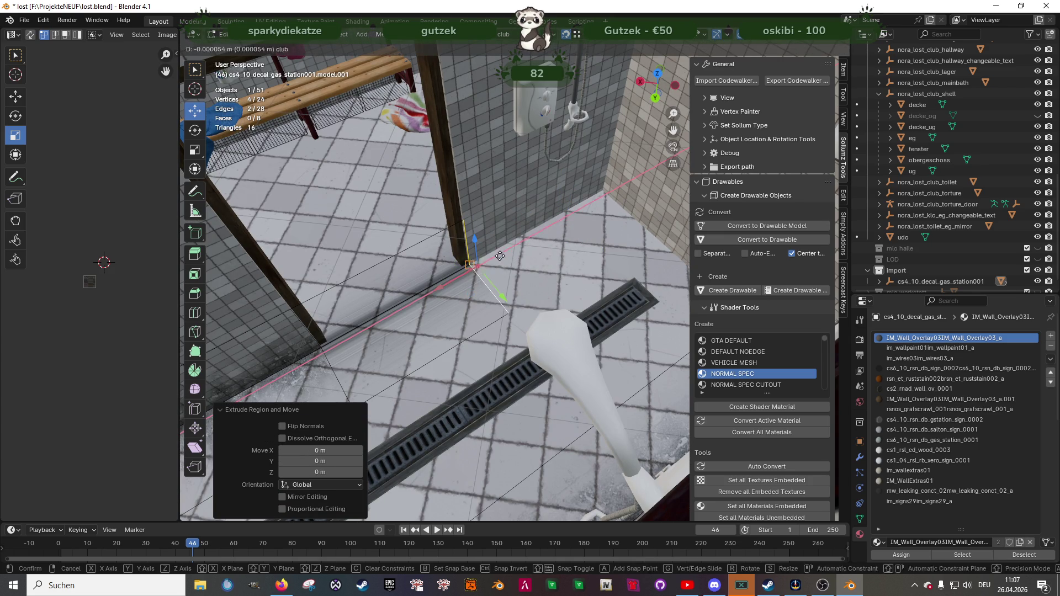
pyautogui.click(609, 202)
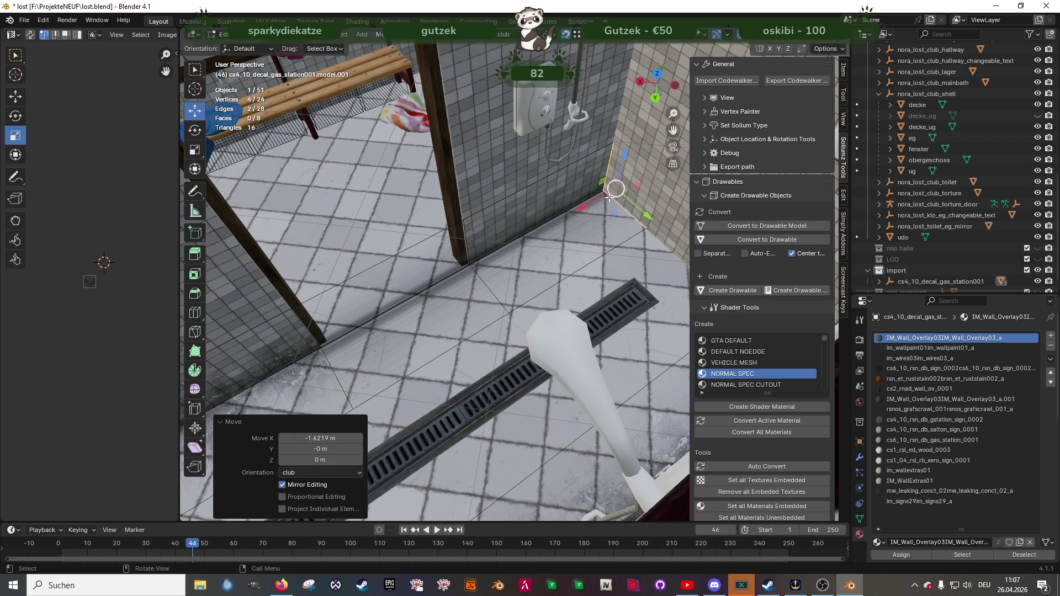
pyautogui.click(414, 270)
pyautogui.press('x')
pyautogui.click(414, 293)
pyautogui.moveTo(414, 293)
pyautogui.mouseDown(button='middle')
pyautogui.moveTo(457, 245)
pyautogui.moveTo(423, 364)
pyautogui.moveTo(395, 374)
pyautogui.moveTo(428, 285)
pyautogui.mouseUp(button='middle')
# - Select the two new floor faces and the wall face, then unwrap them
pyautogui.scroll(5, 424, 364)
pyautogui.scroll(-5, 395, 373)
pyautogui.click(439, 248)
pyautogui.keyDown('shift'); pyautogui.click(573, 254); pyautogui.keyUp('shift')
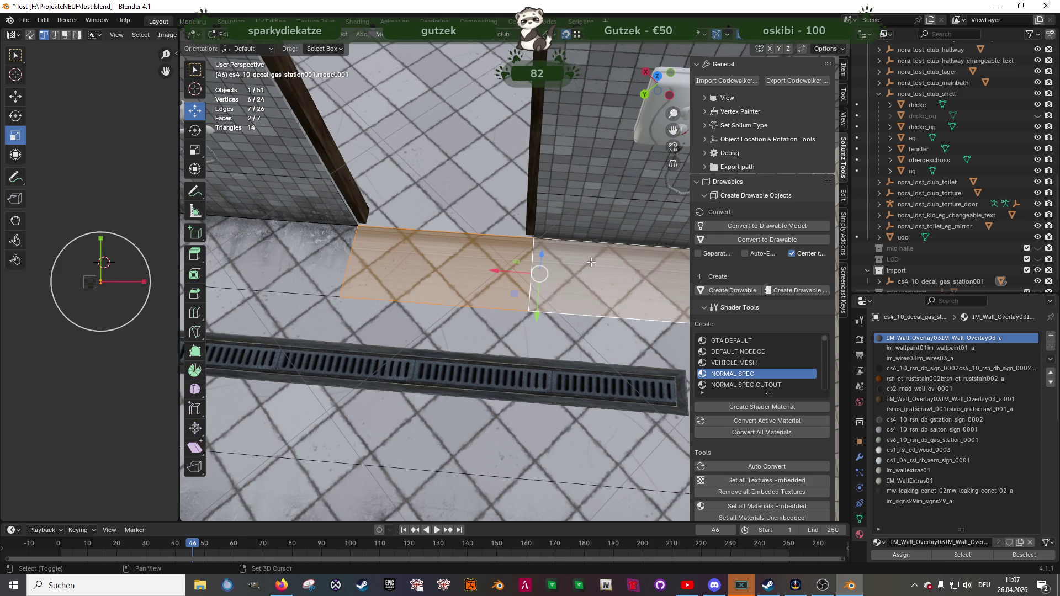
pyautogui.keyDown('shift'); pyautogui.click(570, 245); pyautogui.keyUp('shift')
pyautogui.press('u')
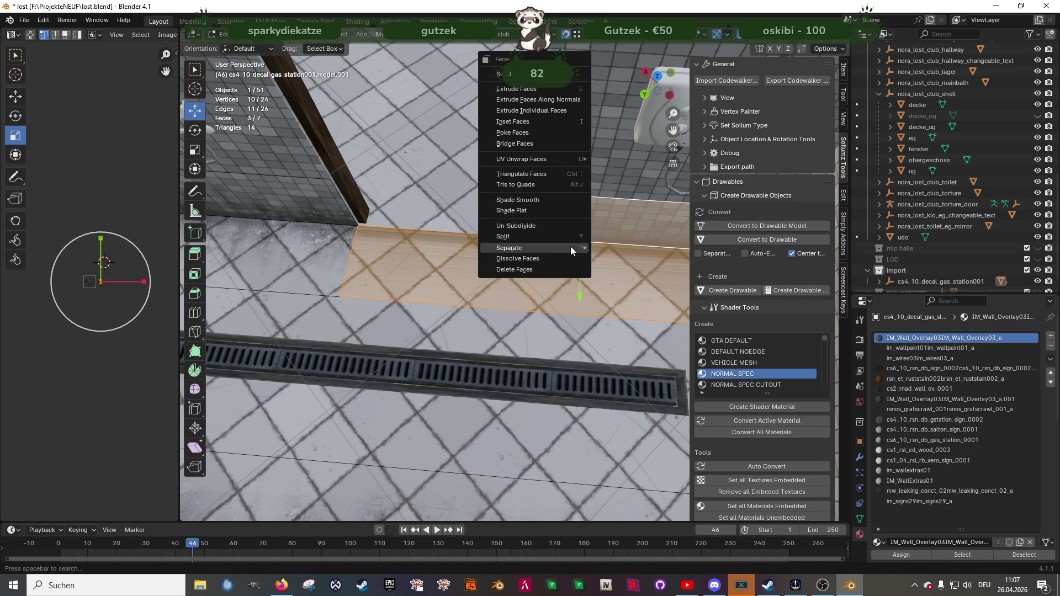
pyautogui.click(571, 246)
# - Rotate the unwrapped UV islands about 90 degrees
pyautogui.scroll(7, 92, 279)
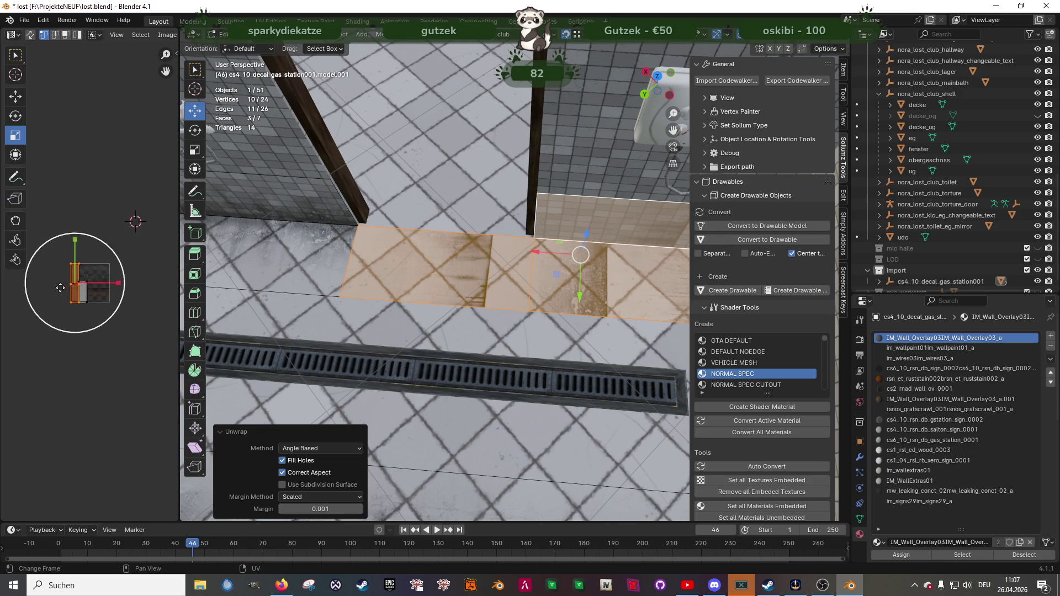
pyautogui.hotkey('shift', 'space')
pyautogui.click(88, 260)
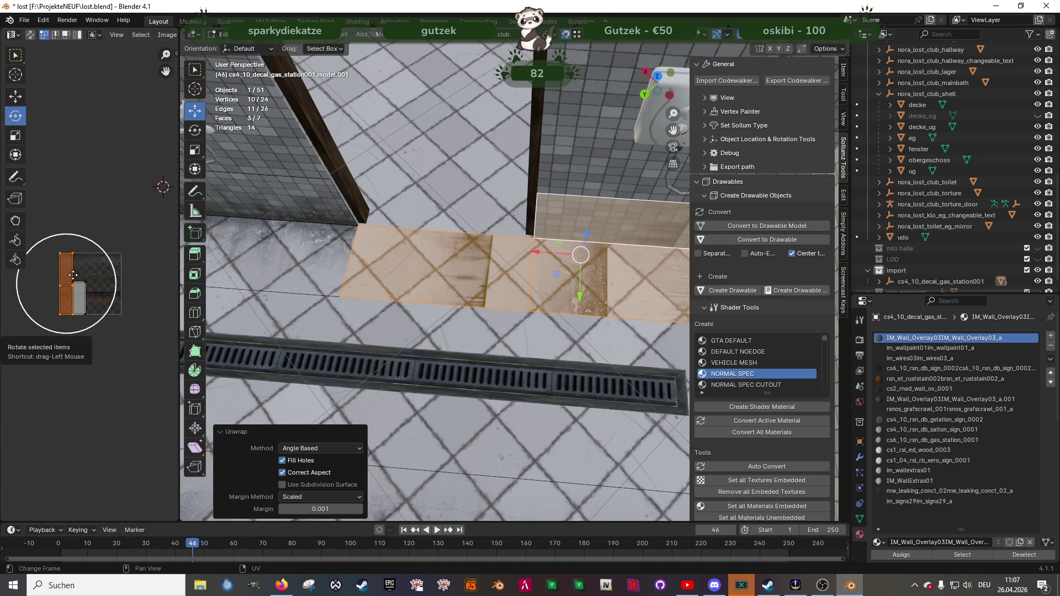
pyautogui.moveTo(79, 235)
pyautogui.mouseDown()
pyautogui.moveTo(44, 247)
pyautogui.moveTo(29, 283)
pyautogui.mouseUp()
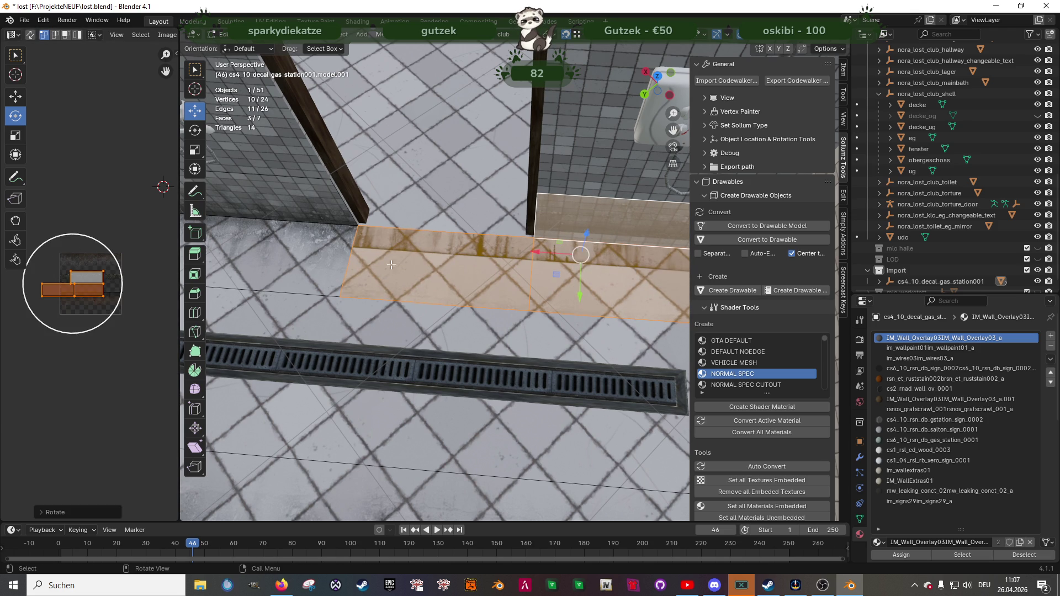
# - Select the small UV rectangle of the decal faces and move it right to fit the stain
pyautogui.click(439, 266)
pyautogui.keyDown('shift'); pyautogui.click(281, 257); pyautogui.keyUp('shift')
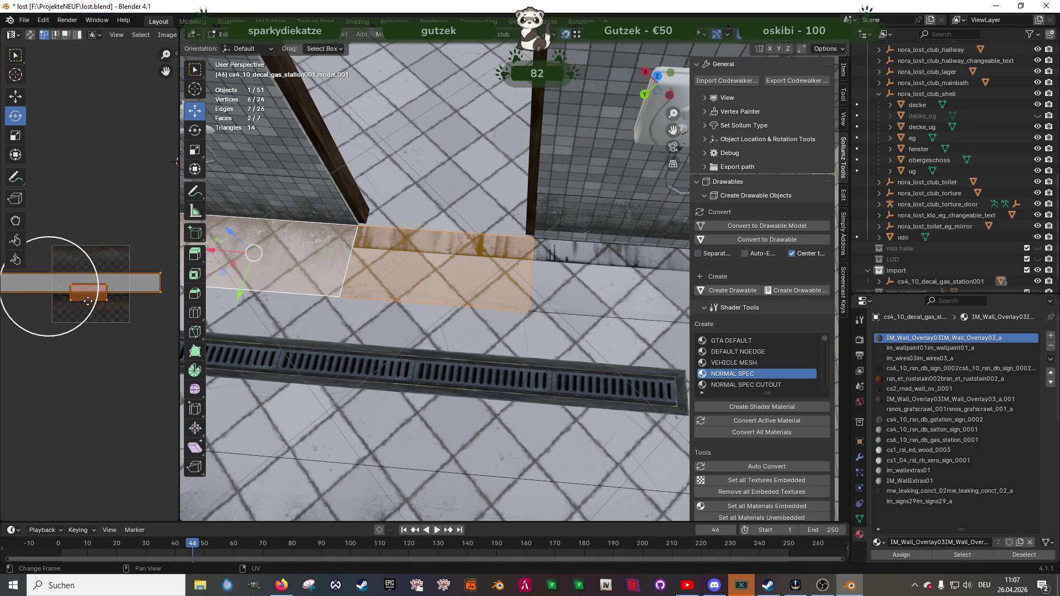
pyautogui.click(86, 289)
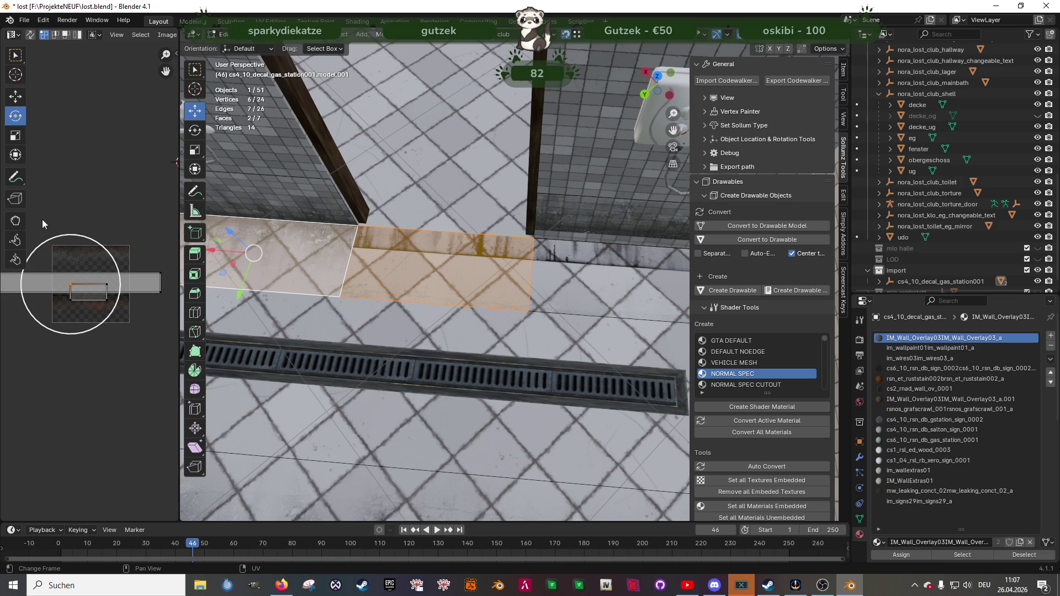
pyautogui.click(88, 291)
pyautogui.hotkey('shift', 'space')
pyautogui.press('g')
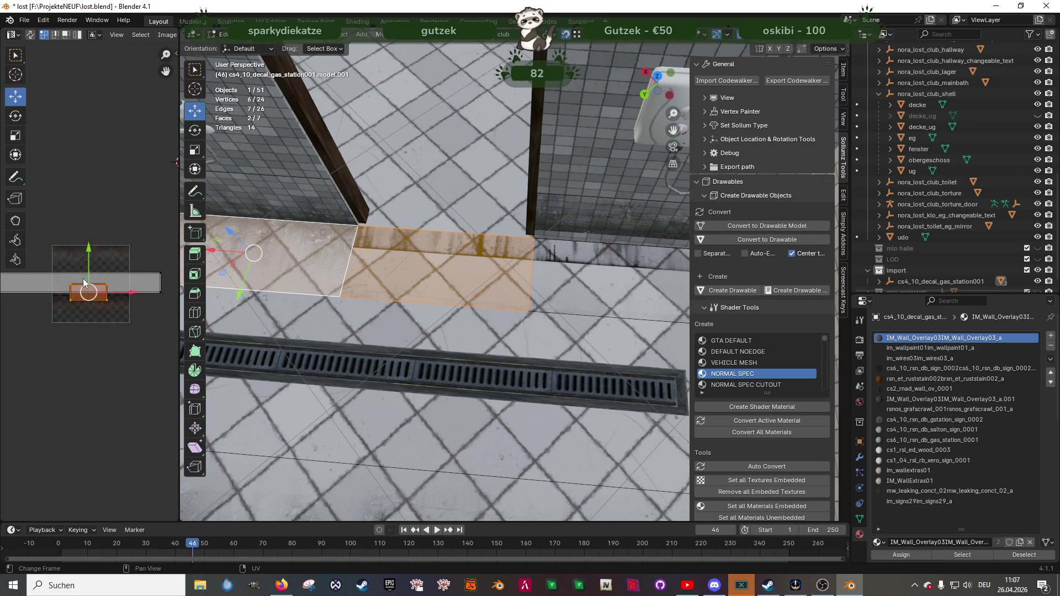
pyautogui.keyDown('shift'); pyautogui.moveTo(70, 289); pyautogui.dragTo(66, 290, button='middle'); pyautogui.keyUp('shift')
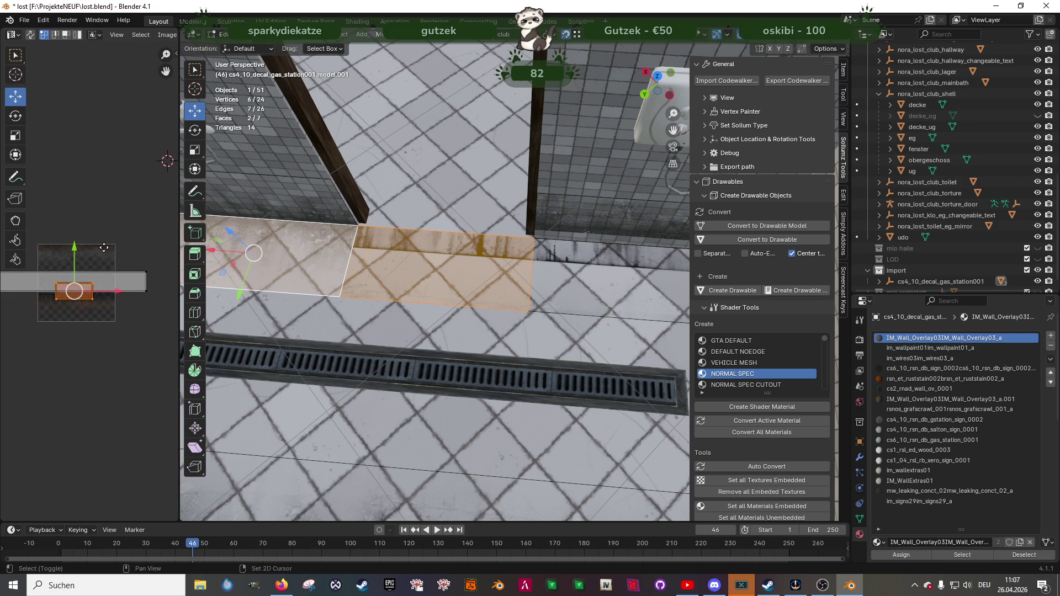
pyautogui.moveTo(69, 289)
pyautogui.mouseDown()
pyautogui.moveTo(140, 283)
pyautogui.moveTo(141, 273)
pyautogui.mouseUp()
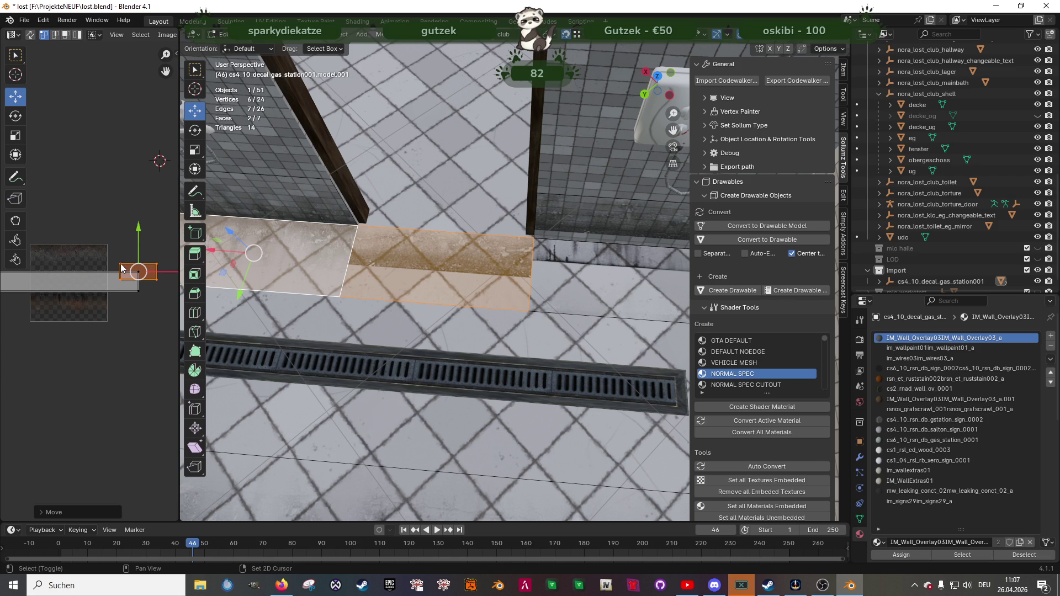
# - Move the UV island vertically; a trial UV vertex move is undone
pyautogui.click(122, 268)
pyautogui.moveTo(138, 234); pyautogui.dragTo(116, 285)
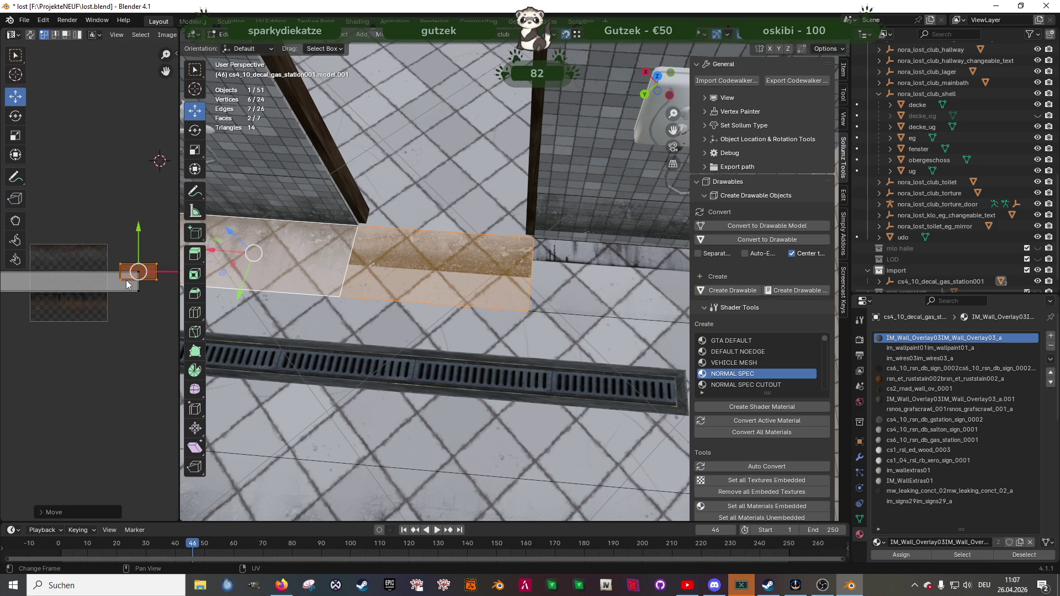
pyautogui.click(121, 279)
pyautogui.moveTo(121, 278); pyautogui.dragTo(156, 279)
pyautogui.hotkey('ctrl', 'z')
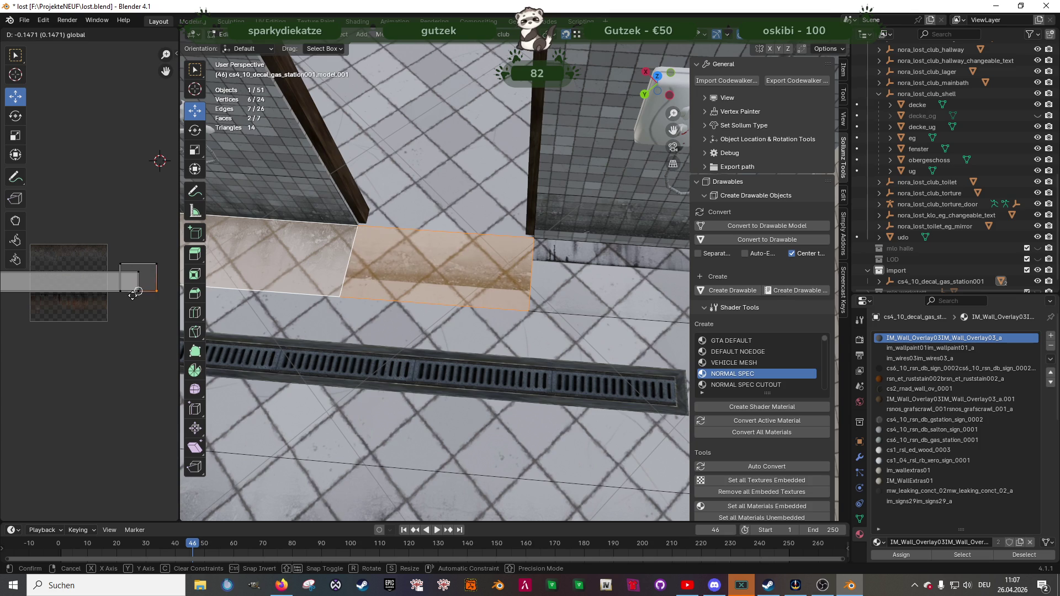
# - Tweak the upper-left and right UV vertices, then select the strip's right end edge
pyautogui.click(121, 264)
pyautogui.moveTo(121, 264); pyautogui.dragTo(138, 272)
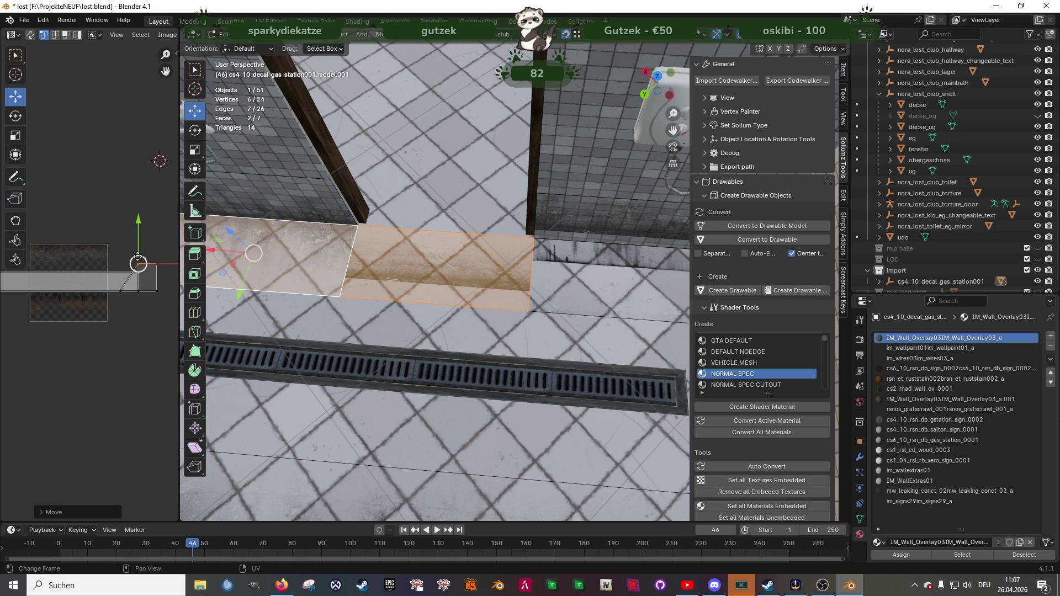
pyautogui.click(138, 291)
pyautogui.keyDown('shift'); pyautogui.moveTo(138, 292); pyautogui.dragTo(104, 269, button='middle'); pyautogui.keyUp('shift')
pyautogui.click(109, 252)
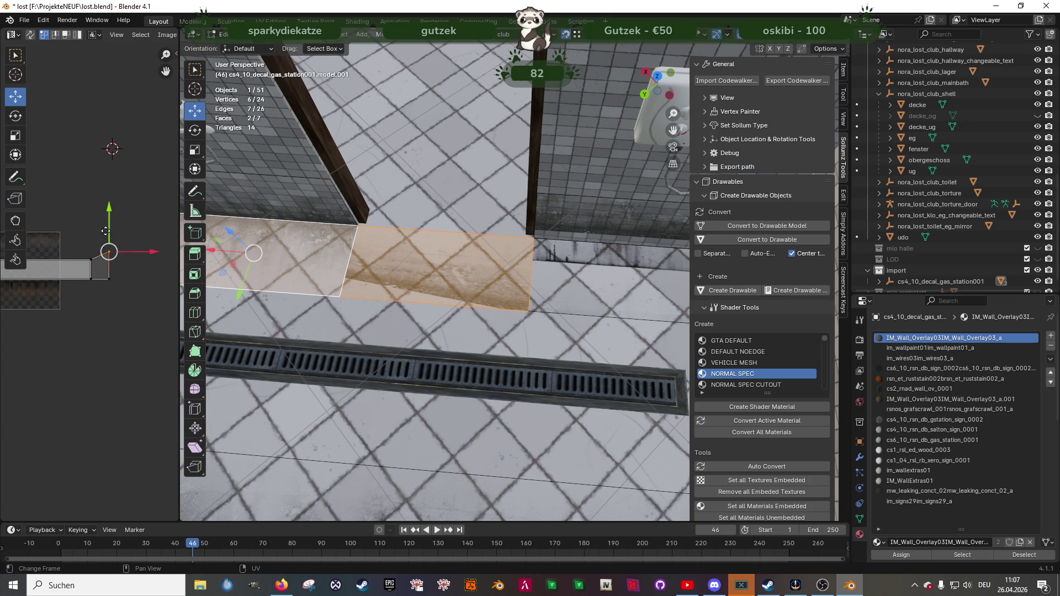
pyautogui.moveTo(108, 253); pyautogui.dragTo(109, 260)
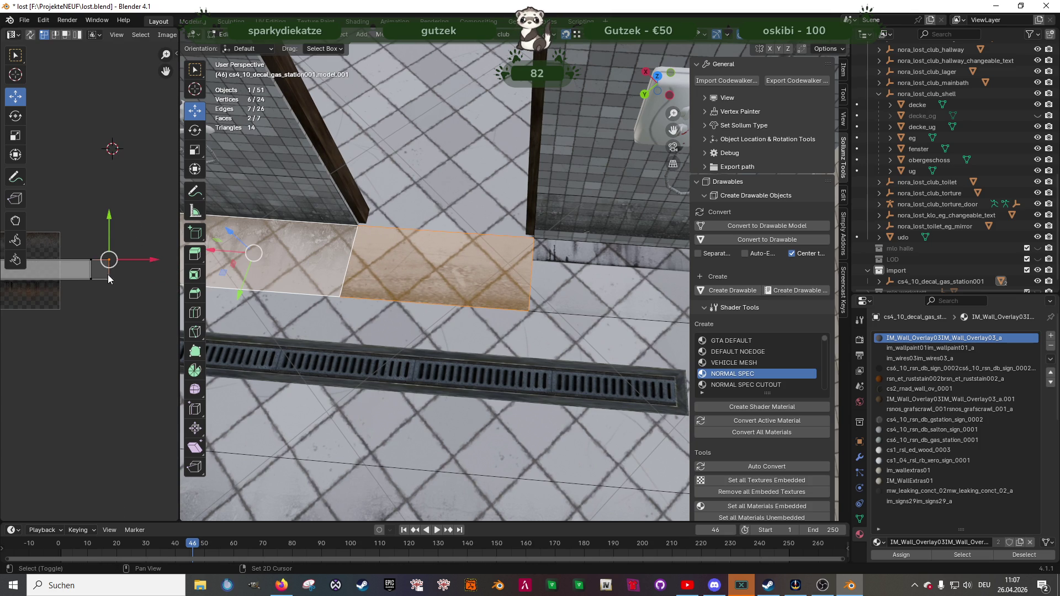
pyautogui.click(160, 270)
pyautogui.moveTo(97, 246)
pyautogui.mouseDown()
pyautogui.moveTo(129, 296)
pyautogui.moveTo(160, 269)
pyautogui.mouseUp()
# - Switch to UV face selection and select the right UV face alone
pyautogui.press('3')
pyautogui.click(119, 273)
pyautogui.hotkey('shift', 'space')
pyautogui.click(111, 275)
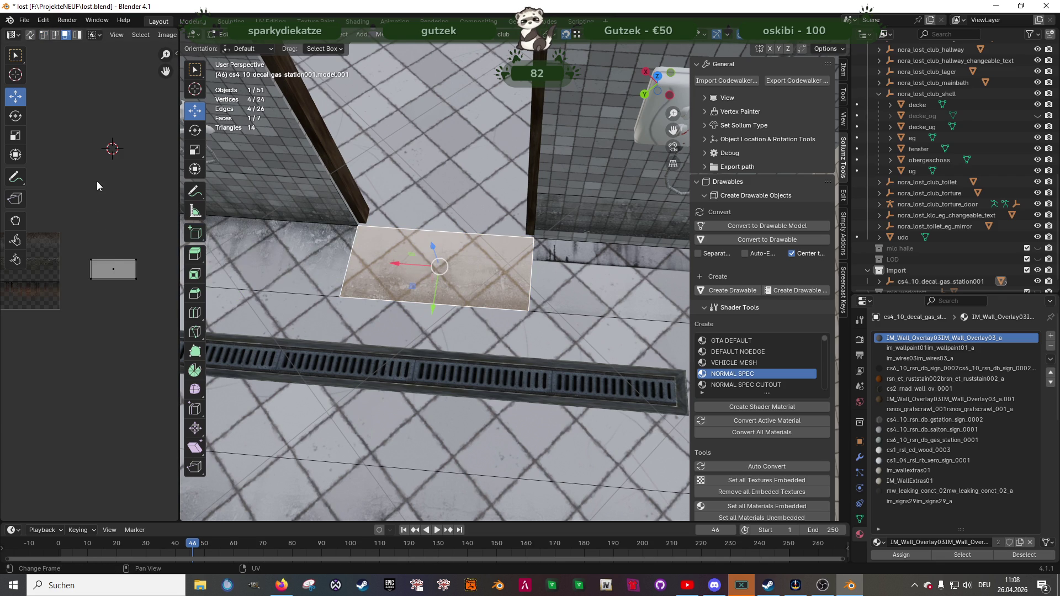
# - Add the left floor face and shift its UV island right, after undoing a rotation attempt
pyautogui.hotkey('shift', 'space')
pyautogui.press('r')
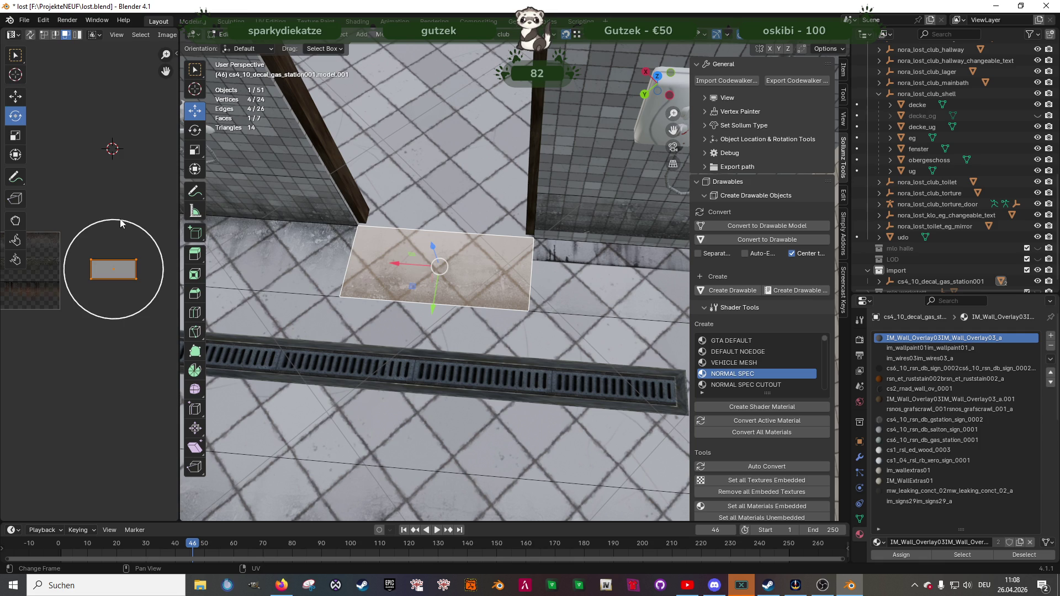
pyautogui.moveTo(117, 220); pyautogui.dragTo(127, 225)
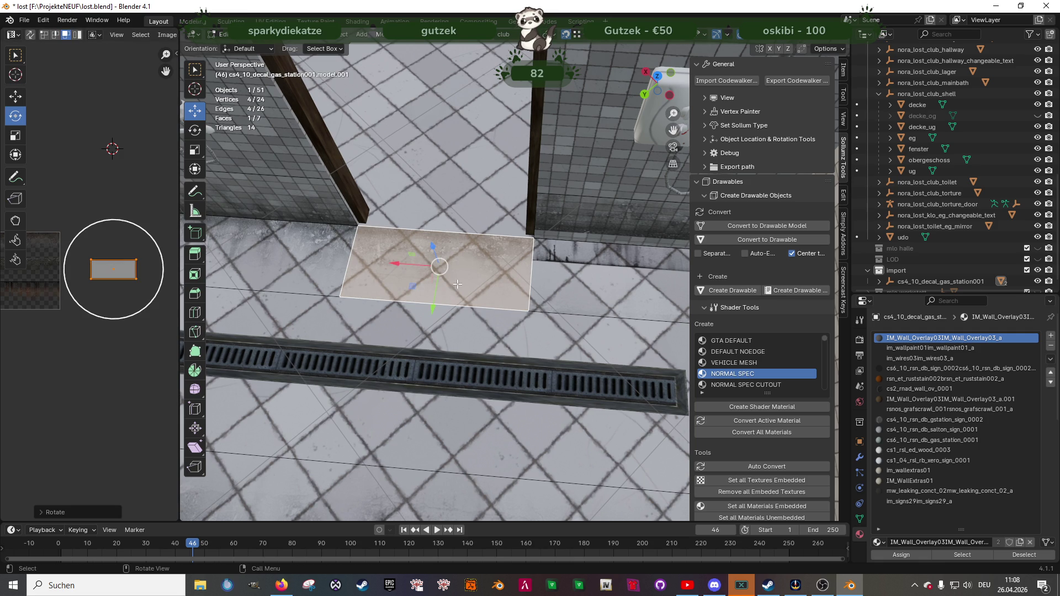
pyautogui.hotkey('ctrl', 'z')
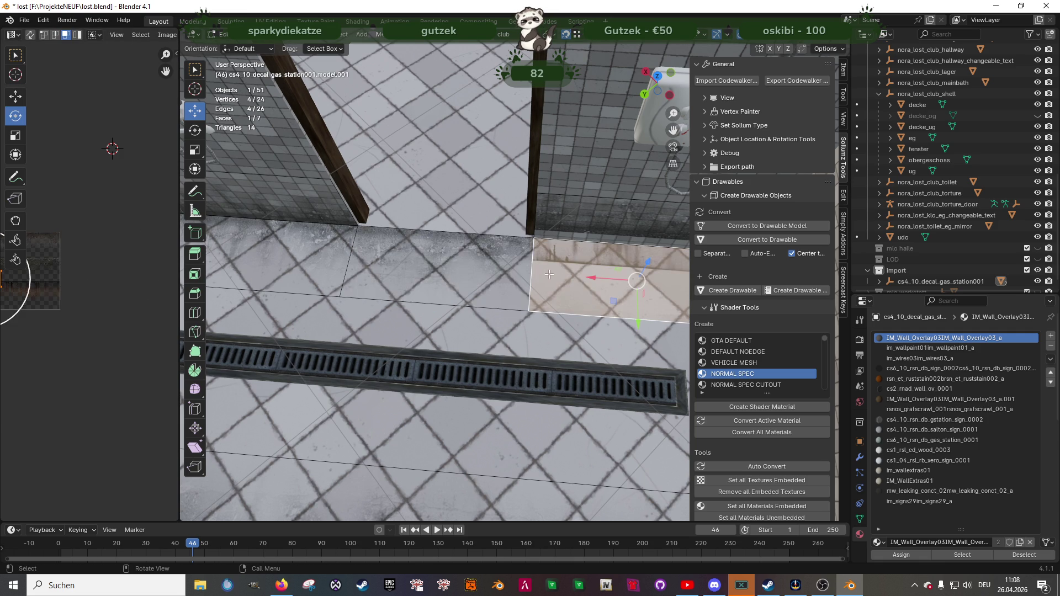
pyautogui.scroll(-3, 91, 283)
pyautogui.hotkey('shift', 'space')
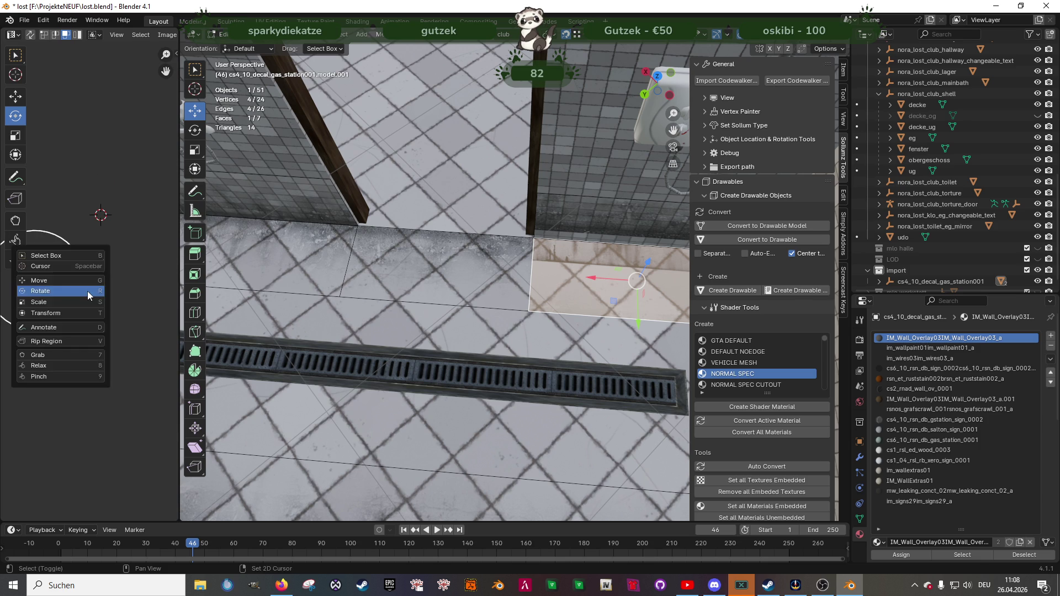
pyautogui.click(87, 291)
pyautogui.keyDown('shift'); pyautogui.click(425, 267); pyautogui.keyUp('shift')
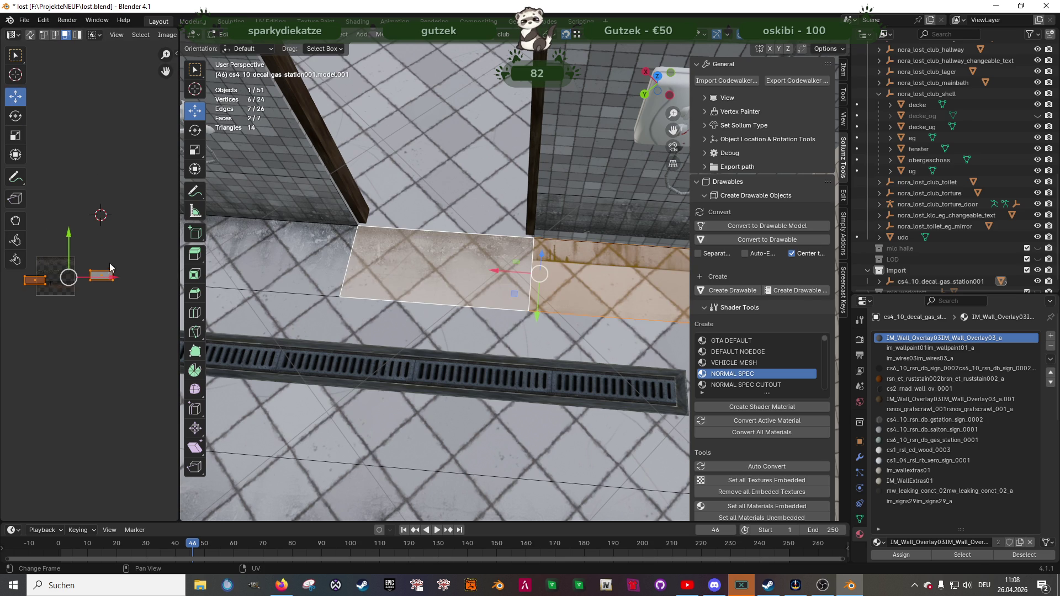
pyautogui.moveTo(54, 283)
pyautogui.mouseDown()
pyautogui.moveTo(144, 267)
pyautogui.moveTo(130, 232)
pyautogui.moveTo(160, 237)
pyautogui.moveTo(144, 266)
pyautogui.mouseUp()
# - Zoom the UV view and select a different UV island for moving
pyautogui.hotkey('shift', 'space')
pyautogui.press('r')
pyautogui.scroll(4, 144, 268)
pyautogui.scroll(2, 143, 268)
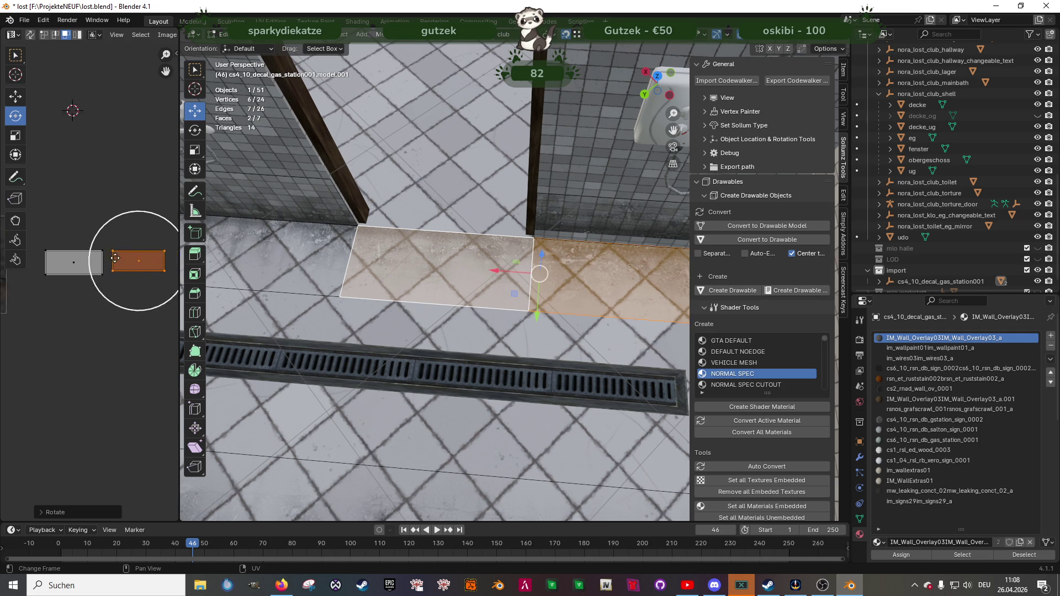
pyautogui.hotkey('shift', 'space')
pyautogui.press('g')
pyautogui.click(98, 272)
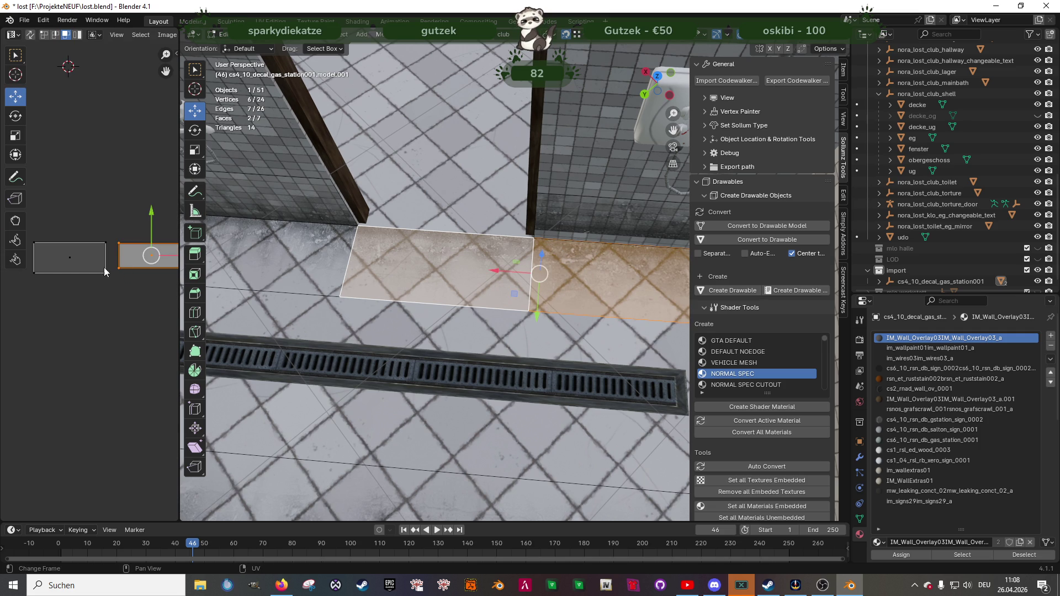
# - Pull the island's bottom-left UV corner up-left and raise another corner to line up the texture
pyautogui.press('2')
pyautogui.press('1')
pyautogui.click(120, 269)
pyautogui.moveTo(138, 268)
pyautogui.mouseDown()
pyautogui.moveTo(125, 269)
pyautogui.moveTo(119, 237)
pyautogui.moveTo(120, 263)
pyautogui.mouseUp()
pyautogui.moveTo(119, 263); pyautogui.dragTo(71, 255, button='middle')
pyautogui.click(135, 265)
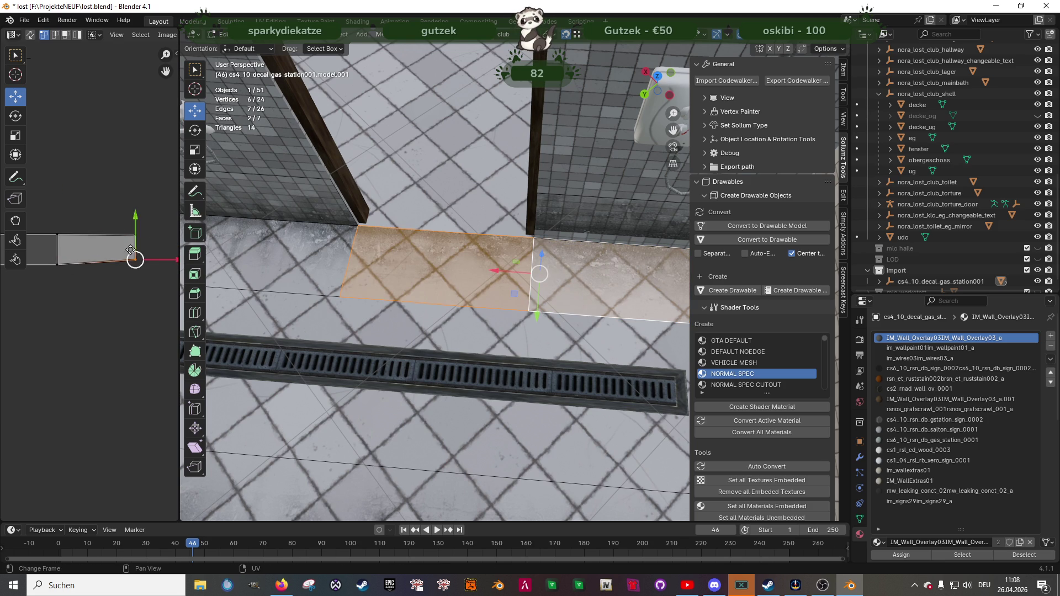
pyautogui.press('g')
pyautogui.press('Escape')
pyautogui.moveTo(135, 265); pyautogui.dragTo(136, 234)
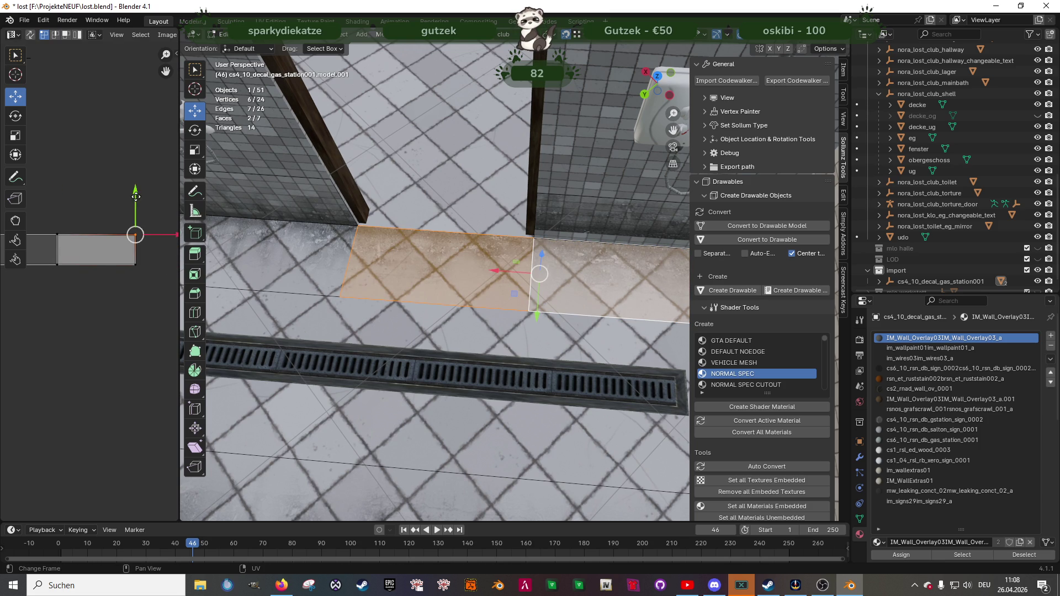
pyautogui.moveTo(481, 276)
pyautogui.mouseDown(button='middle')
pyautogui.moveTo(511, 286)
pyautogui.moveTo(514, 312)
pyautogui.moveTo(516, 273)
pyautogui.moveTo(545, 274)
pyautogui.moveTo(486, 316)
pyautogui.moveTo(442, 330)
pyautogui.moveTo(471, 331)
pyautogui.moveTo(405, 299)
pyautogui.moveTo(378, 316)
pyautogui.moveTo(482, 387)
pyautogui.moveTo(507, 352)
pyautogui.moveTo(528, 360)
pyautogui.moveTo(508, 312)
pyautogui.moveTo(538, 377)
pyautogui.moveTo(518, 352)
pyautogui.mouseUp(button='middle')
# - Leave Edit Mode on the seven-face decal strip and return to Object Mode
pyautogui.press('Tab')
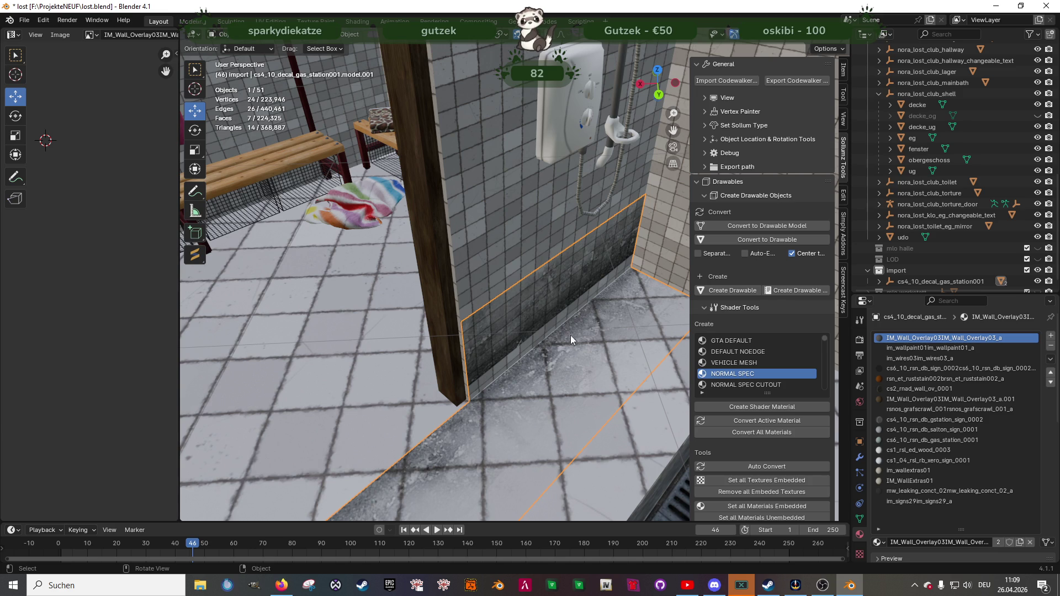
# - In Edit Mode, add the lower-left face and shift the UV strip slightly down
pyautogui.scroll(2, 554, 304)
pyautogui.press('Tab')
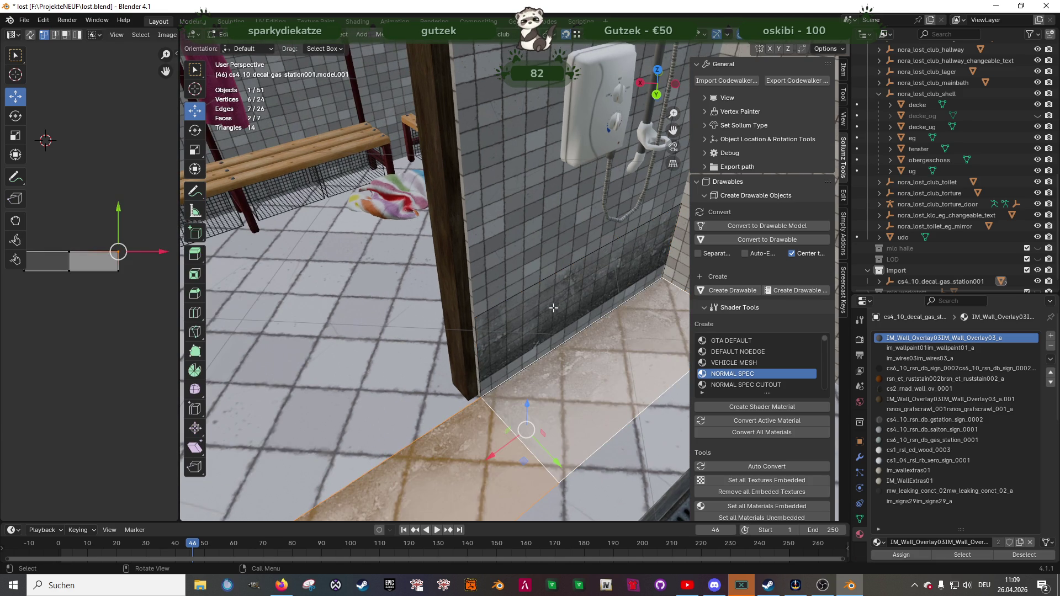
pyautogui.moveTo(262, 306); pyautogui.dragTo(299, 436, button='middle')
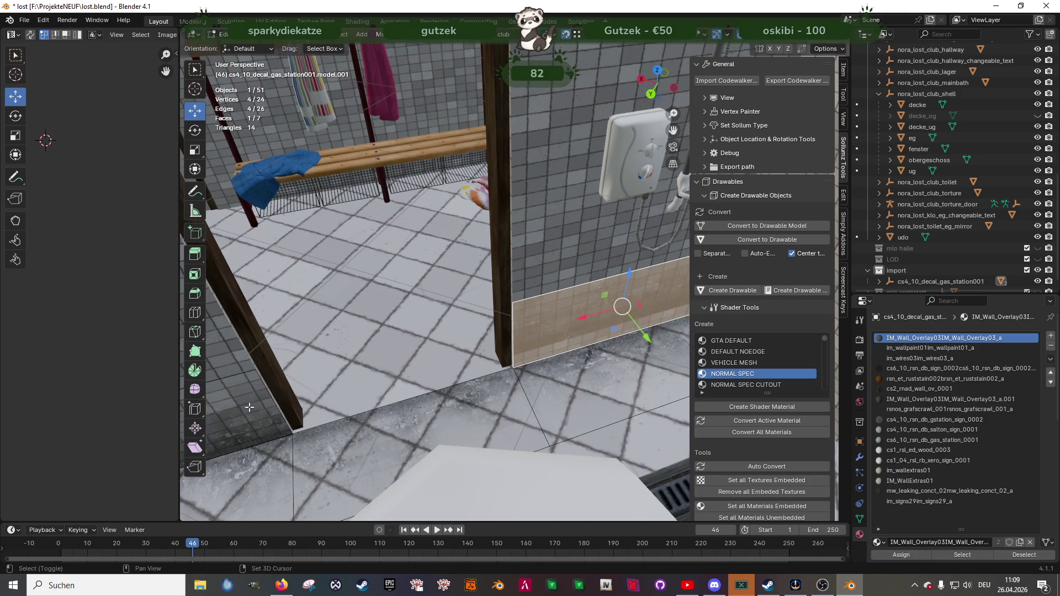
pyautogui.keyDown('shift'); pyautogui.click(302, 446); pyautogui.keyUp('shift')
pyautogui.moveTo(68, 230); pyautogui.dragTo(101, 336, button='middle')
pyautogui.scroll(4, 83, 302)
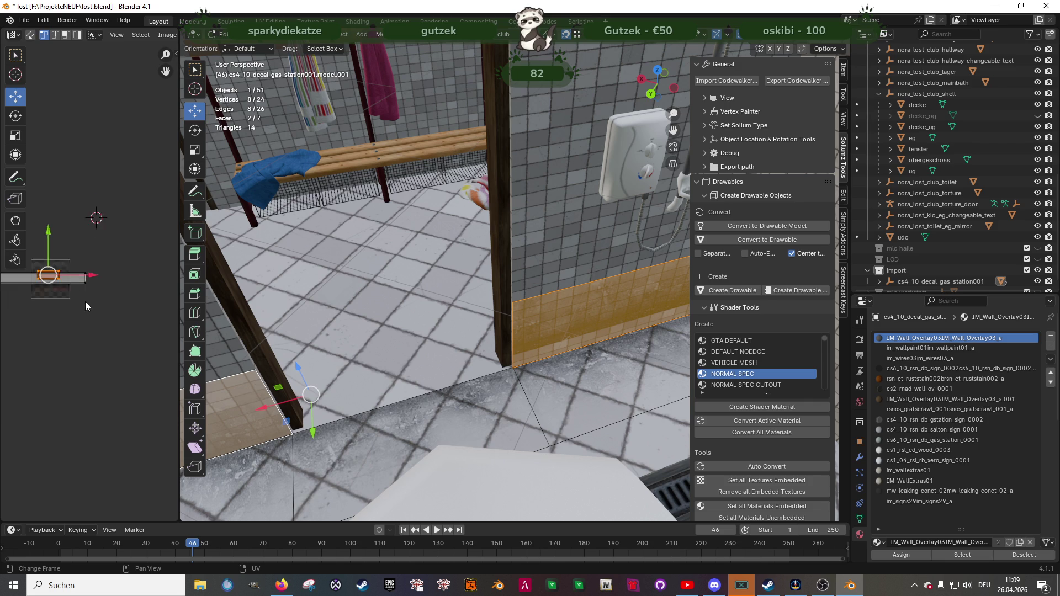
pyautogui.moveTo(34, 237)
pyautogui.mouseDown()
pyautogui.moveTo(58, 283)
pyautogui.moveTo(116, 282)
pyautogui.moveTo(91, 273)
pyautogui.moveTo(112, 269)
pyautogui.moveTo(120, 243)
pyautogui.mouseUp()
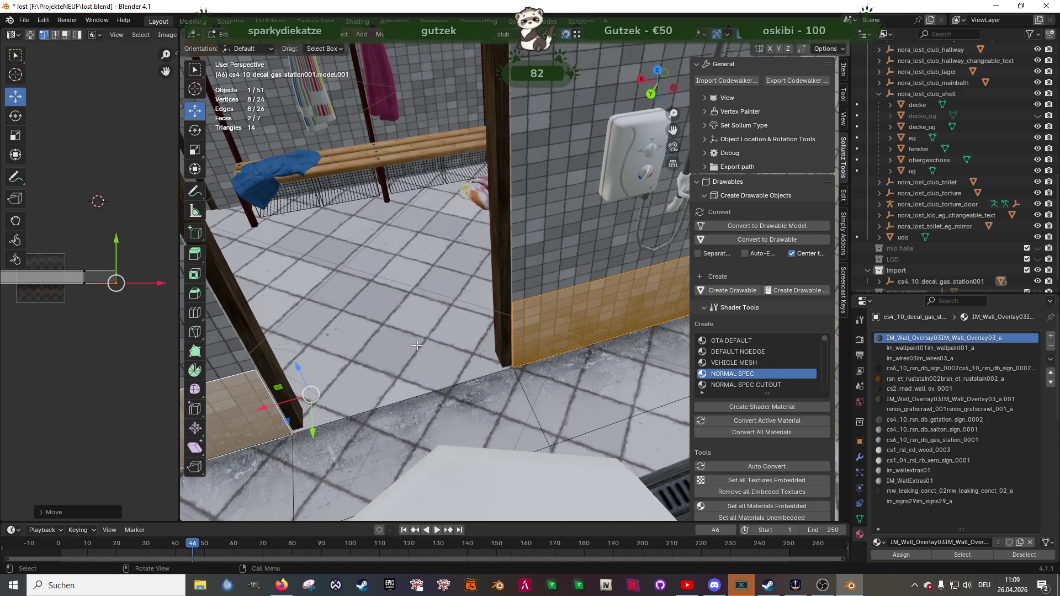
# - Return to Object Mode and select the decal face on the floor
pyautogui.scroll(-3, 482, 346)
pyautogui.moveTo(481, 346)
pyautogui.mouseDown(button='middle')
pyautogui.moveTo(540, 352)
pyautogui.moveTo(556, 317)
pyautogui.moveTo(512, 369)
pyautogui.moveTo(472, 320)
pyautogui.moveTo(588, 316)
pyautogui.moveTo(594, 306)
pyautogui.moveTo(433, 340)
pyautogui.moveTo(496, 394)
pyautogui.moveTo(435, 409)
pyautogui.moveTo(464, 333)
pyautogui.mouseUp(button='middle')
pyautogui.press('Tab')
pyautogui.press('Tab')
pyautogui.click(462, 324)
# - Duplicate the floor decal face and move the copy along the Y axis
pyautogui.hotkey('shift', 'd')
pyautogui.click(447, 327)
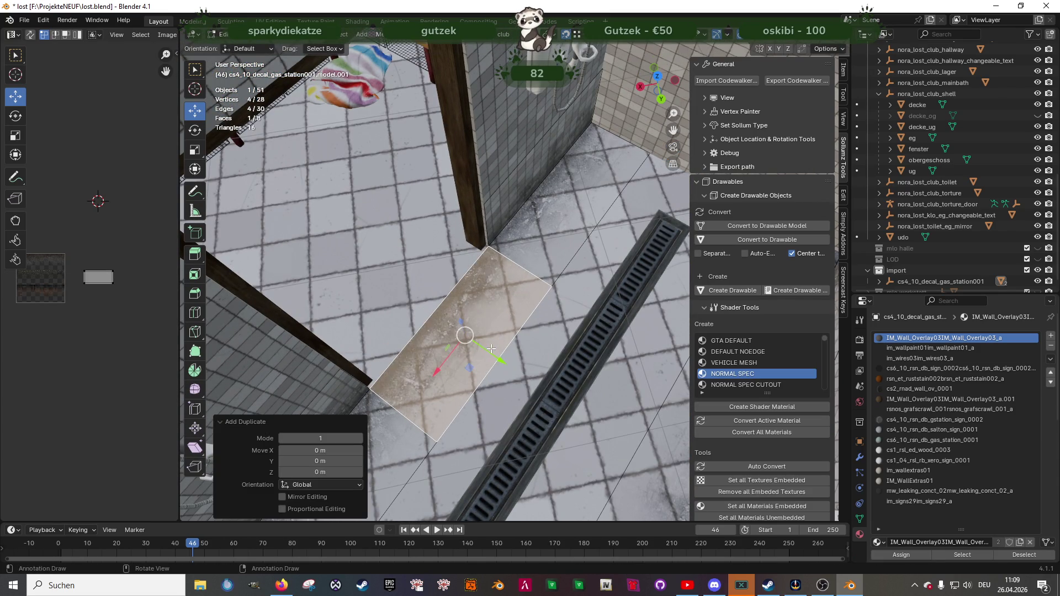
pyautogui.press('g')
pyautogui.press('y')
pyautogui.click(399, 297)
# - Rotate the copied face 180°
pyautogui.hotkey('shift', 'space')
pyautogui.press('r')
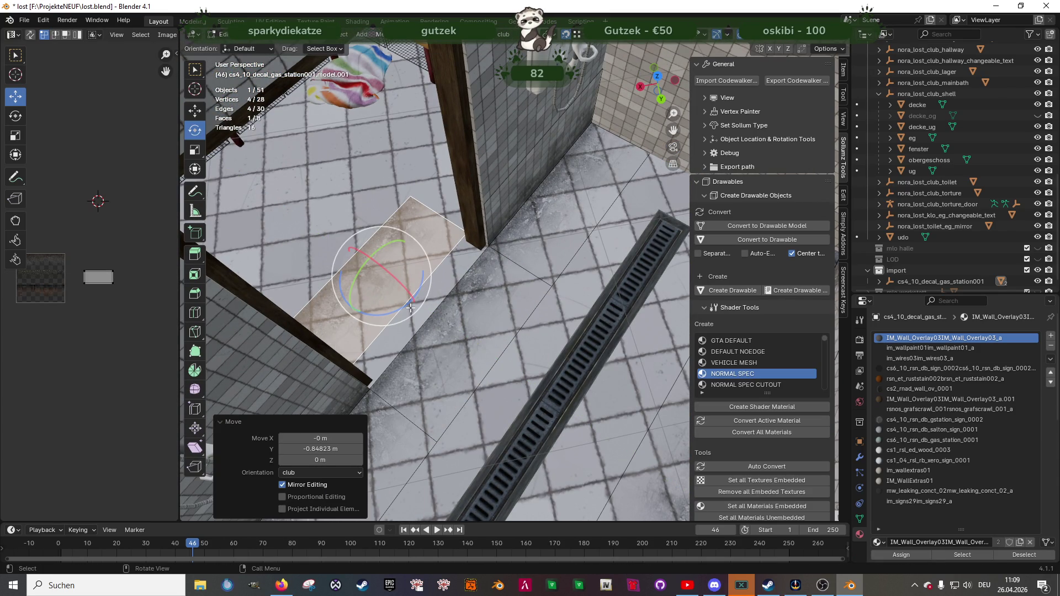
pyautogui.moveTo(398, 311); pyautogui.dragTo(388, 311)
pyautogui.write('180')
pyautogui.press('Return')
# - Slide the rotated face along Y into position on the floor beside the wall
pyautogui.hotkey('shift', 'space')
pyautogui.press('g')
pyautogui.scroll(2, 421, 263)
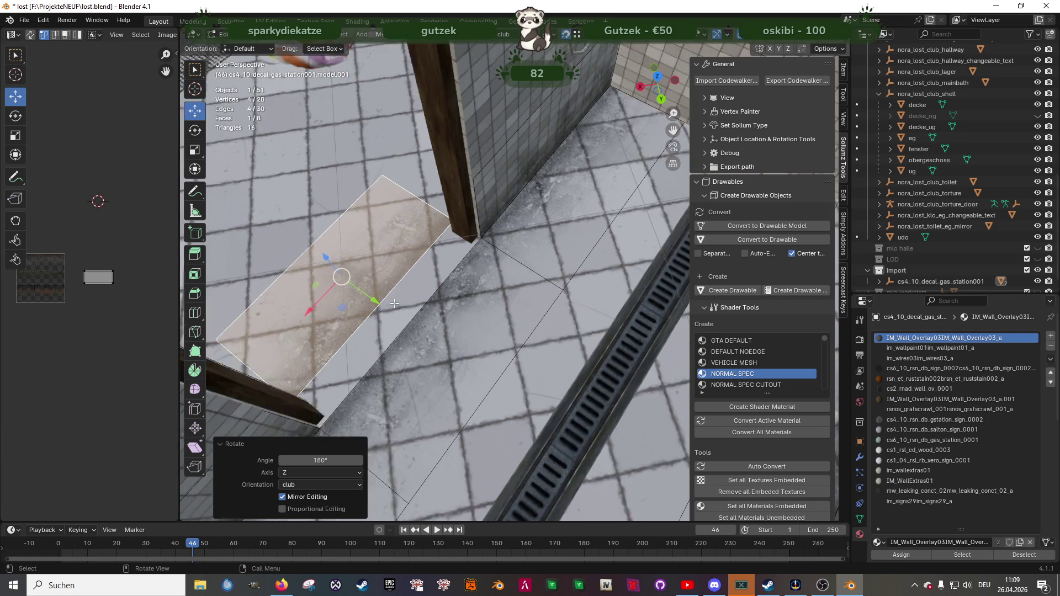
pyautogui.moveTo(411, 266)
pyautogui.mouseDown(button='middle')
pyautogui.moveTo(386, 309)
pyautogui.moveTo(417, 334)
pyautogui.mouseUp(button='middle')
pyautogui.moveTo(417, 334)
pyautogui.mouseDown()
pyautogui.moveTo(468, 289)
pyautogui.moveTo(524, 311)
pyautogui.moveTo(438, 211)
pyautogui.mouseUp()
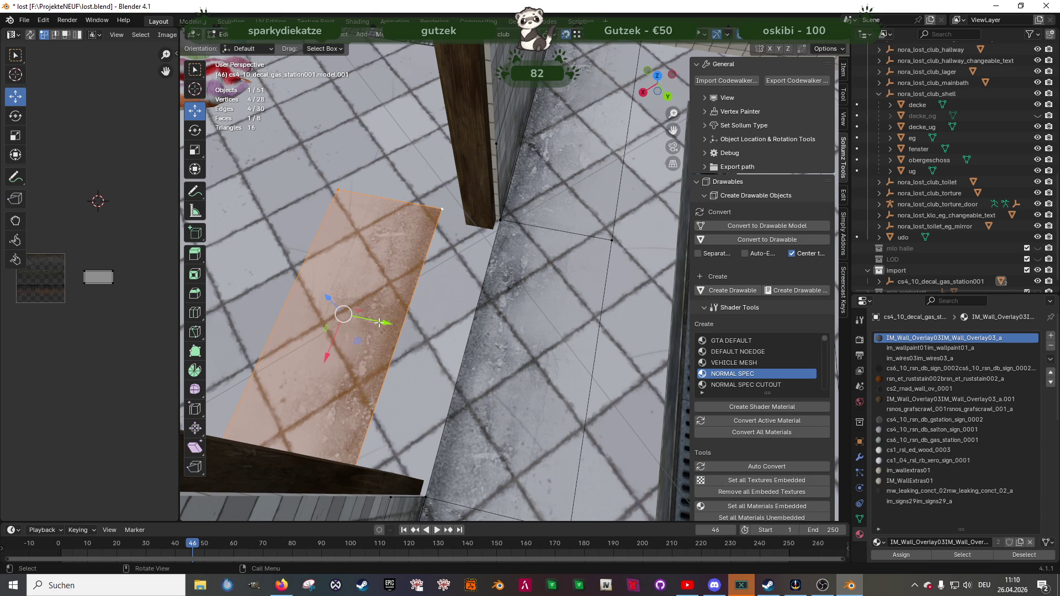
pyautogui.moveTo(349, 313)
pyautogui.mouseDown()
pyautogui.moveTo(490, 237)
pyautogui.moveTo(403, 325)
pyautogui.mouseUp()
pyautogui.moveTo(403, 325)
pyautogui.mouseDown(button='middle')
pyautogui.moveTo(552, 399)
pyautogui.moveTo(535, 397)
pyautogui.moveTo(567, 366)
pyautogui.moveTo(528, 322)
pyautogui.moveTo(514, 323)
pyautogui.moveTo(534, 331)
pyautogui.moveTo(519, 342)
pyautogui.moveTo(532, 333)
pyautogui.moveTo(532, 369)
pyautogui.mouseUp(button='middle')
# - Inspect the doorway in Object Mode, then try sliding one edge along Y and undo it
pyautogui.press('Tab')
pyautogui.moveTo(598, 349)
pyautogui.mouseDown(button='middle')
pyautogui.moveTo(498, 367)
pyautogui.moveTo(581, 372)
pyautogui.moveTo(496, 349)
pyautogui.moveTo(493, 394)
pyautogui.moveTo(443, 352)
pyautogui.mouseUp(button='middle')
pyautogui.press('Tab')
pyautogui.click(464, 355)
pyautogui.moveTo(444, 344); pyautogui.dragTo(464, 345)
pyautogui.hotkey('ctrl', 'z')
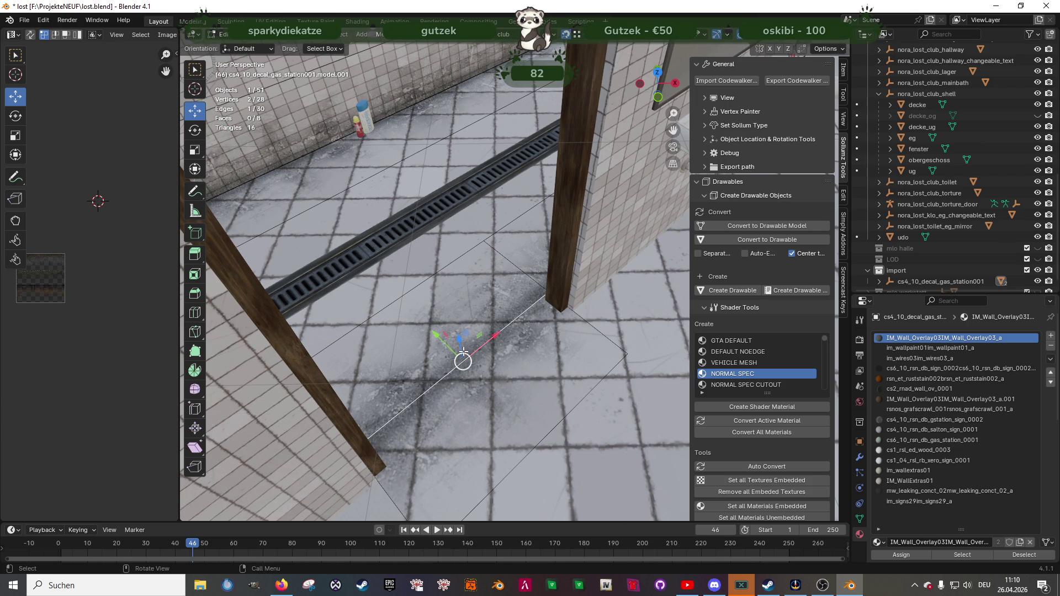
# - Select the new floor decal face, using wireframe view to see through the walls
pyautogui.click(541, 371)
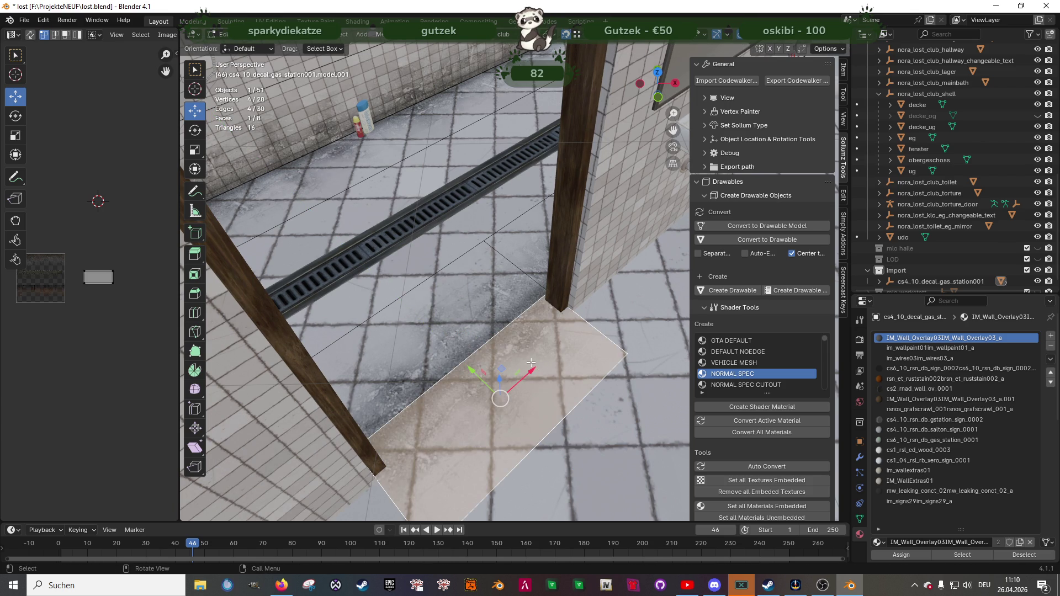
pyautogui.hotkey('shift', 'z')
pyautogui.keyDown('shift'); pyautogui.click(548, 291); pyautogui.keyUp('shift')
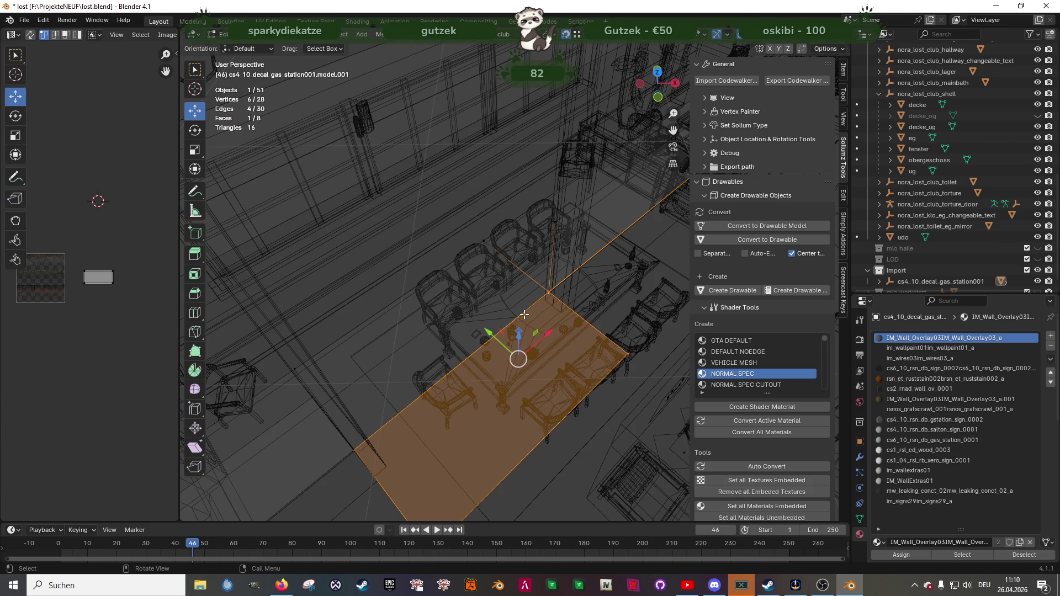
pyautogui.click(508, 357)
pyautogui.hotkey('shift', 'z')
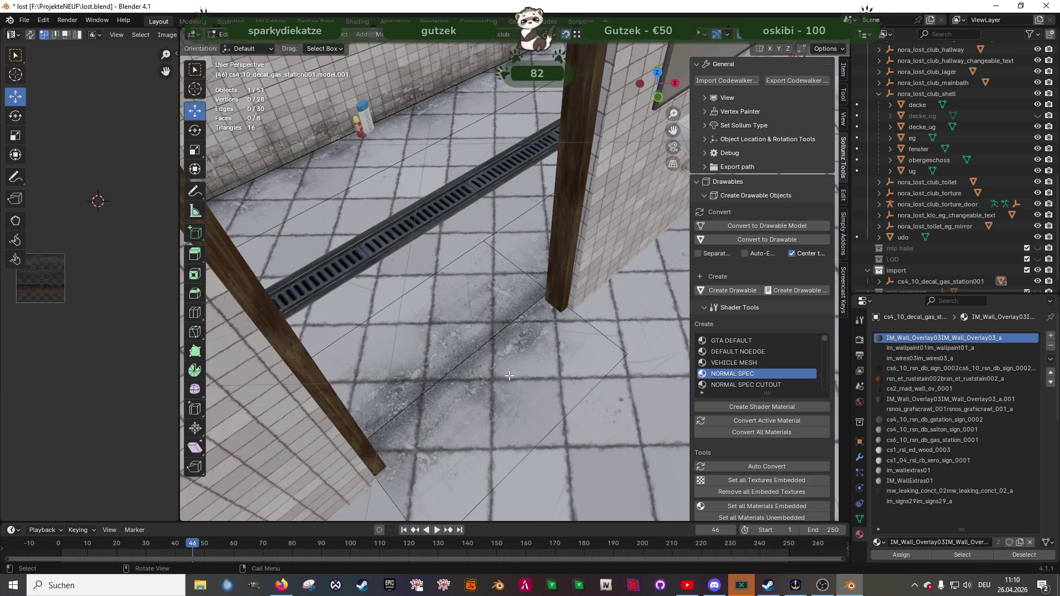
pyautogui.click(507, 375)
pyautogui.hotkey('shift', 'z')
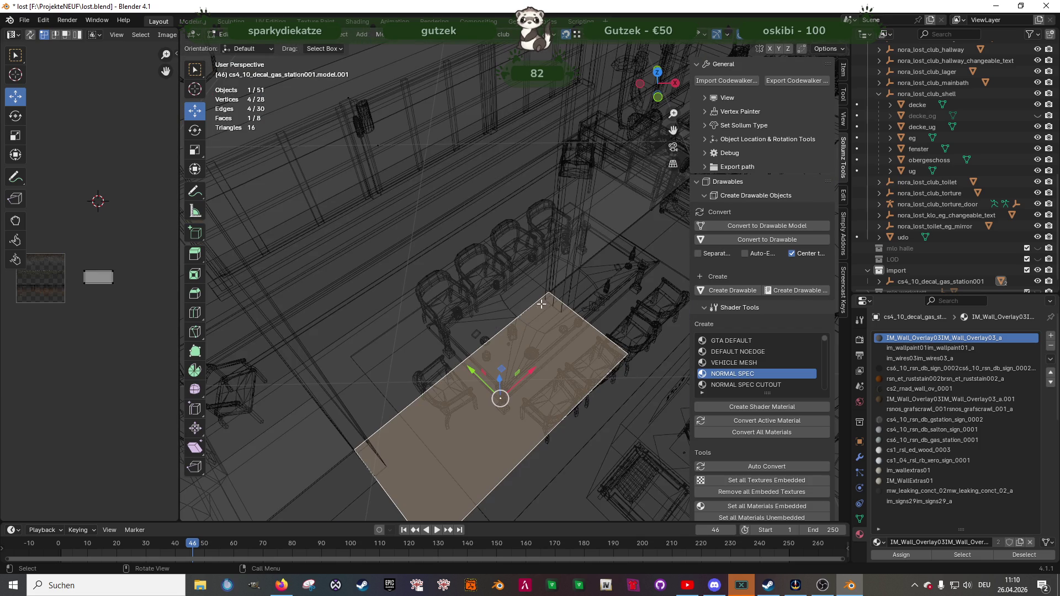
# - Slide the floor face back and forth along the Y axis into position
pyautogui.moveTo(540, 304); pyautogui.dragTo(544, 299)
pyautogui.moveTo(474, 374); pyautogui.dragTo(554, 305)
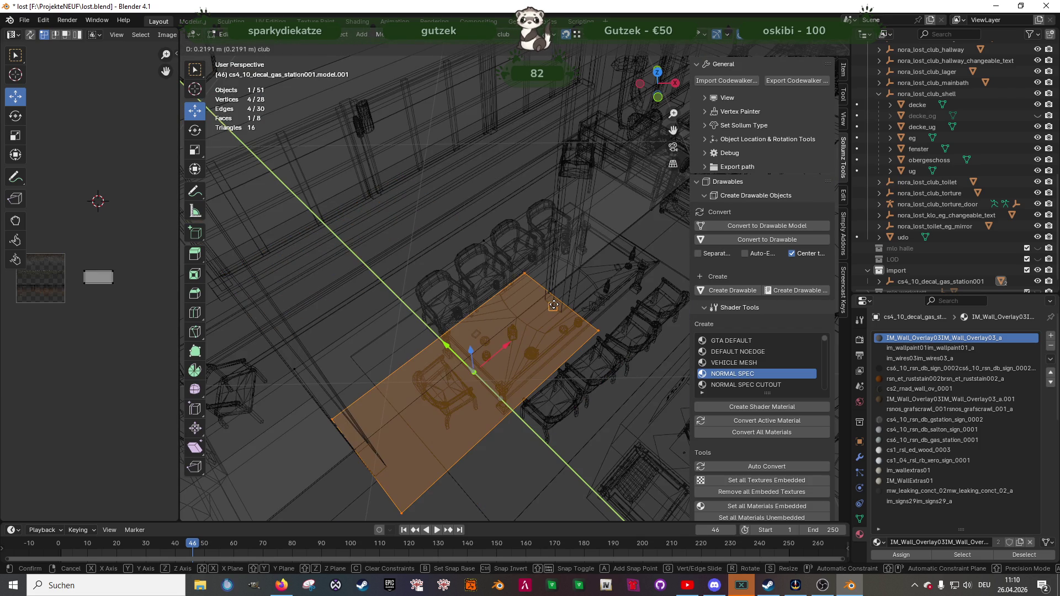
pyautogui.click(554, 306)
pyautogui.click(460, 332)
pyautogui.moveTo(446, 345)
pyautogui.mouseDown()
pyautogui.moveTo(533, 398)
pyautogui.moveTo(552, 326)
pyautogui.mouseUp()
pyautogui.hotkey('shift', 'z')
# - Snap the face's wall-side edge onto the line where wall meets floor
pyautogui.moveTo(558, 327)
pyautogui.mouseDown(button='middle')
pyautogui.moveTo(665, 332)
pyautogui.moveTo(559, 363)
pyautogui.mouseUp(button='middle')
pyautogui.click(484, 369)
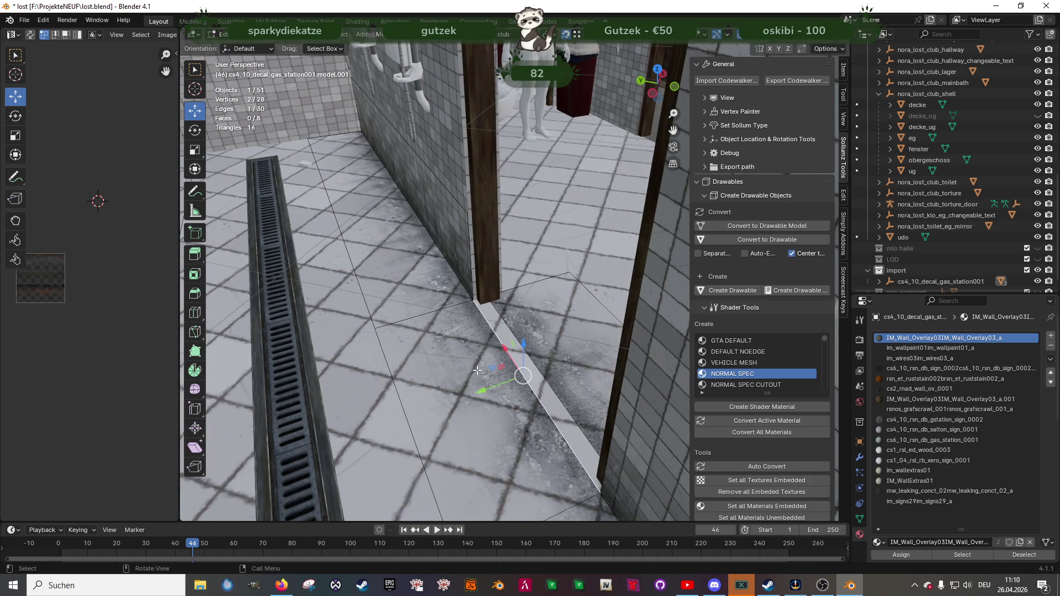
pyautogui.click(468, 372)
pyautogui.click(489, 361)
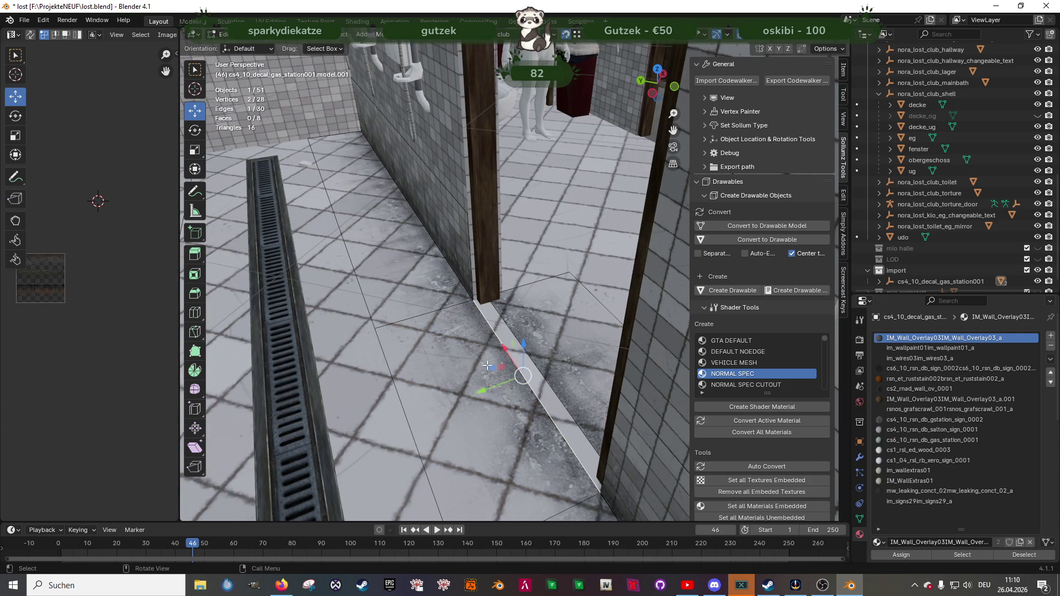
pyautogui.moveTo(489, 390)
pyautogui.mouseDown()
pyautogui.moveTo(516, 348)
pyautogui.moveTo(491, 303)
pyautogui.mouseUp()
pyautogui.moveTo(490, 303)
pyautogui.mouseDown(button='middle')
pyautogui.moveTo(482, 343)
pyautogui.moveTo(402, 304)
pyautogui.mouseUp(button='middle')
# - Select corner vertices in wireframe and centre the view on the selected vertex
pyautogui.hotkey('shift', 'z')
pyautogui.click(390, 283)
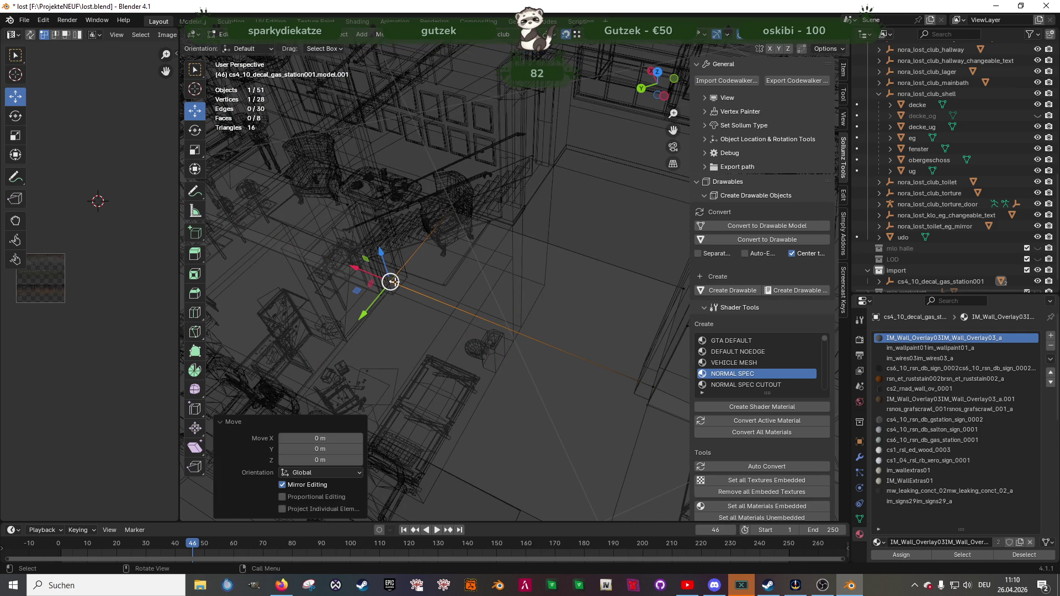
pyautogui.click(641, 385)
pyautogui.moveTo(641, 387)
pyautogui.mouseDown(button='middle')
pyautogui.moveTo(607, 362)
pyautogui.moveTo(504, 355)
pyautogui.moveTo(513, 274)
pyautogui.mouseUp(button='middle')
pyautogui.press('KP_Decimal')
pyautogui.press('z')
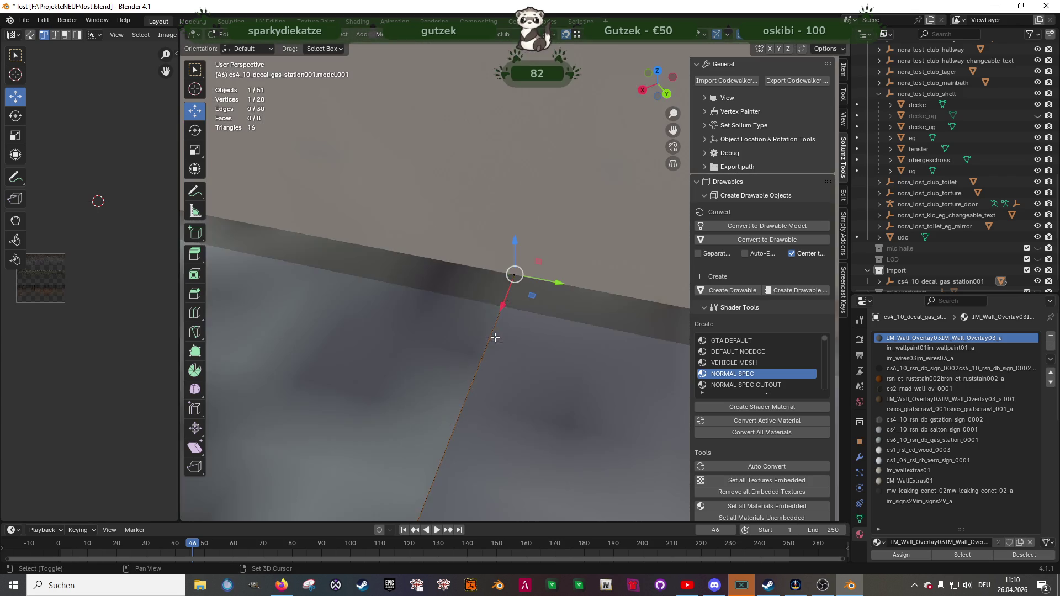
# - Inspect the shower floor in Object Mode, then re-enter Edit Mode on the decal mesh
pyautogui.press('Tab')
pyautogui.scroll(-5, 513, 352)
pyautogui.moveTo(518, 368)
pyautogui.mouseDown(button='middle')
pyautogui.moveTo(564, 367)
pyautogui.moveTo(565, 347)
pyautogui.moveTo(537, 332)
pyautogui.moveTo(548, 327)
pyautogui.moveTo(690, 340)
pyautogui.moveTo(562, 319)
pyautogui.moveTo(449, 320)
pyautogui.moveTo(462, 347)
pyautogui.moveTo(479, 330)
pyautogui.moveTo(549, 383)
pyautogui.moveTo(450, 394)
pyautogui.moveTo(602, 395)
pyautogui.moveTo(356, 365)
pyautogui.moveTo(388, 305)
pyautogui.moveTo(491, 273)
pyautogui.moveTo(490, 306)
pyautogui.mouseUp(button='middle')
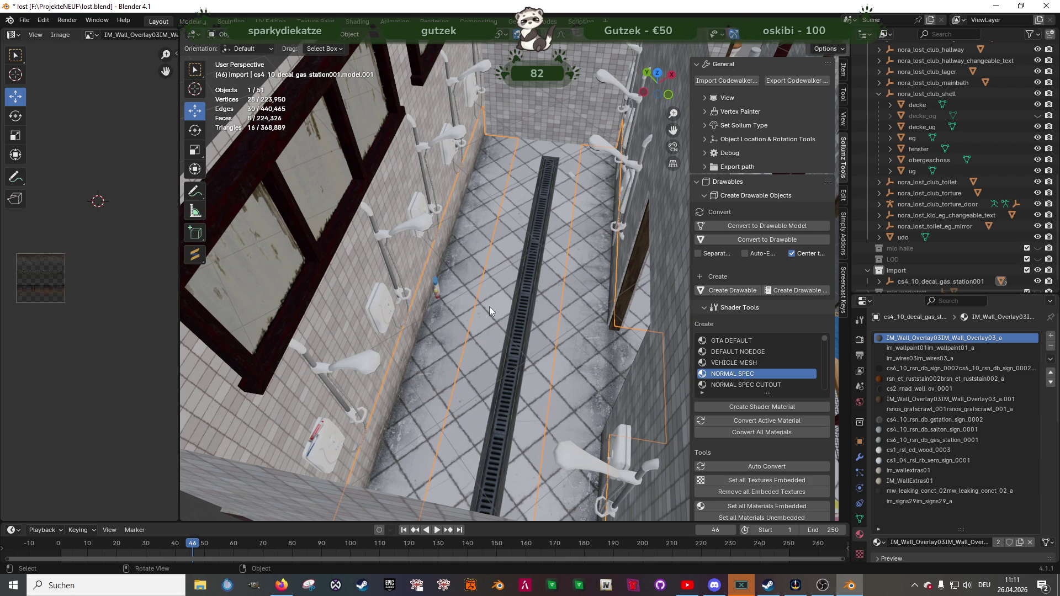
pyautogui.moveTo(486, 294); pyautogui.dragTo(545, 313, button='middle')
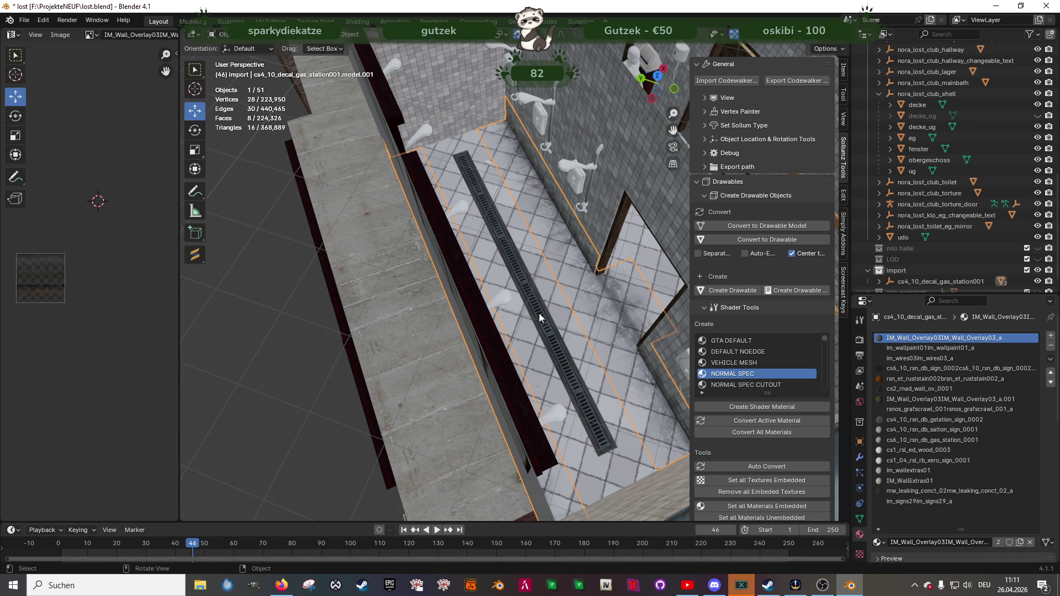
pyautogui.moveTo(519, 315)
pyautogui.mouseDown(button='middle')
pyautogui.moveTo(568, 307)
pyautogui.moveTo(532, 307)
pyautogui.moveTo(498, 346)
pyautogui.moveTo(505, 331)
pyautogui.moveTo(485, 343)
pyautogui.mouseUp(button='middle')
pyautogui.press('Tab')
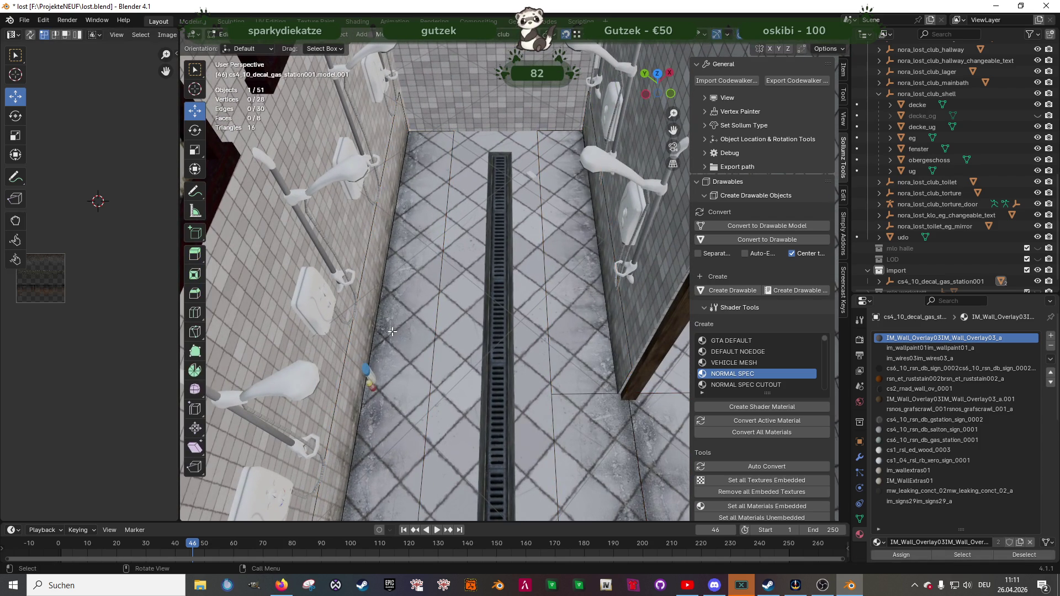
# - Duplicate the two decal strip faces and offset the copy along Y
pyautogui.click(390, 329)
pyautogui.keyDown('shift'); pyautogui.click(372, 320); pyautogui.keyUp('shift')
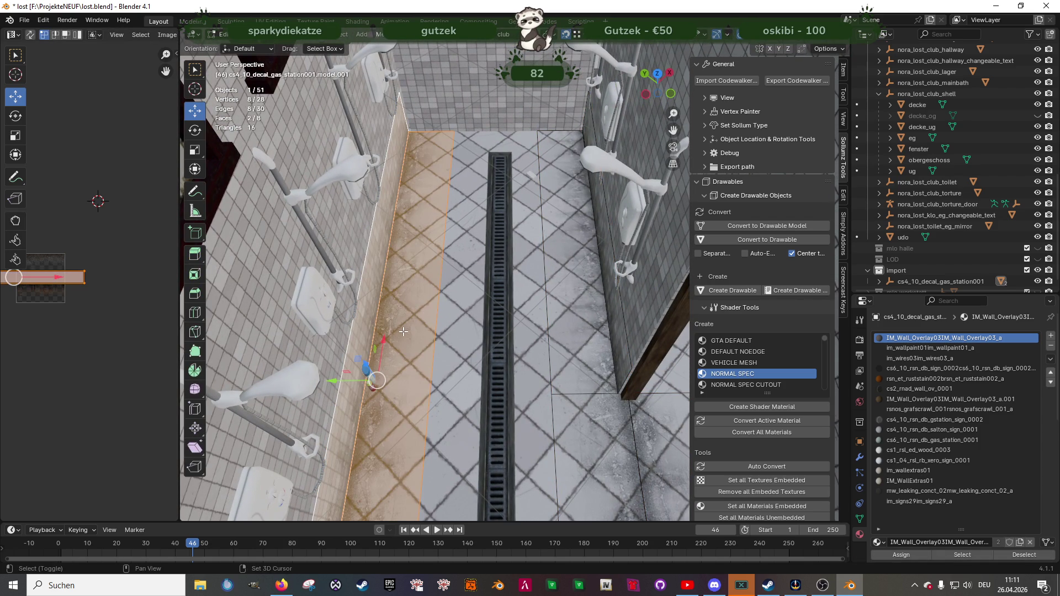
pyautogui.hotkey('shift', 'd')
pyautogui.rightClick(370, 377)
pyautogui.press('g')
pyautogui.press('y')
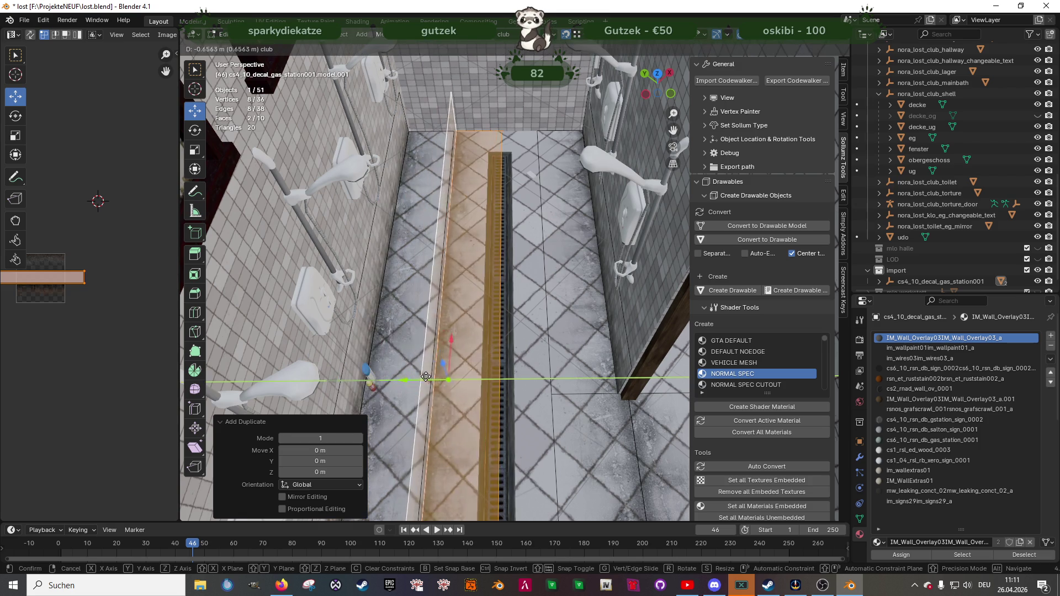
pyautogui.click(453, 381)
pyautogui.rightClick(453, 381)
# - Turn the copied strip 90° about the Z axis
pyautogui.press('r')
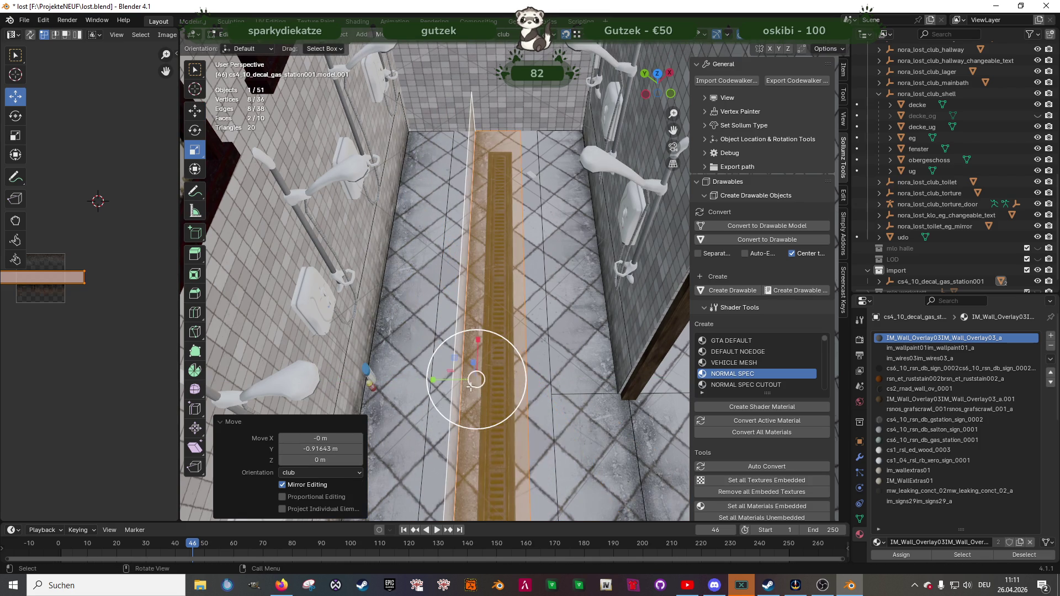
pyautogui.rightClick(473, 402)
pyautogui.moveTo(486, 402)
pyautogui.mouseDown(button='middle')
pyautogui.moveTo(480, 386)
pyautogui.moveTo(485, 402)
pyautogui.mouseUp(button='middle')
pyautogui.hotkey('shift', 'space')
pyautogui.press('Escape')
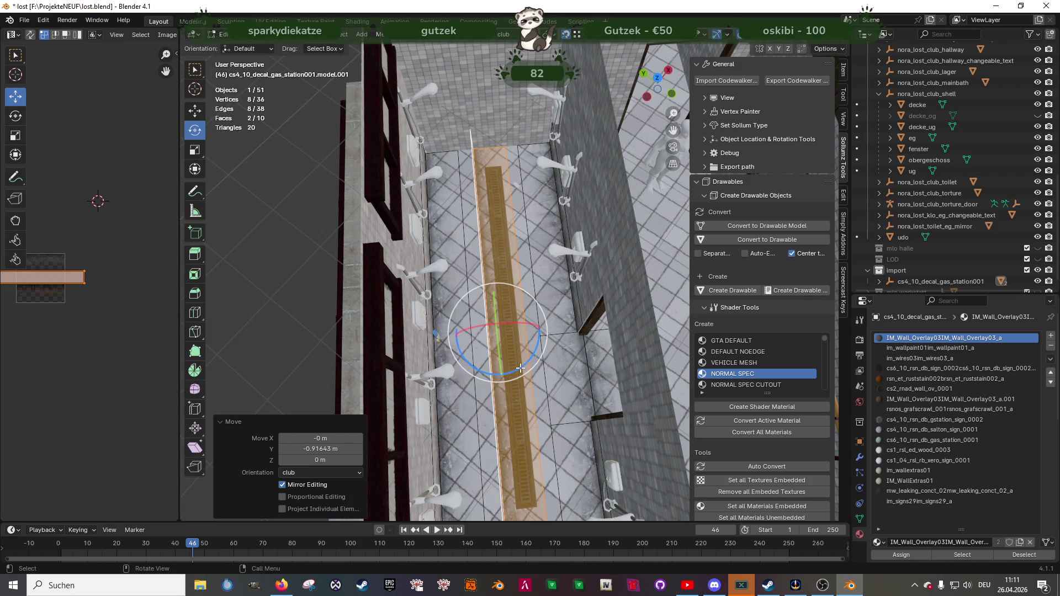
pyautogui.press('r')
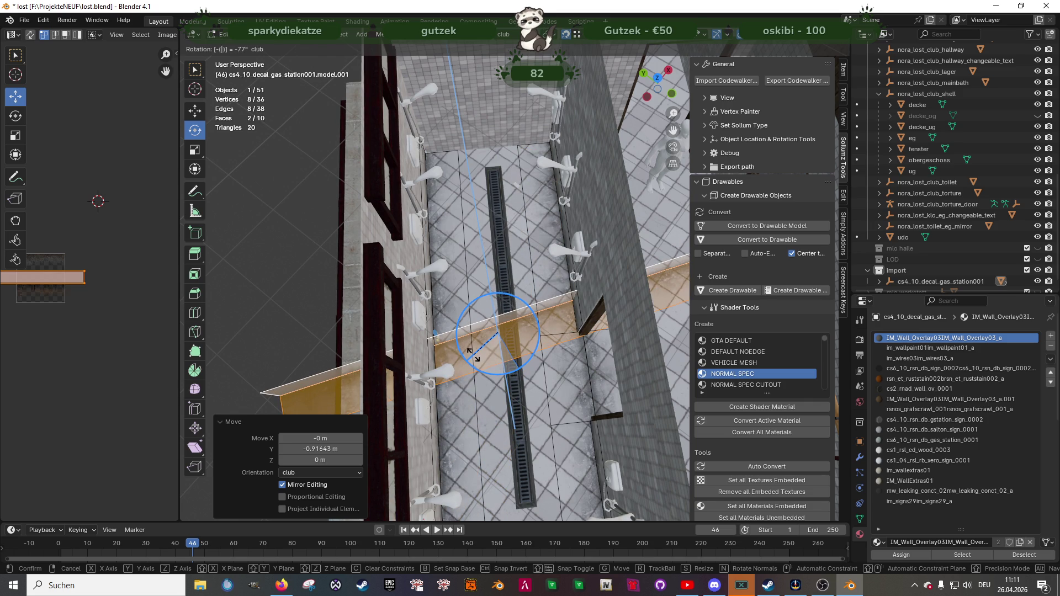
pyautogui.write('-90')
pyautogui.press('Return')
# - Slide the rotated copy up the corridor to the far end wall and select its end edge
pyautogui.hotkey('shift', 'space')
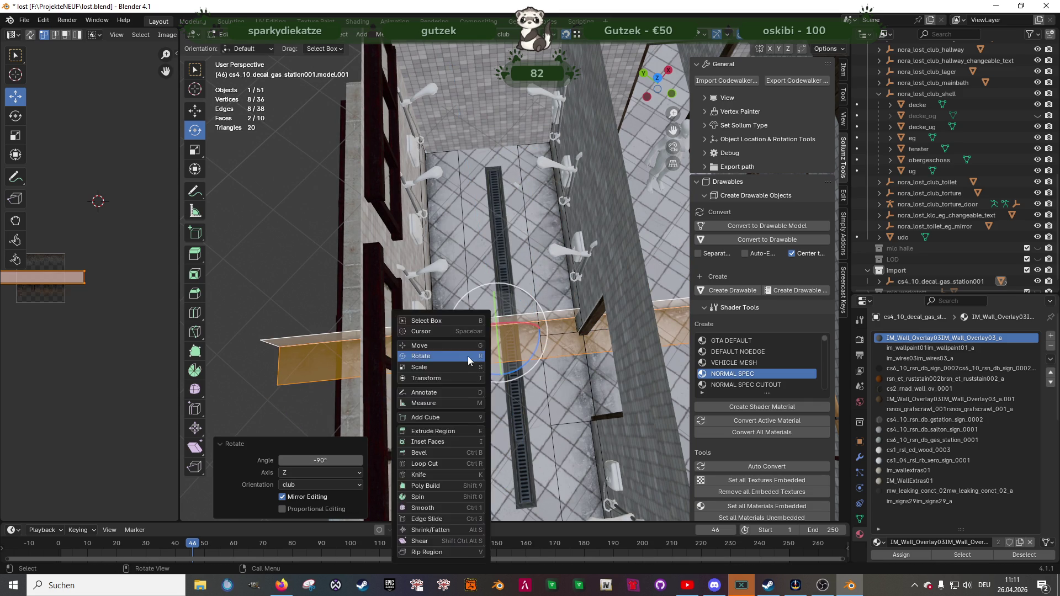
pyautogui.press('g')
pyautogui.moveTo(419, 337); pyautogui.dragTo(456, 324, button='middle')
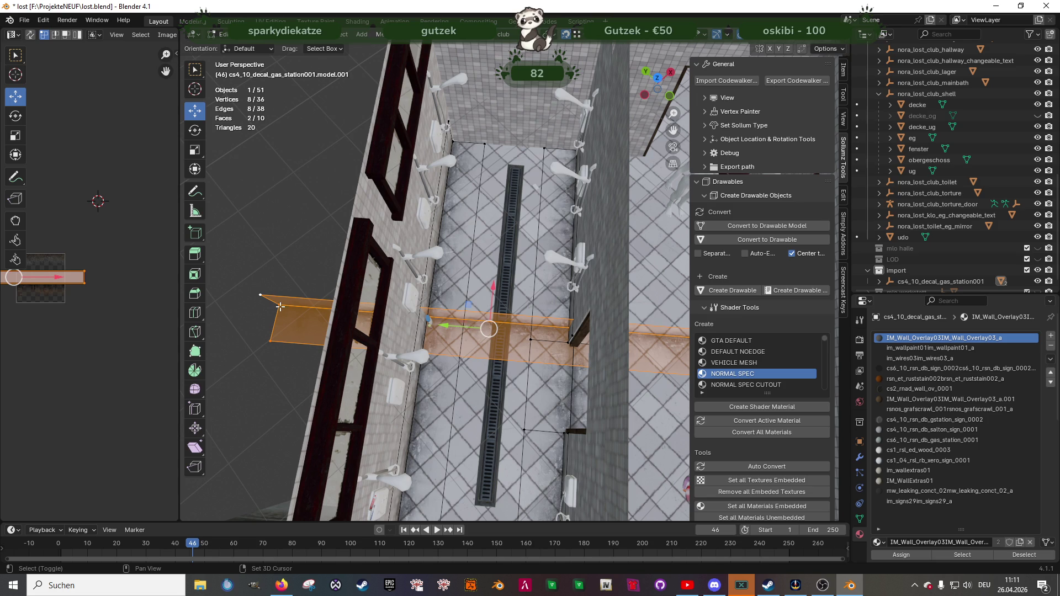
pyautogui.moveTo(491, 339)
pyautogui.mouseDown()
pyautogui.moveTo(467, 237)
pyautogui.moveTo(497, 161)
pyautogui.mouseUp()
pyautogui.moveTo(497, 160); pyautogui.dragTo(412, 183, button='middle')
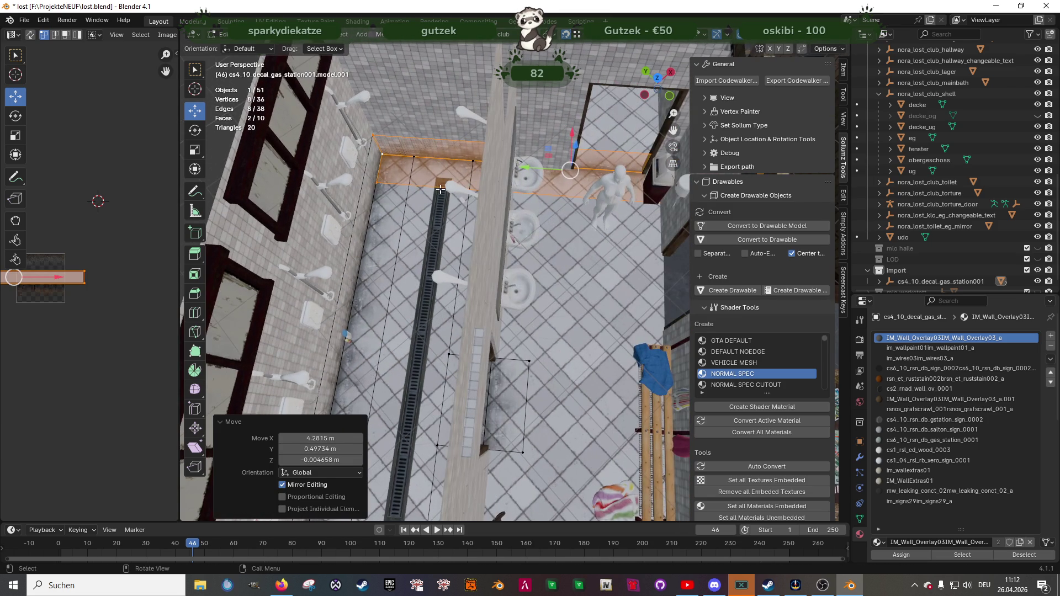
pyautogui.hotkey('shift', 'z')
pyautogui.scroll(-2, 409, 172)
pyautogui.click(670, 220)
# - Move the strip's end edge and vertices along Y up to the end wall
pyautogui.moveTo(670, 220); pyautogui.dragTo(613, 226, button='middle')
pyautogui.press('g')
pyautogui.press('y')
pyautogui.click(506, 216)
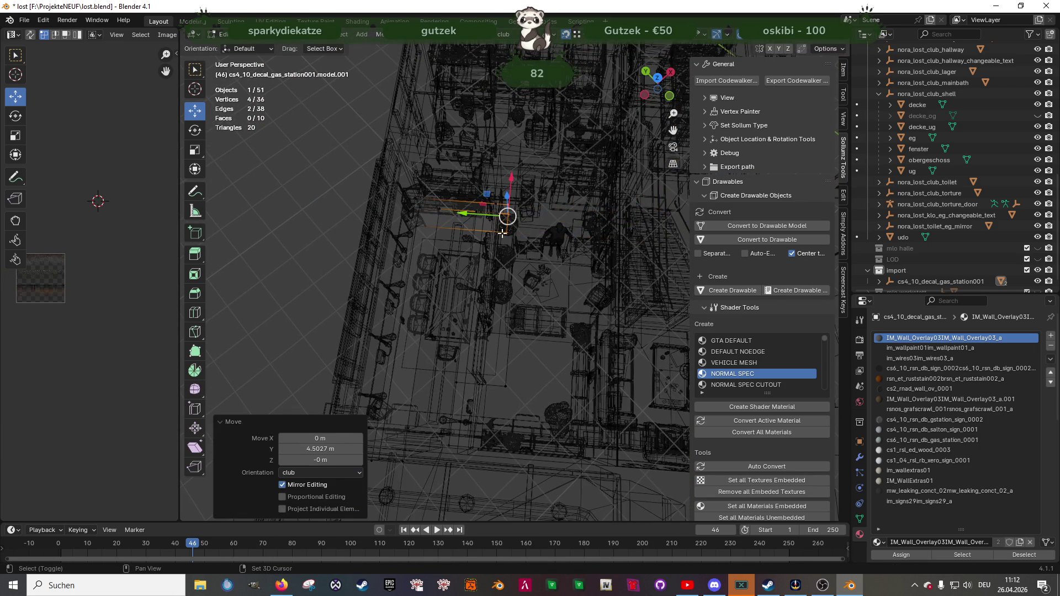
pyautogui.hotkey('shift', 'z')
pyautogui.scroll(5, 514, 210)
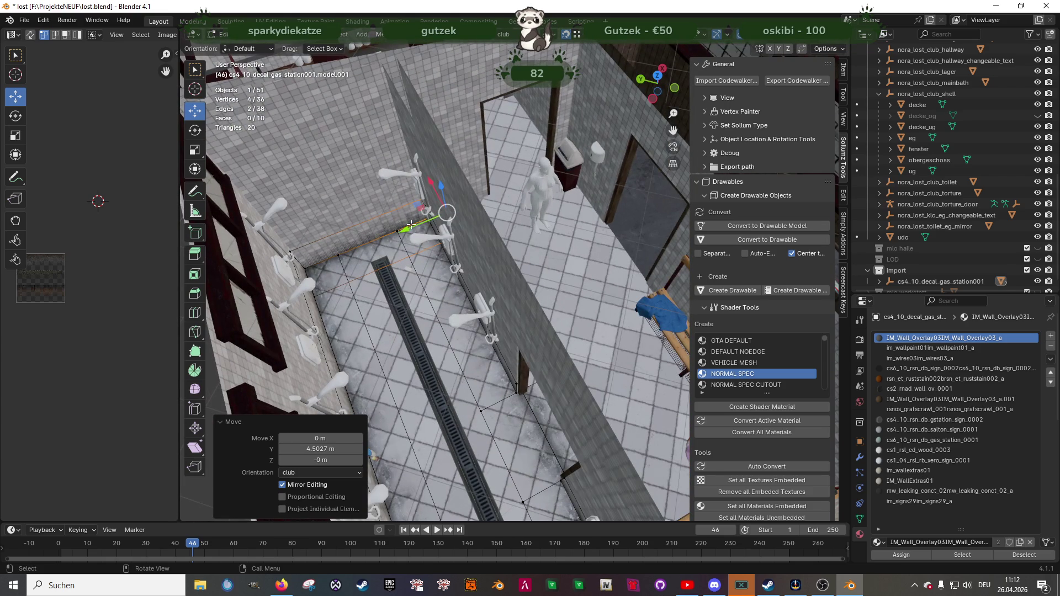
pyautogui.press('g')
pyautogui.press('y')
pyautogui.click(460, 234)
pyautogui.moveTo(461, 234); pyautogui.dragTo(463, 254, button='middle')
pyautogui.scroll(2, 463, 253)
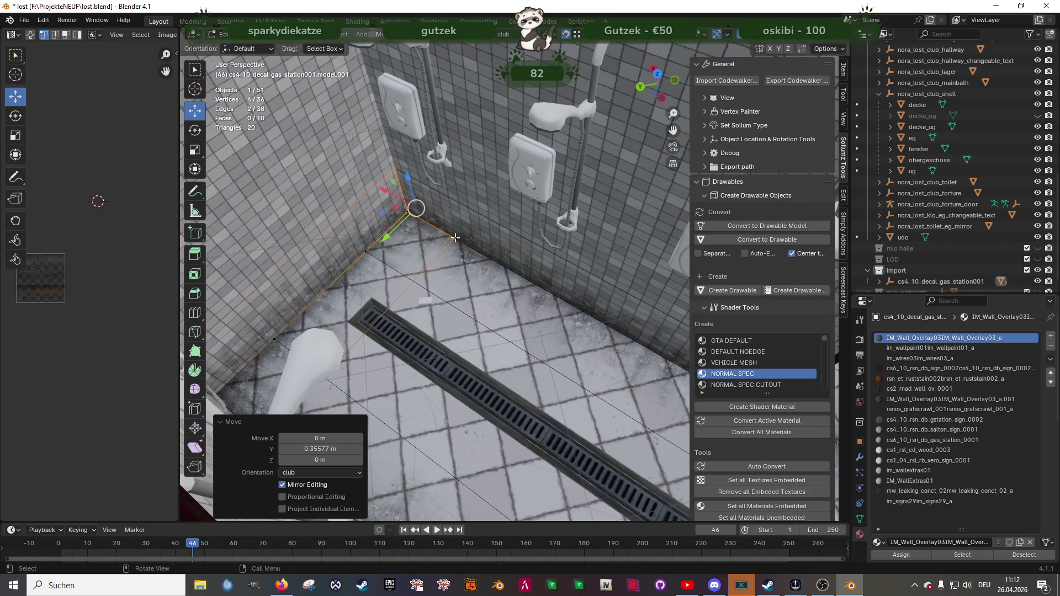
# - Move the strip's single corner vertex along Y and X toward the wall corner
pyautogui.click(455, 237)
pyautogui.press('g')
pyautogui.press('y')
pyautogui.click(364, 253)
pyautogui.press('g')
pyautogui.press('x')
pyautogui.click(378, 307)
pyautogui.moveTo(378, 307); pyautogui.dragTo(374, 286, button='middle')
# - Refine the corner vertex to Y -0.62591 m and adjust it along X
pyautogui.press('g')
pyautogui.press('y')
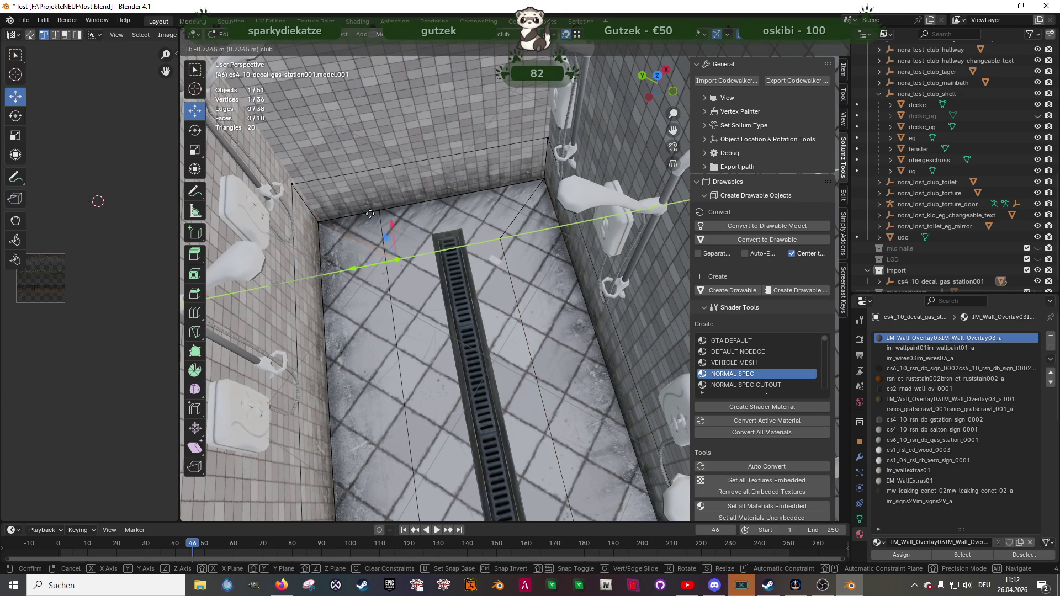
pyautogui.click(351, 223)
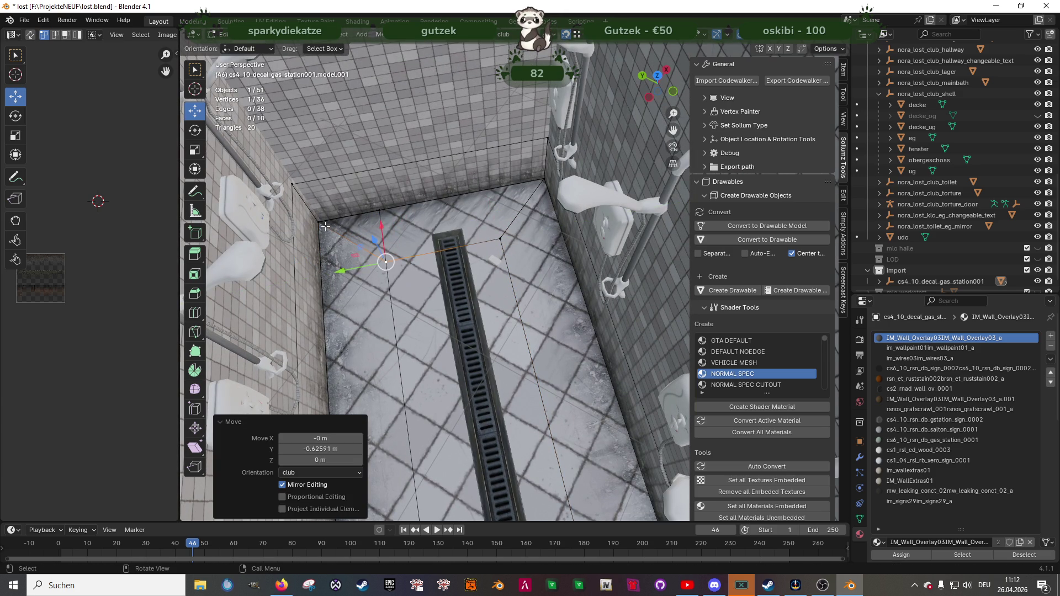
pyautogui.moveTo(377, 218); pyautogui.dragTo(415, 179, button='middle')
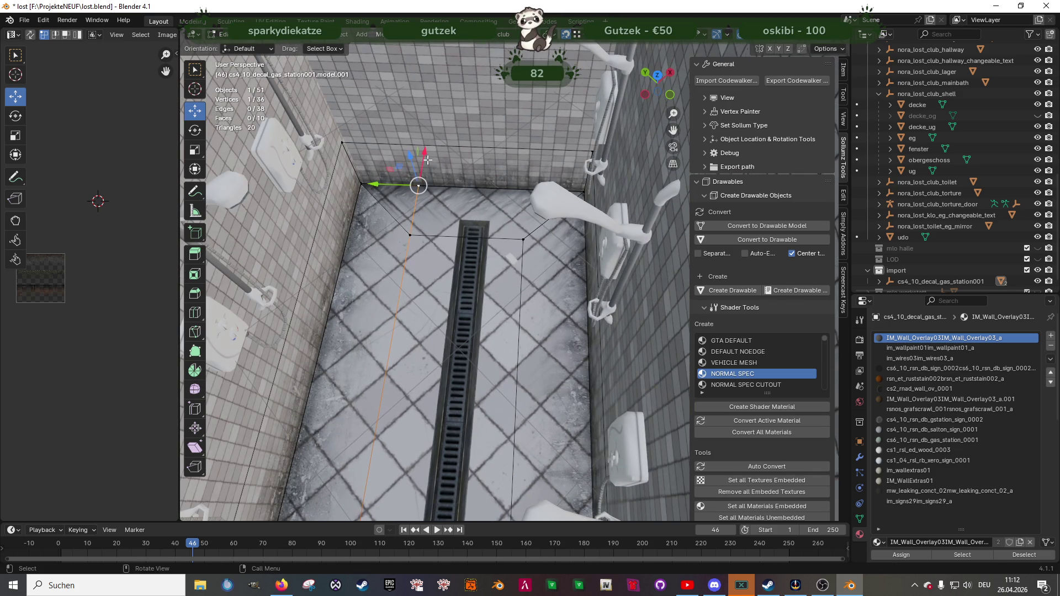
pyautogui.press('g')
pyautogui.press('x')
pyautogui.click(407, 232)
pyautogui.moveTo(407, 231)
pyautogui.mouseDown(button='middle')
pyautogui.moveTo(453, 283)
pyautogui.moveTo(508, 314)
pyautogui.moveTo(425, 291)
pyautogui.moveTo(407, 297)
pyautogui.moveTo(326, 182)
pyautogui.moveTo(400, 228)
pyautogui.mouseUp(button='middle')
# - Nudge the whole strip face -0.003094 m along X and return to Object Mode
pyautogui.hotkey('ctrl', 'l')
pyautogui.scroll(5, 400, 228)
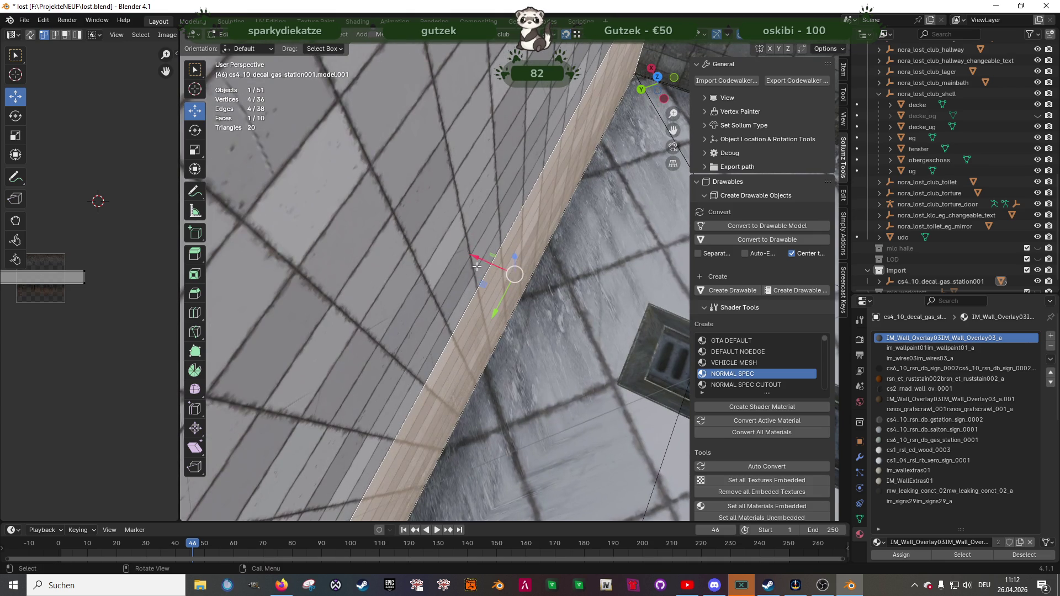
pyautogui.moveTo(483, 258); pyautogui.dragTo(488, 257)
pyautogui.moveTo(488, 258)
pyautogui.mouseDown(button='middle')
pyautogui.moveTo(501, 277)
pyautogui.moveTo(561, 309)
pyautogui.moveTo(512, 296)
pyautogui.moveTo(546, 317)
pyautogui.moveTo(556, 306)
pyautogui.moveTo(617, 366)
pyautogui.moveTo(512, 341)
pyautogui.moveTo(497, 350)
pyautogui.moveTo(486, 333)
pyautogui.mouseUp(button='middle')
pyautogui.press('Tab')
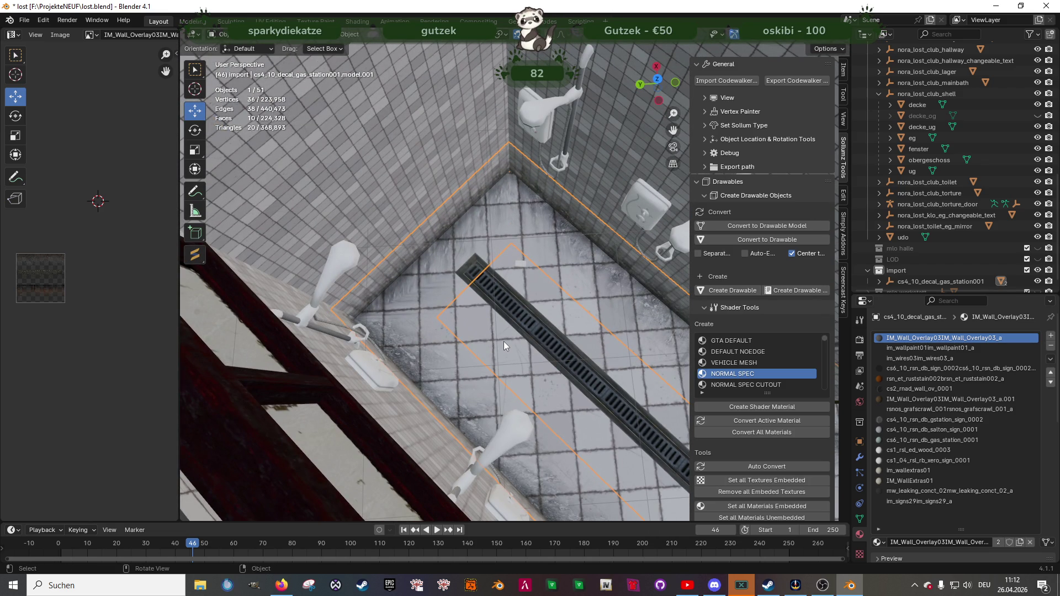
# - Duplicate the two decal faces in Edit Mode and shift the copy -4.8416 m along X
pyautogui.moveTo(503, 341)
pyautogui.keyDown('ctrl'); pyautogui.mouseDown(button='middle')
pyautogui.moveTo(406, 279)
pyautogui.moveTo(444, 283)
pyautogui.moveTo(464, 302)
pyautogui.mouseUp(button='middle'); pyautogui.keyUp('ctrl')
pyautogui.press('Tab')
pyautogui.keyDown('shift'); pyautogui.click(438, 277); pyautogui.keyUp('shift')
pyautogui.hotkey('shift', 'd')
pyautogui.press('Escape')
pyautogui.press('g')
pyautogui.press('x')
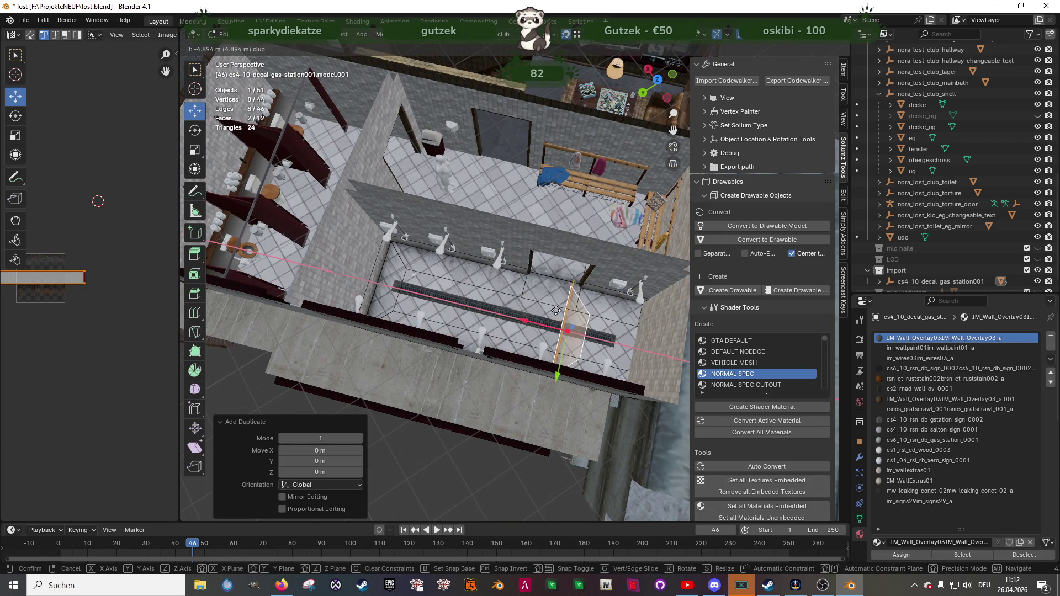
pyautogui.click(579, 313)
# - Turn the copied strip 180° about the Z axis
pyautogui.press('r')
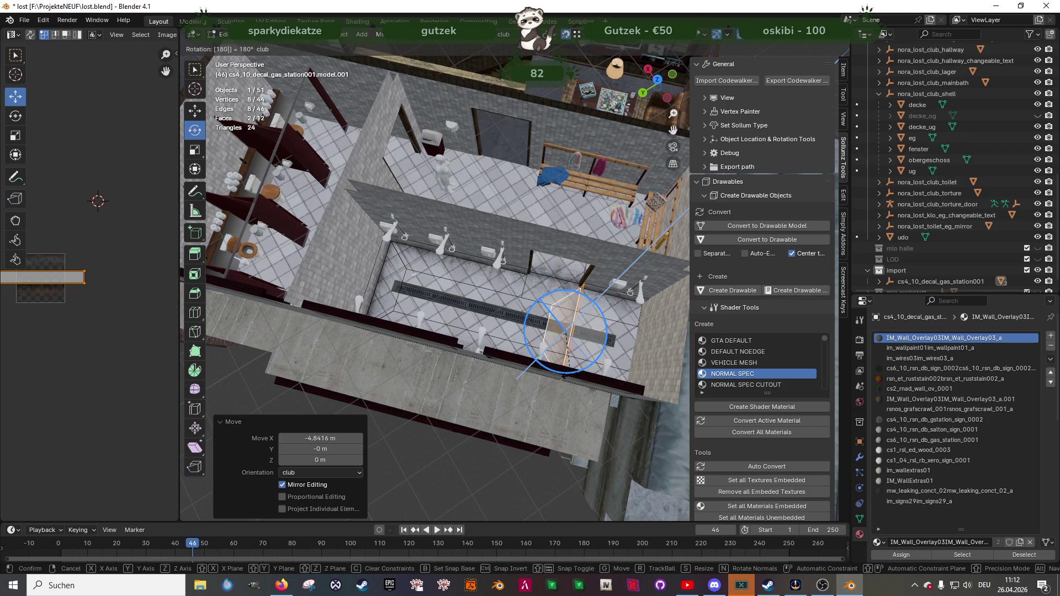
pyautogui.click(571, 375)
pyautogui.rightClick(570, 375)
pyautogui.press('Escape')
pyautogui.press('g')
pyautogui.press('1')
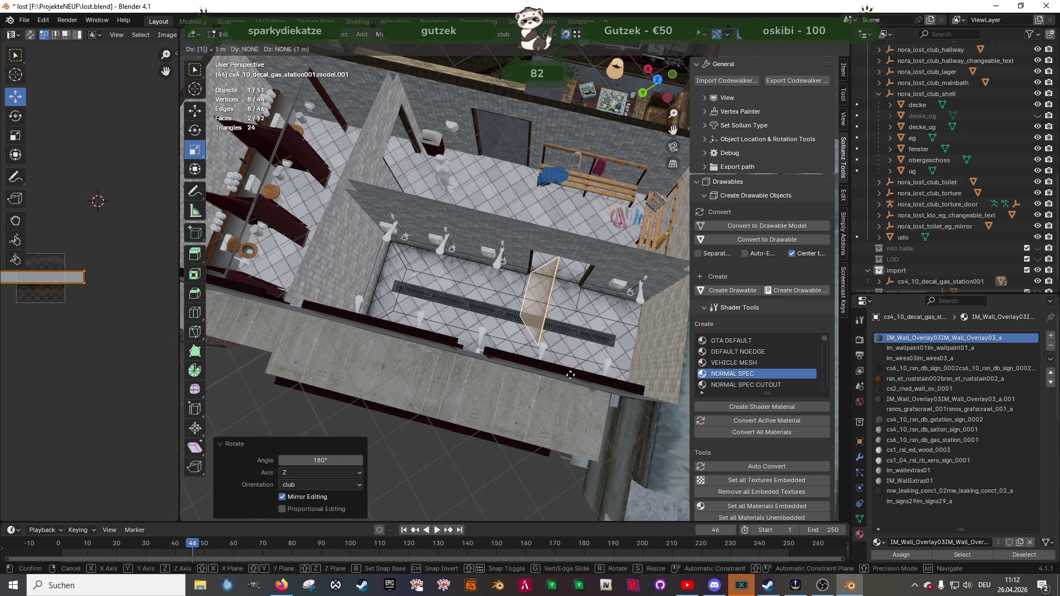
pyautogui.rightClick(574, 368)
pyautogui.rightClick(568, 387)
pyautogui.press('Escape')
pyautogui.moveTo(569, 387)
pyautogui.mouseDown(button='middle')
pyautogui.moveTo(538, 326)
pyautogui.moveTo(544, 271)
pyautogui.mouseUp(button='middle')
pyautogui.scroll(2, 544, 276)
# - Slide the copy against the opposite end wall and select its corner vertex in wireframe
pyautogui.keyDown('shift'); pyautogui.click(544, 271); pyautogui.keyUp('shift')
pyautogui.keyDown('shift'); pyautogui.click(544, 271); pyautogui.keyUp('shift')
pyautogui.press('g')
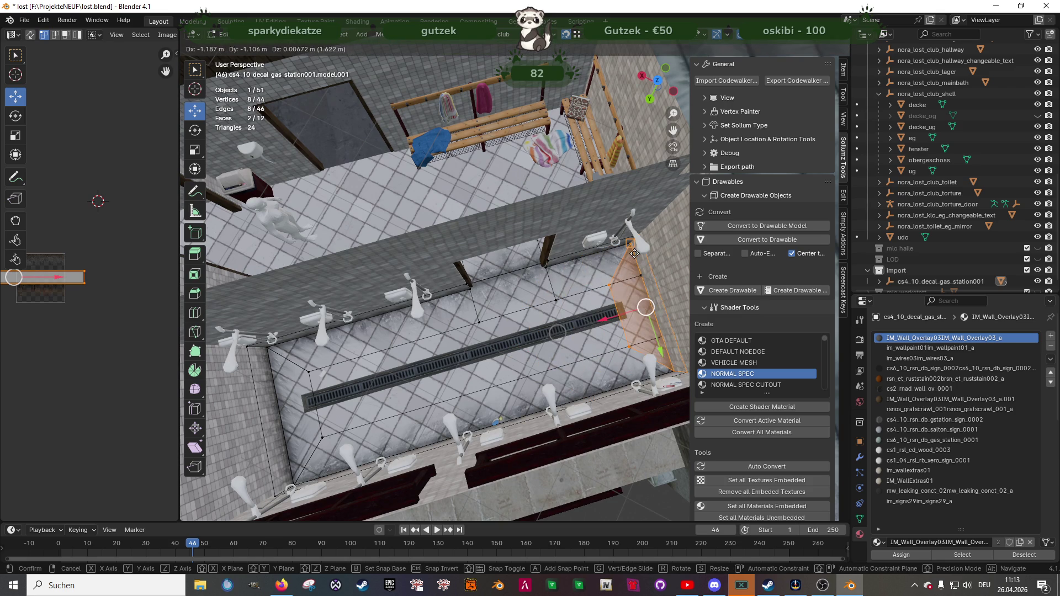
pyautogui.click(621, 276)
pyautogui.moveTo(621, 276); pyautogui.dragTo(569, 277, button='middle')
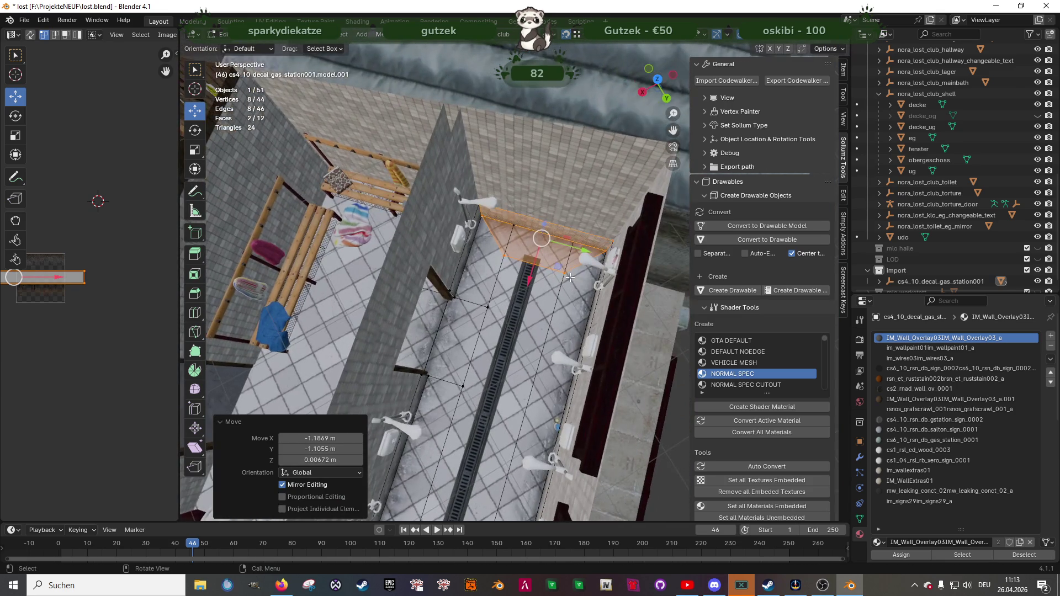
pyautogui.scroll(4, 570, 277)
pyautogui.moveTo(559, 345)
pyautogui.mouseDown(button='middle')
pyautogui.moveTo(511, 315)
pyautogui.moveTo(423, 309)
pyautogui.mouseUp(button='middle')
pyautogui.click(512, 311)
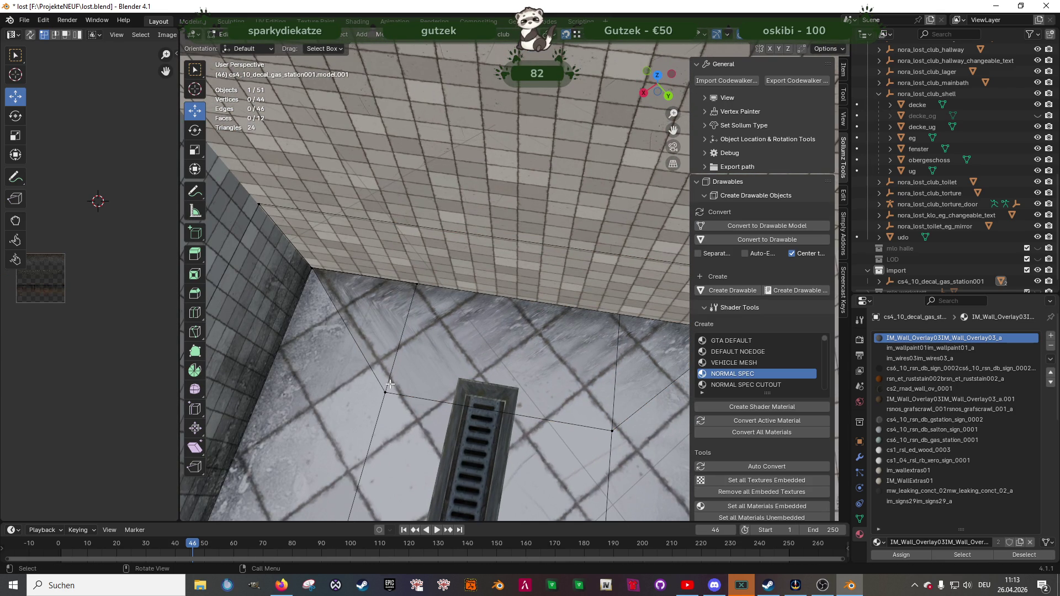
pyautogui.hotkey('shift', 'z')
pyautogui.click(417, 284)
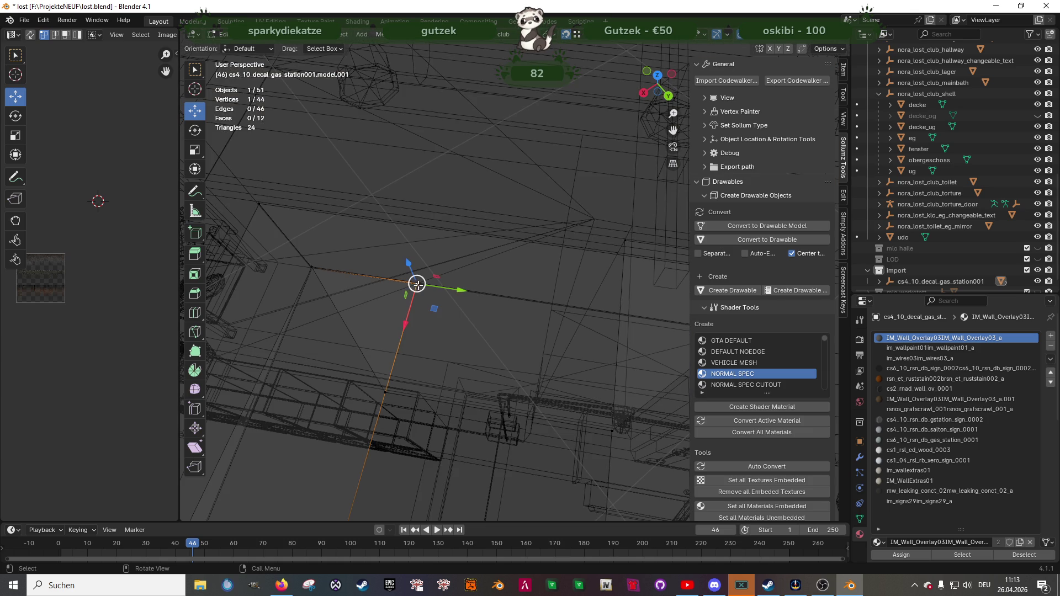
# - Move the strip's corner vertex along X into the wall corner at X 0.47912 m
pyautogui.moveTo(407, 322); pyautogui.dragTo(381, 428)
pyautogui.moveTo(532, 391)
pyautogui.mouseDown(button='middle')
pyautogui.moveTo(591, 249)
pyautogui.moveTo(494, 208)
pyautogui.mouseUp(button='middle')
pyautogui.press('g')
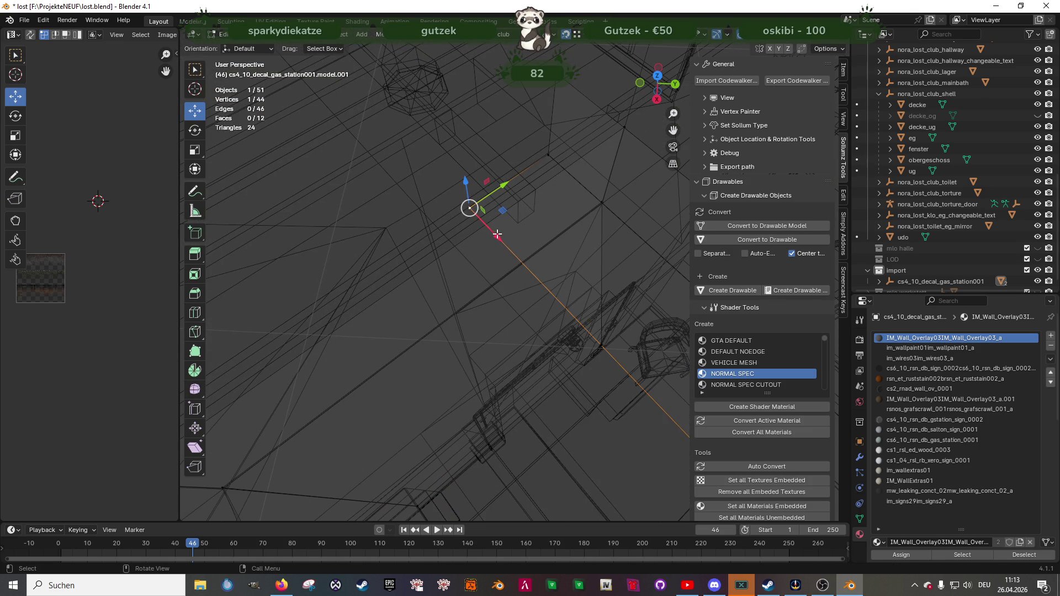
pyautogui.press('x')
pyautogui.click(599, 342)
pyautogui.press('g')
pyautogui.press('x')
pyautogui.click(601, 204)
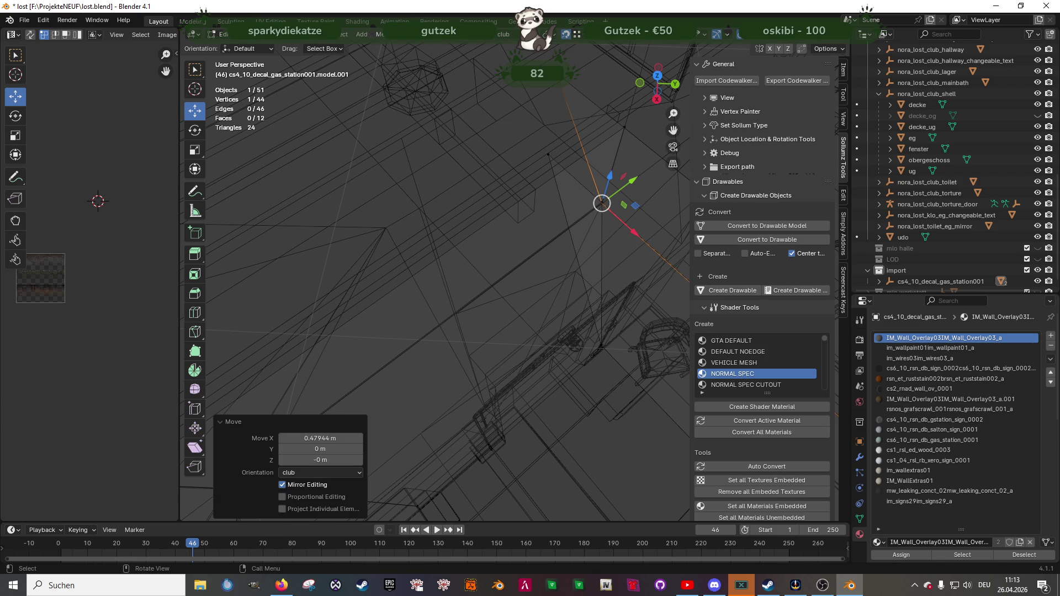
pyautogui.hotkey('ctrl', 'z')
pyautogui.press('g')
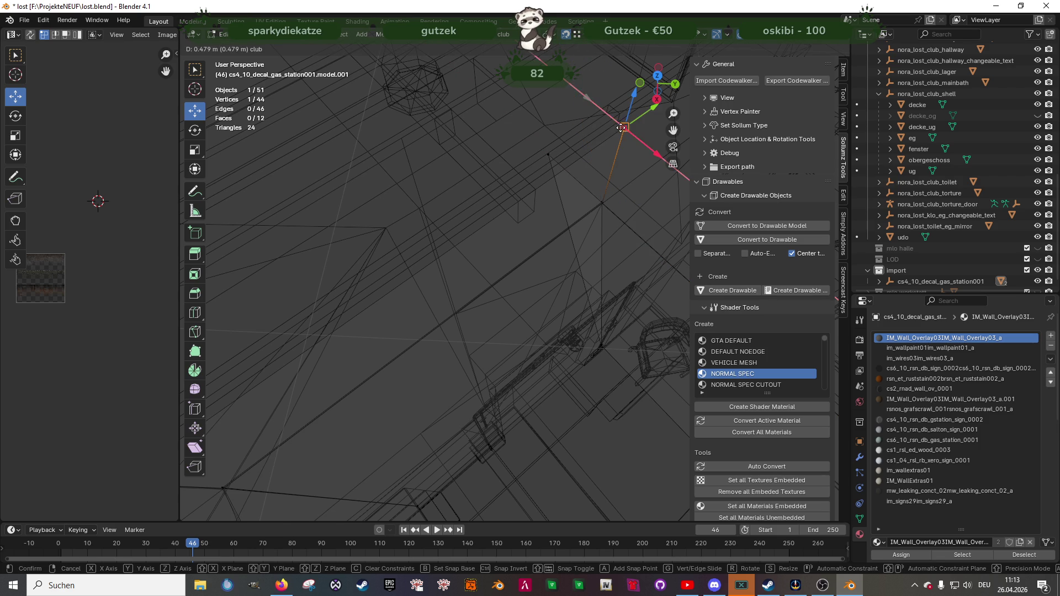
pyautogui.click(568, 166)
pyautogui.press('g')
pyautogui.press('x')
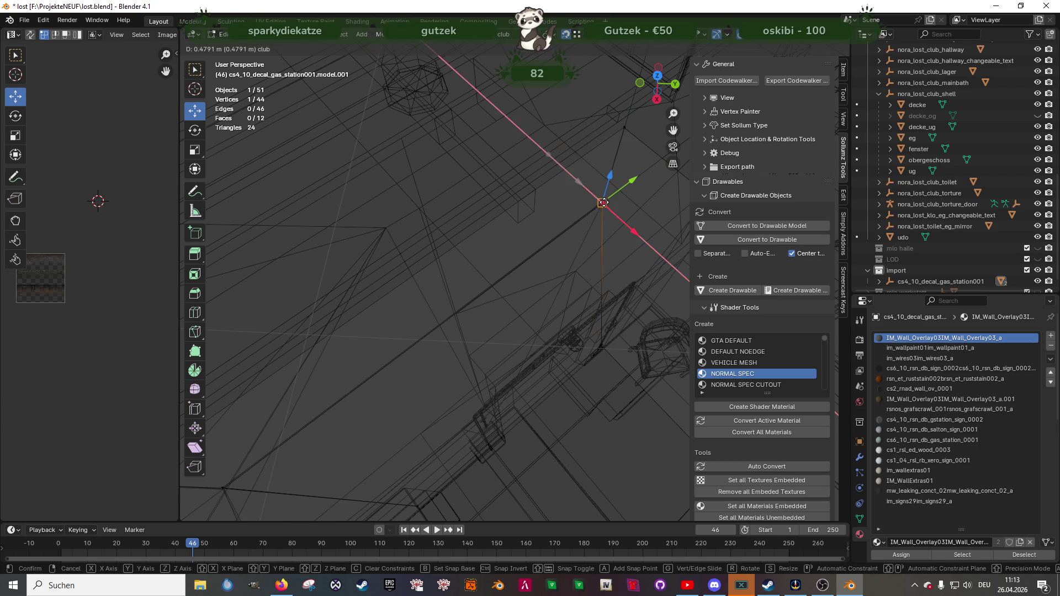
pyautogui.click(576, 244)
# - Nudge the wall face 0.002114 m along X so it sits flush, then select the whole mesh
pyautogui.hotkey('shift', 'z')
pyautogui.click(502, 245)
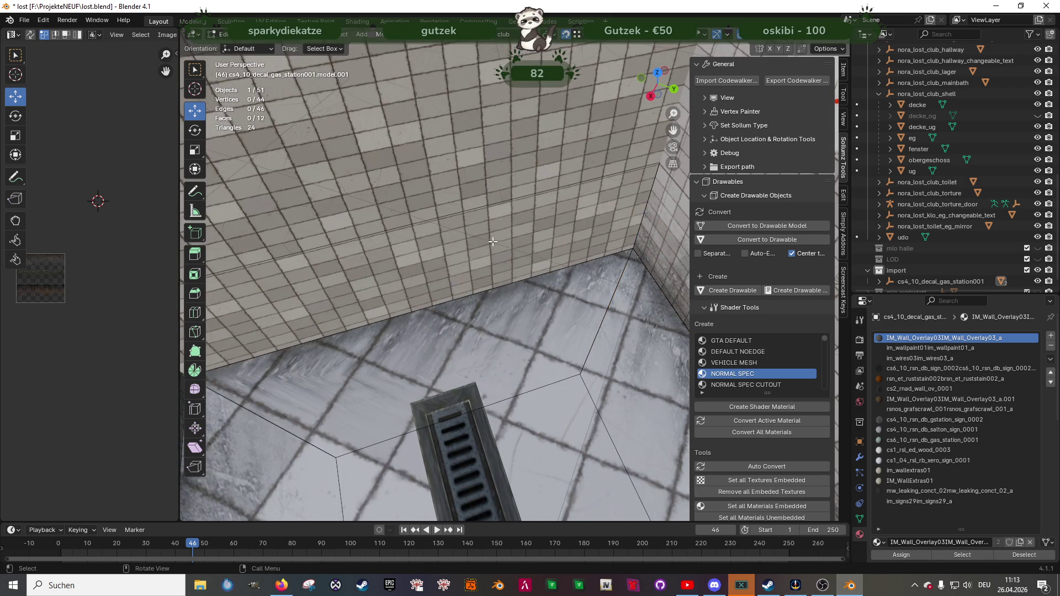
pyautogui.press('KP_Decimal')
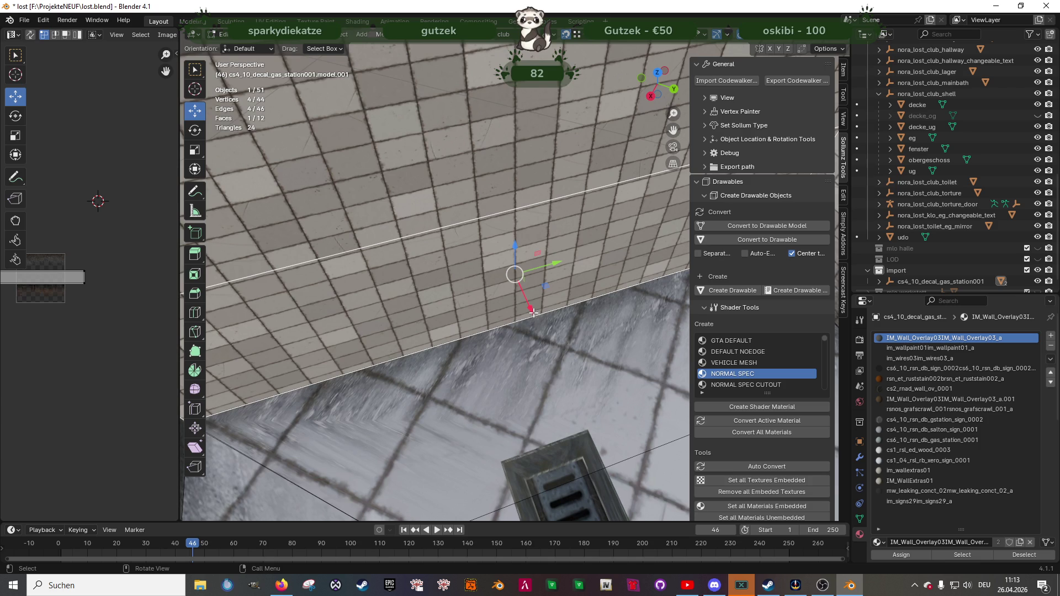
pyautogui.moveTo(532, 328); pyautogui.dragTo(527, 353)
pyautogui.moveTo(528, 353); pyautogui.dragTo(613, 321, button='middle')
pyautogui.press('a')
pyautogui.moveTo(497, 359)
pyautogui.mouseDown(button='middle')
pyautogui.moveTo(537, 371)
pyautogui.moveTo(486, 318)
pyautogui.mouseUp(button='middle')
# - Cube-project the decal faces' UVs at cube size 6.780 and circle-select the decal faces
pyautogui.rightClick(486, 317)
pyautogui.moveTo(495, 316)
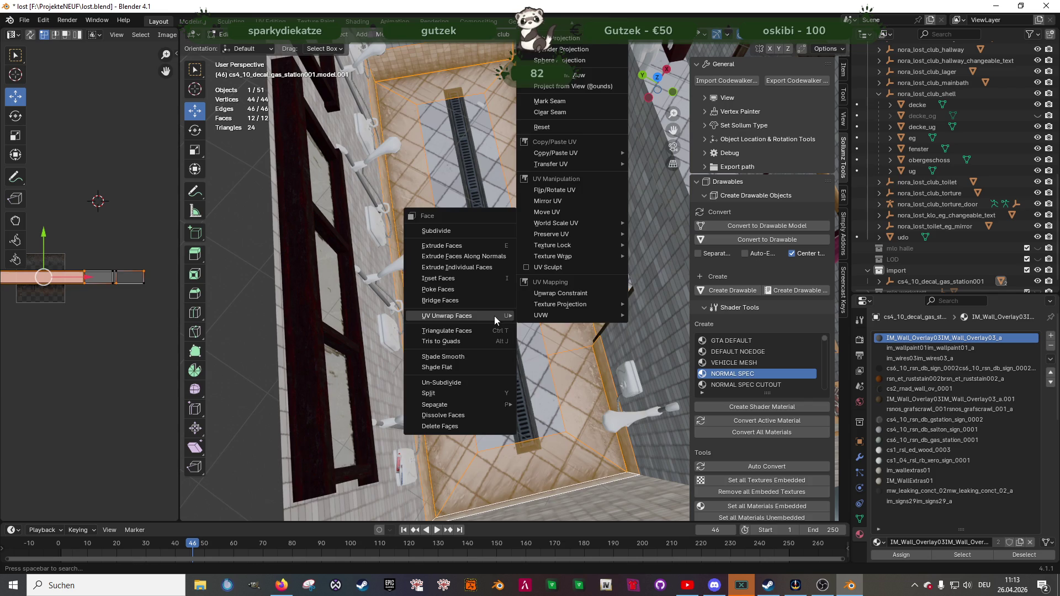
pyautogui.click(569, 37)
pyautogui.press('c')
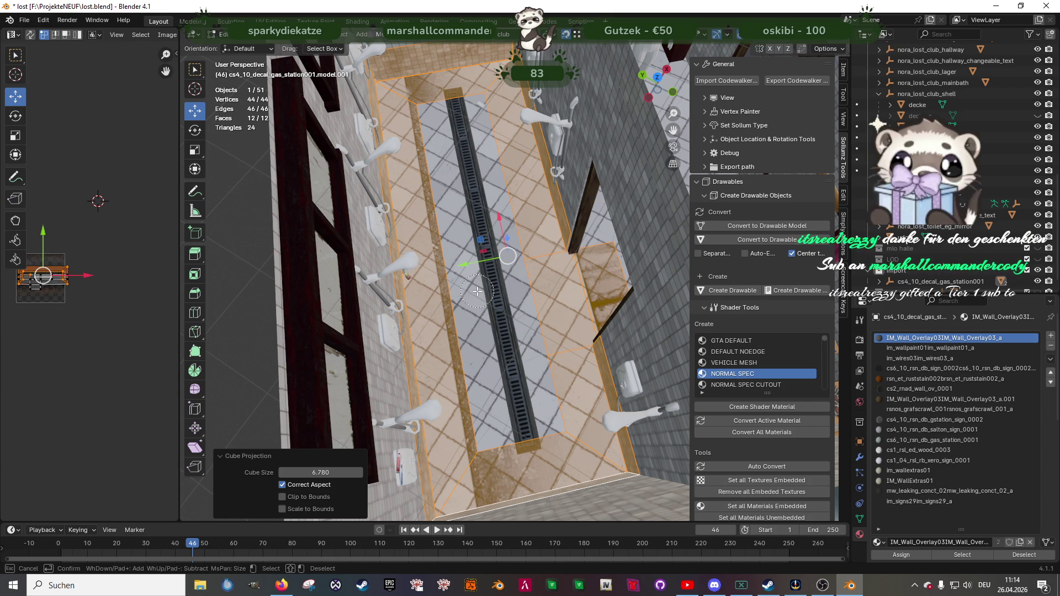
pyautogui.press('Escape')
pyautogui.rightClick(514, 375)
pyautogui.press('Escape')
pyautogui.scroll(3, 508, 290)
pyautogui.scroll(-4, 509, 289)
pyautogui.moveTo(508, 289); pyautogui.dragTo(481, 216, button='middle')
# - Widen the UV Editor and drag all decal UVs downward on the texture
pyautogui.scroll(2, 88, 280)
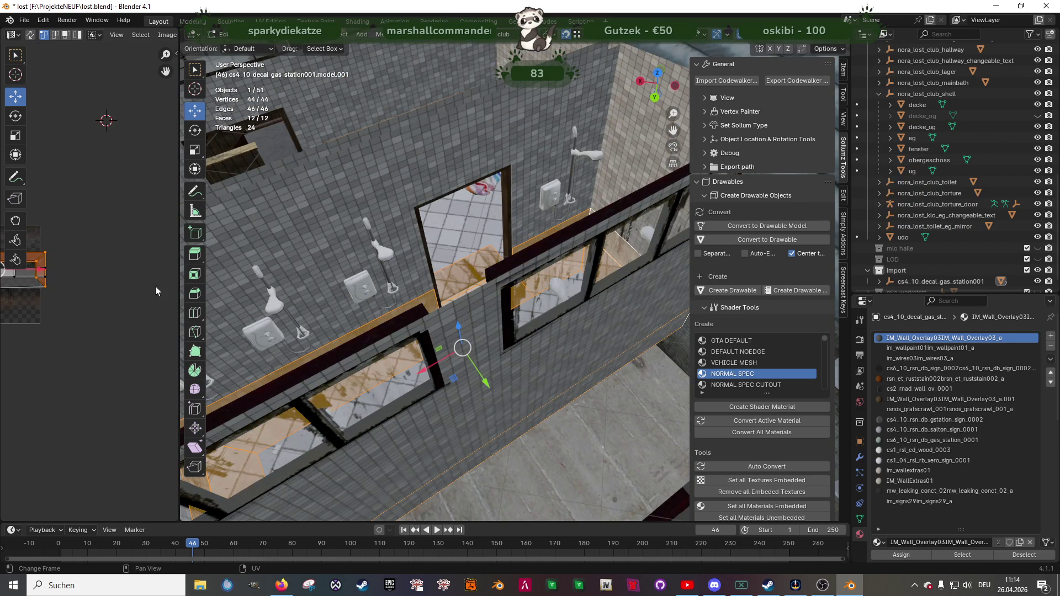
pyautogui.moveTo(178, 280); pyautogui.dragTo(479, 281)
pyautogui.scroll(5, 183, 334)
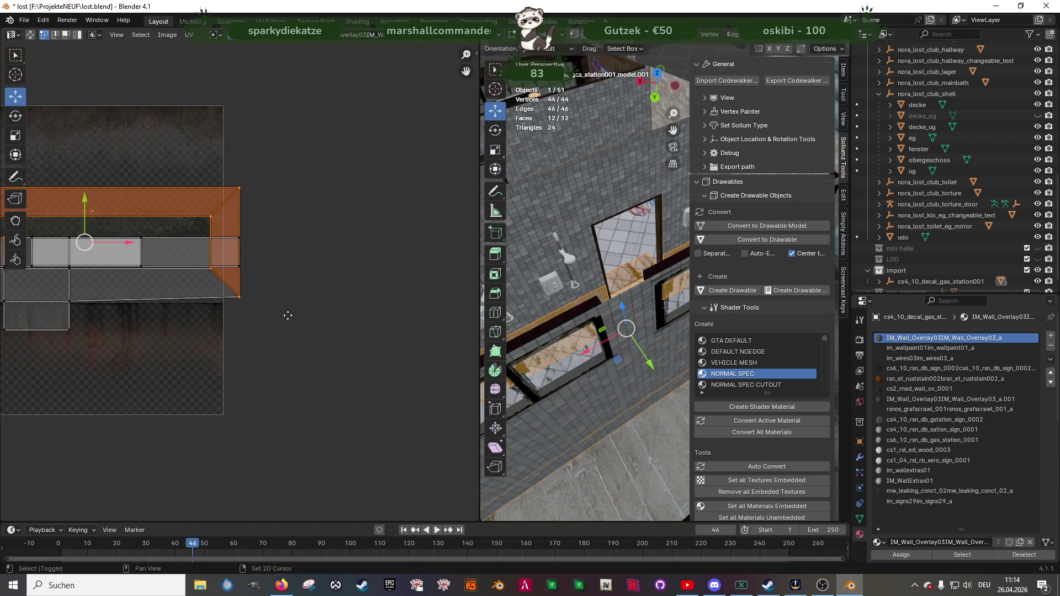
pyautogui.scroll(-2, 198, 277)
pyautogui.press('a')
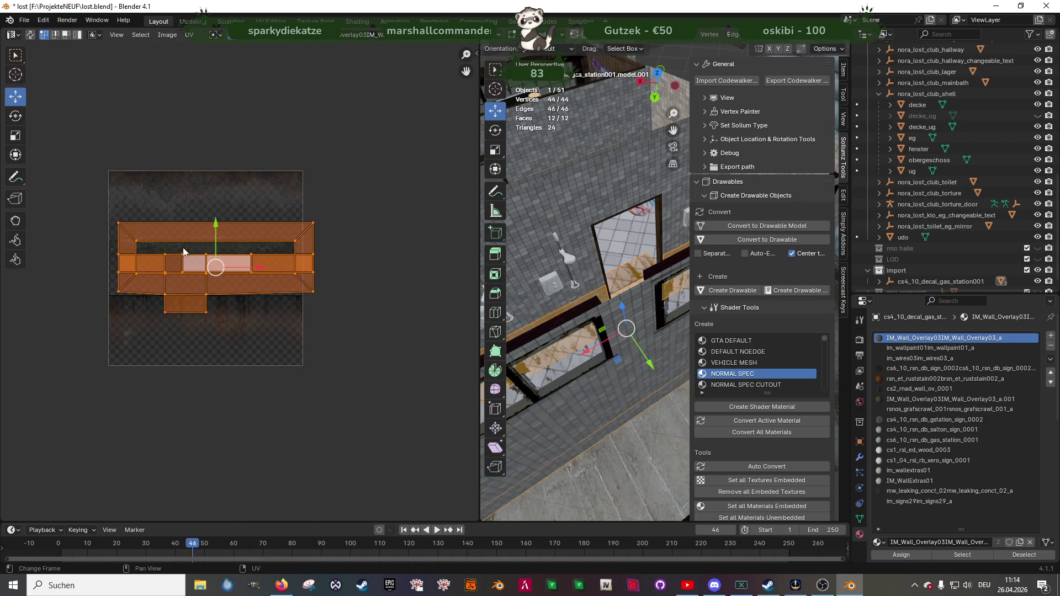
pyautogui.moveTo(215, 228)
pyautogui.mouseDown()
pyautogui.moveTo(214, 259)
pyautogui.moveTo(212, 229)
pyautogui.moveTo(209, 246)
pyautogui.mouseUp()
pyautogui.scroll(4, 213, 247)
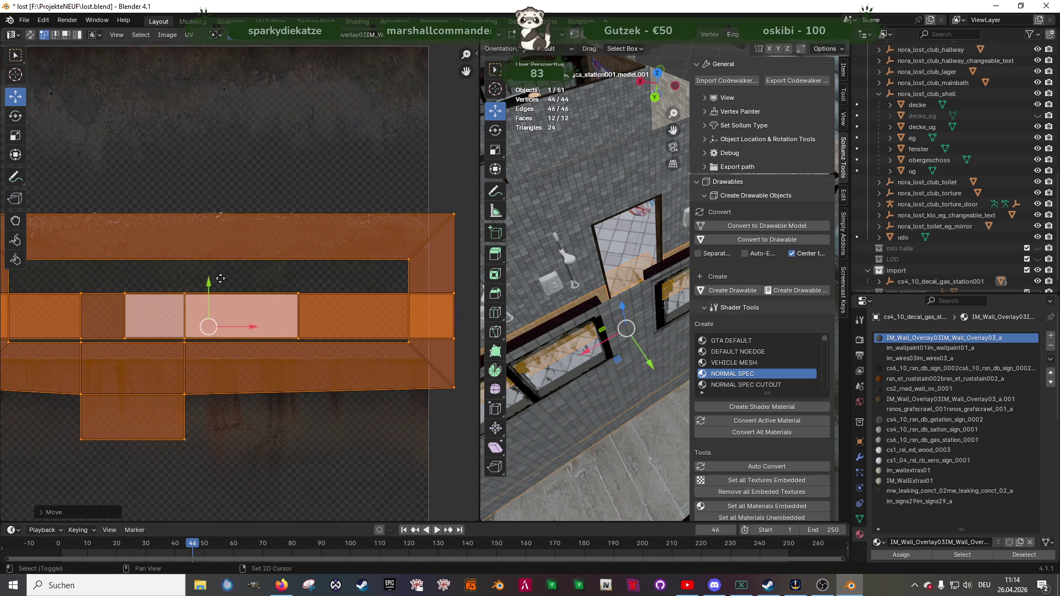
pyautogui.moveTo(220, 291)
pyautogui.mouseDown()
pyautogui.moveTo(244, 433)
pyautogui.moveTo(232, 298)
pyautogui.moveTo(245, 308)
pyautogui.moveTo(281, 281)
pyautogui.mouseUp()
# - Scale up the UVs, restore the UV Editor size, and select a floor decal face
pyautogui.hotkey('shift', 'space')
pyautogui.press('s')
pyautogui.moveTo(541, 309)
pyautogui.mouseDown(button='middle')
pyautogui.moveTo(579, 349)
pyautogui.moveTo(568, 343)
pyautogui.mouseUp(button='middle')
pyautogui.moveTo(479, 324); pyautogui.dragTo(138, 329)
pyautogui.moveTo(386, 331)
pyautogui.mouseDown(button='middle')
pyautogui.moveTo(454, 343)
pyautogui.moveTo(458, 312)
pyautogui.mouseUp(button='middle')
pyautogui.click(459, 311)
pyautogui.scroll(-6, 105, 326)
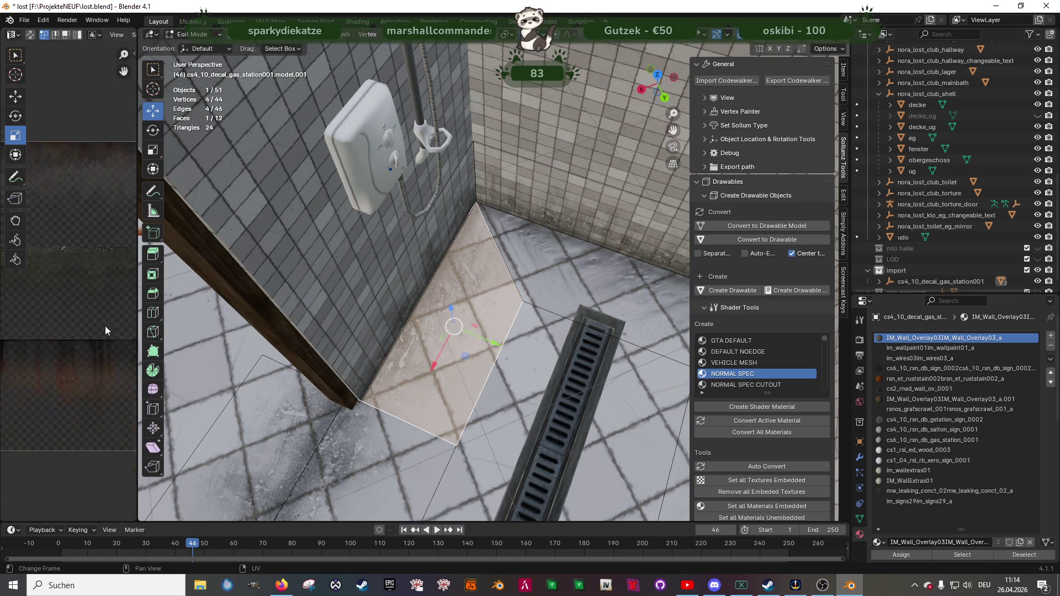
# - Scale up the decal face's UVs in the UV Editor
pyautogui.moveTo(65, 303)
pyautogui.mouseDown()
pyautogui.moveTo(127, 267)
pyautogui.moveTo(7, 260)
pyautogui.moveTo(23, 257)
pyautogui.mouseUp()
pyautogui.hotkey('shift', 'space')
pyautogui.press('g')
pyautogui.rightClick(23, 257)
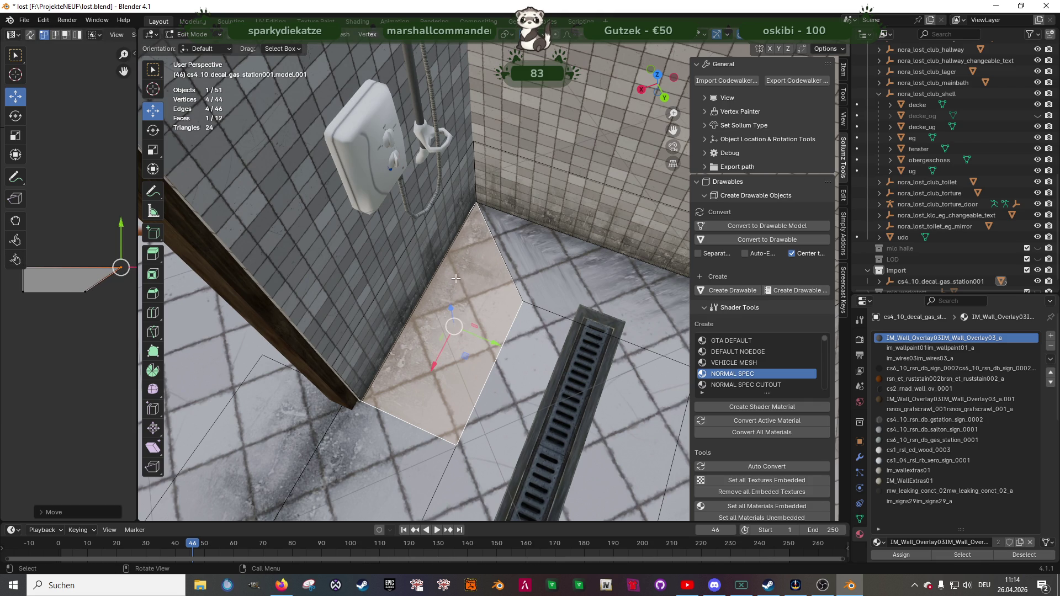
pyautogui.hotkey('ctrl', 'z')
pyautogui.scroll(5, 54, 301)
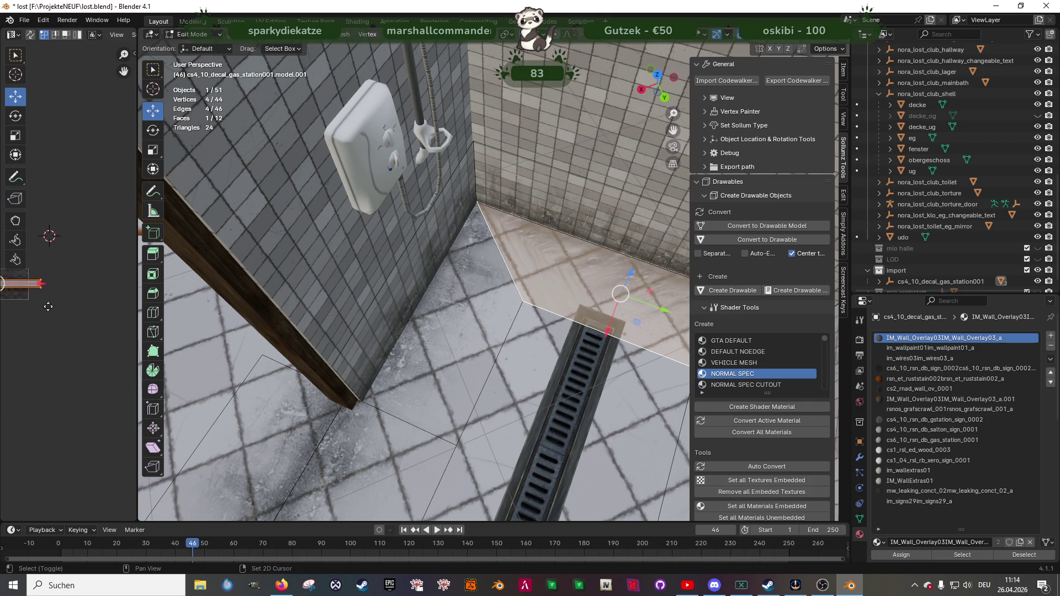
pyautogui.scroll(-3, 117, 287)
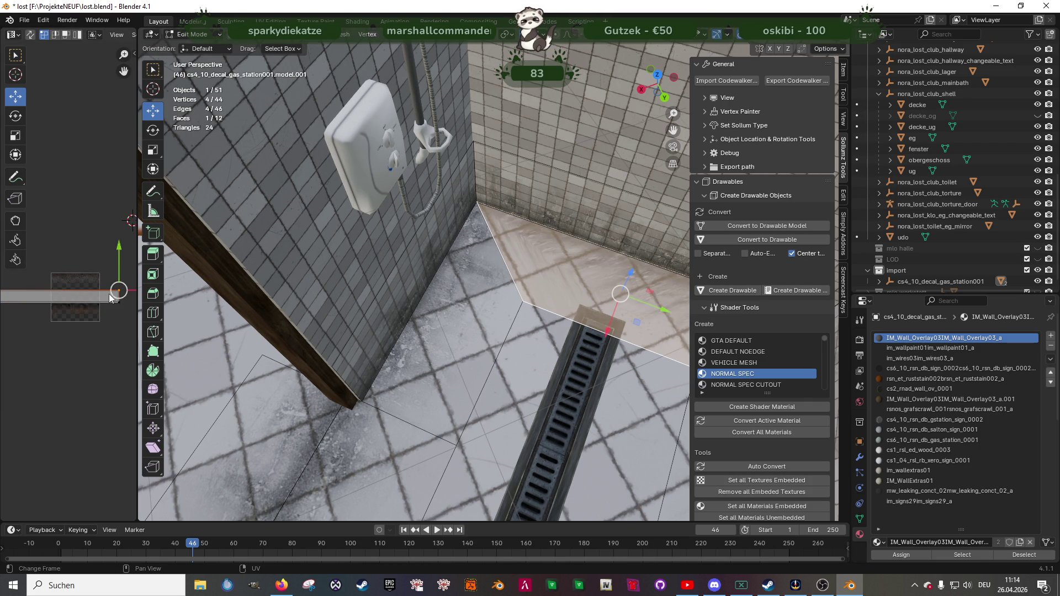
# - Select the UV strip's left end and drag it along the strip
pyautogui.moveTo(474, 332)
pyautogui.mouseDown(button='middle')
pyautogui.moveTo(515, 373)
pyautogui.moveTo(505, 371)
pyautogui.mouseUp(button='middle')
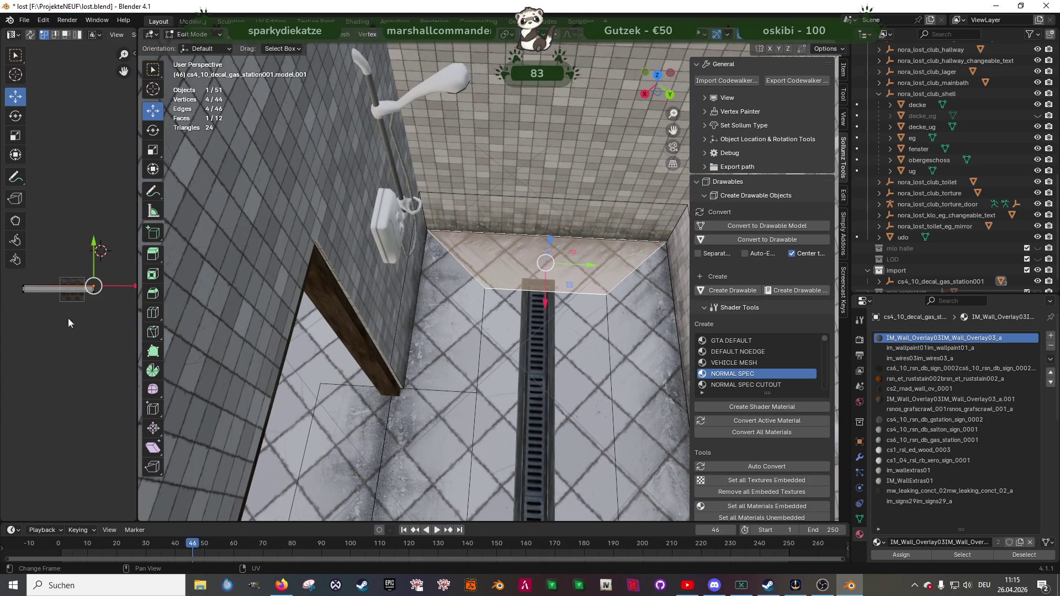
pyautogui.click(19, 282)
pyautogui.moveTo(45, 286)
pyautogui.mouseDown()
pyautogui.moveTo(58, 284)
pyautogui.moveTo(41, 288)
pyautogui.mouseUp()
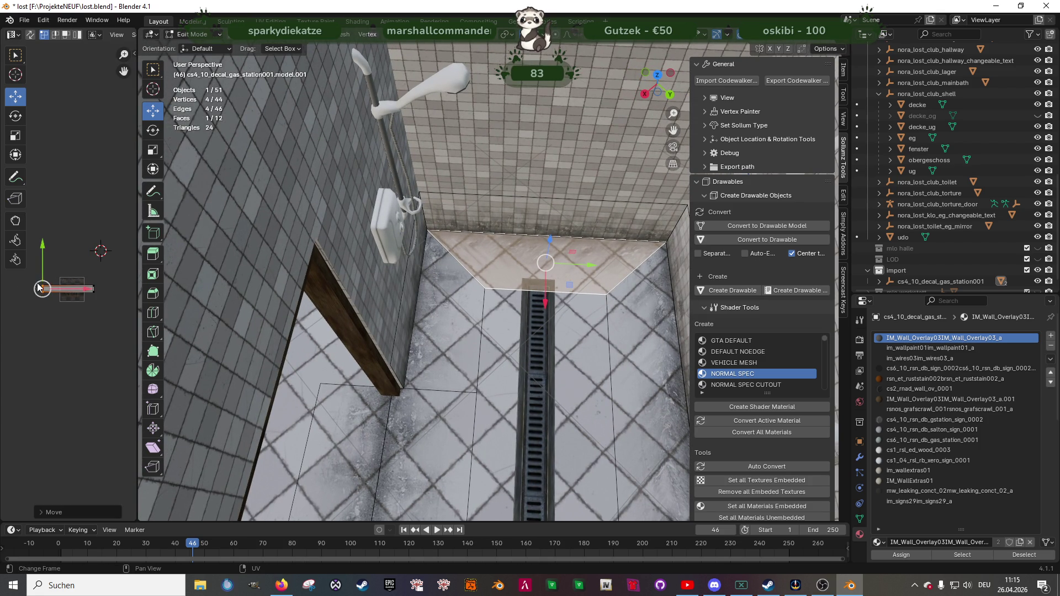
pyautogui.click(39, 287)
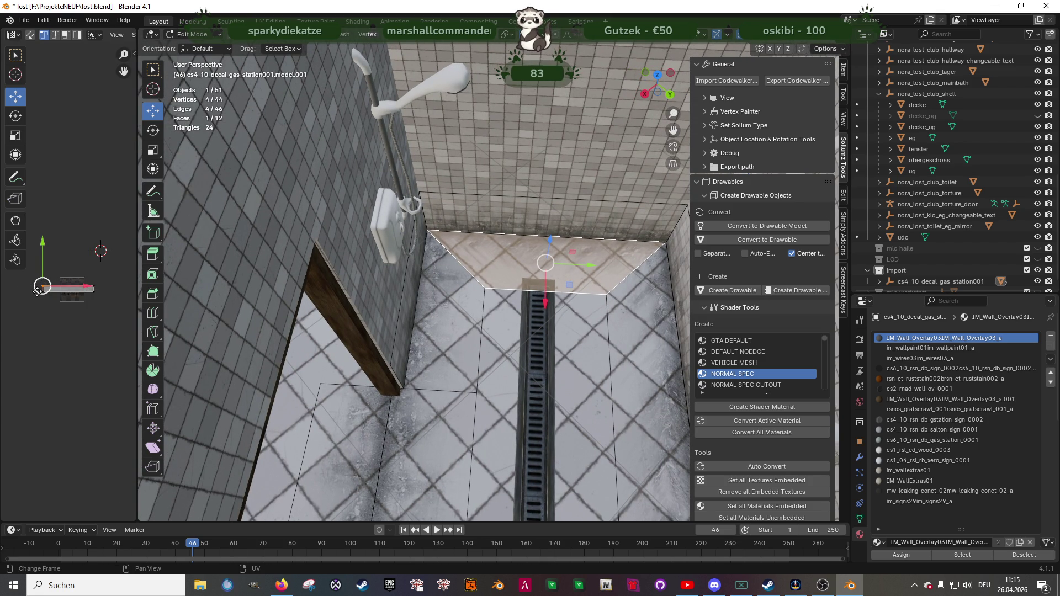
pyautogui.moveTo(55, 290); pyautogui.dragTo(109, 295)
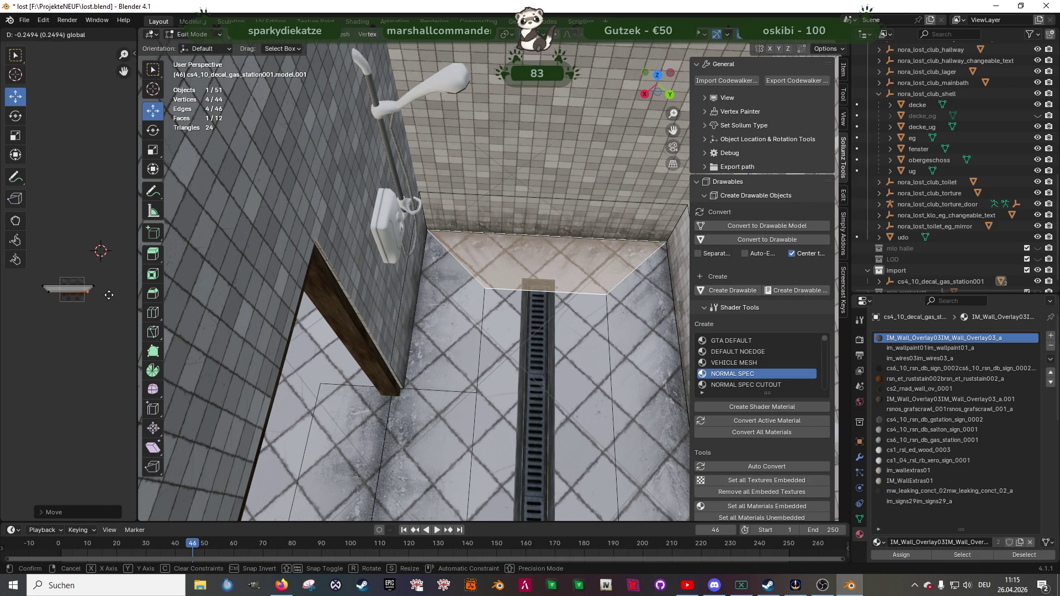
pyautogui.click(108, 295)
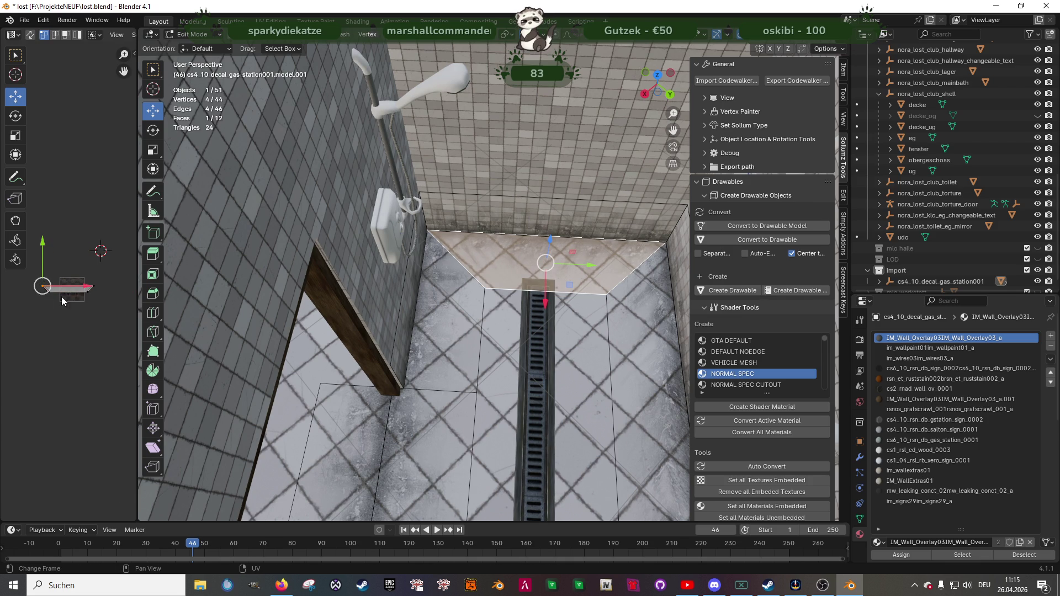
pyautogui.moveTo(61, 290)
pyautogui.mouseDown()
pyautogui.moveTo(66, 283)
pyautogui.moveTo(50, 290)
pyautogui.moveTo(102, 293)
pyautogui.moveTo(88, 298)
pyautogui.mouseUp()
pyautogui.moveTo(420, 331)
pyautogui.mouseDown(button='middle')
pyautogui.moveTo(563, 352)
pyautogui.moveTo(444, 269)
pyautogui.mouseUp(button='middle')
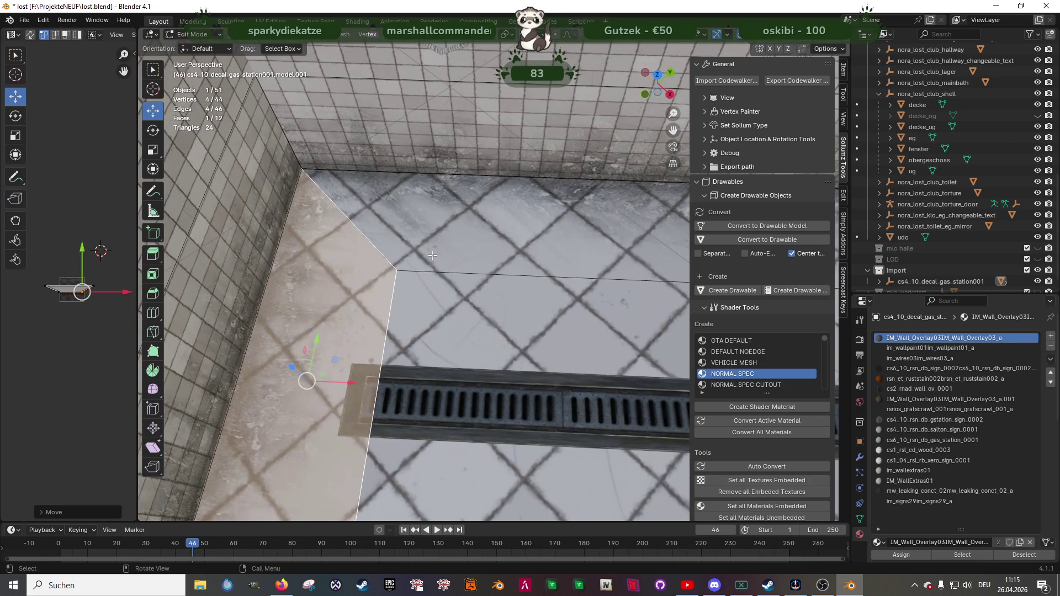
# - Undo the last UV move and slide the strip's right-end UV vertex horizontally
pyautogui.hotkey('ctrl', 'z')
pyautogui.click(102, 291)
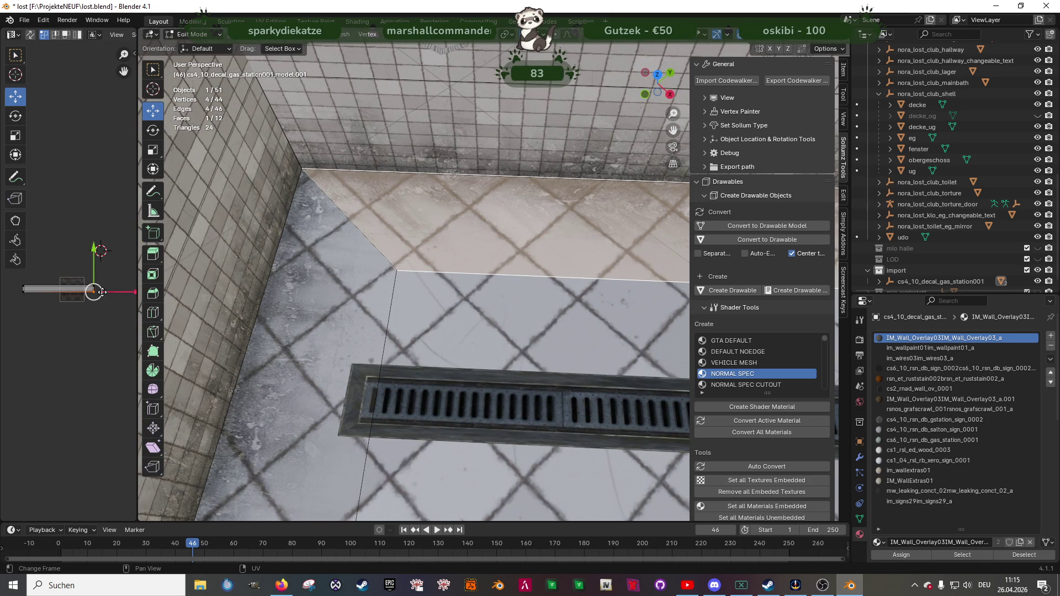
pyautogui.moveTo(113, 291)
pyautogui.mouseDown()
pyautogui.moveTo(32, 293)
pyautogui.moveTo(86, 288)
pyautogui.moveTo(55, 290)
pyautogui.mouseUp()
# - Select the decal face beside the drain, frame it, and reposition its UVs
pyautogui.moveTo(475, 309)
pyautogui.mouseDown(button='middle')
pyautogui.moveTo(498, 353)
pyautogui.moveTo(373, 116)
pyautogui.mouseUp(button='middle')
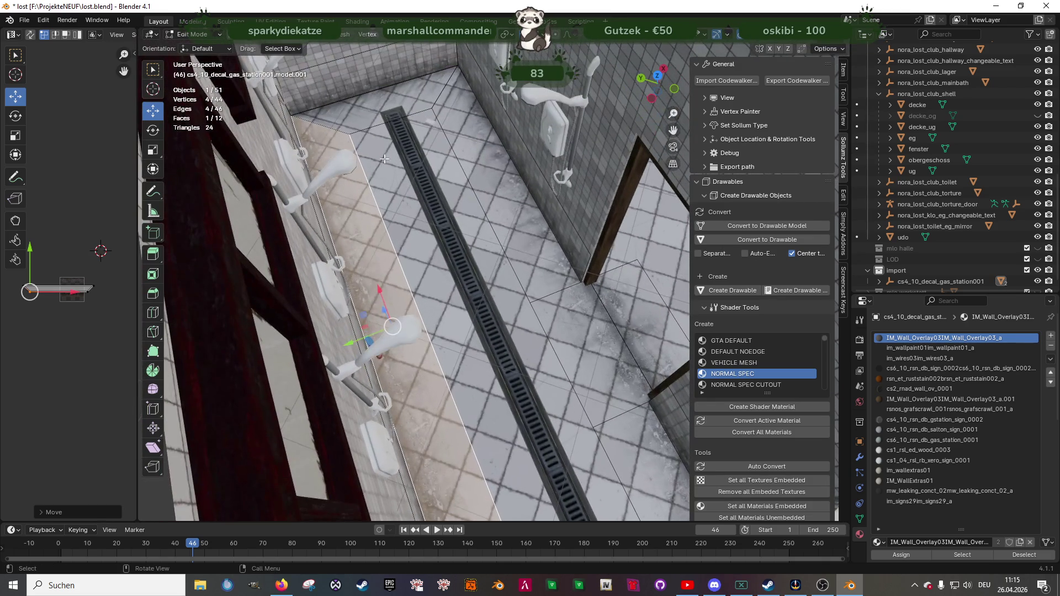
pyautogui.click(376, 128)
pyautogui.press('KP_Decimal')
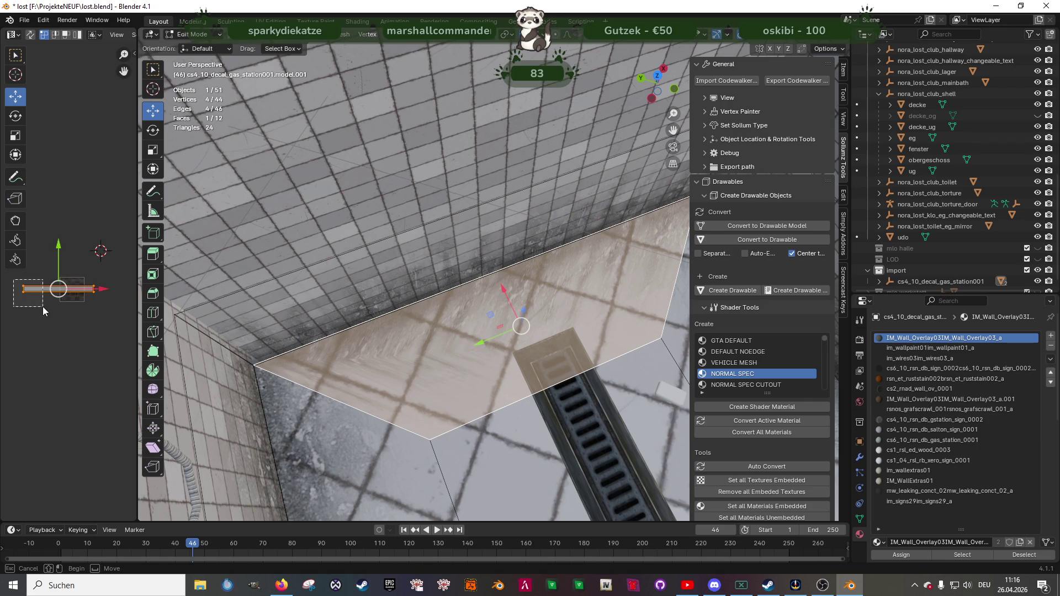
pyautogui.press('g')
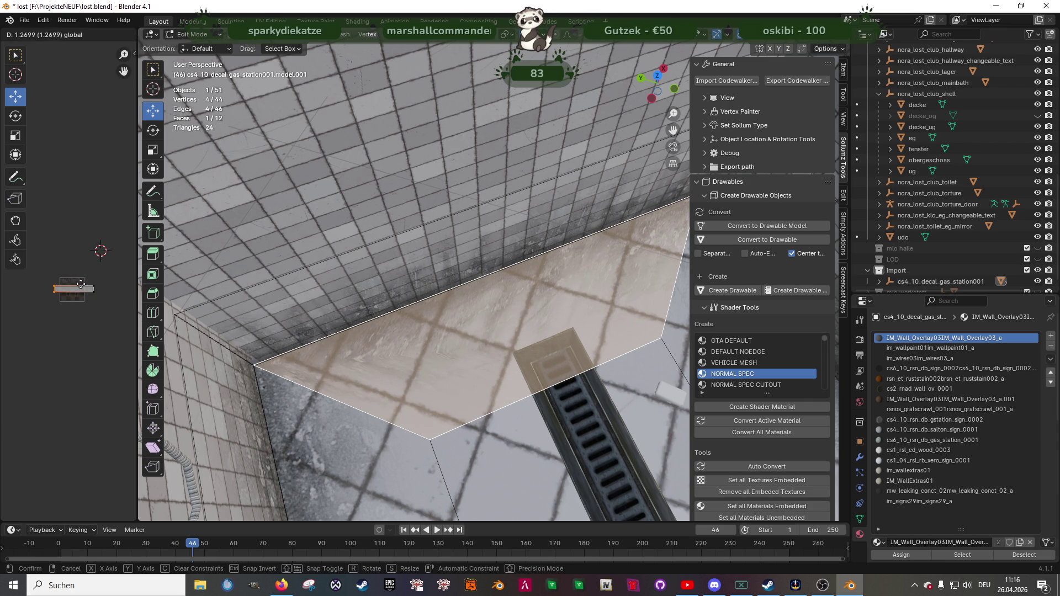
pyautogui.click(77, 286)
pyautogui.press('g')
pyautogui.click(95, 292)
pyautogui.press('g')
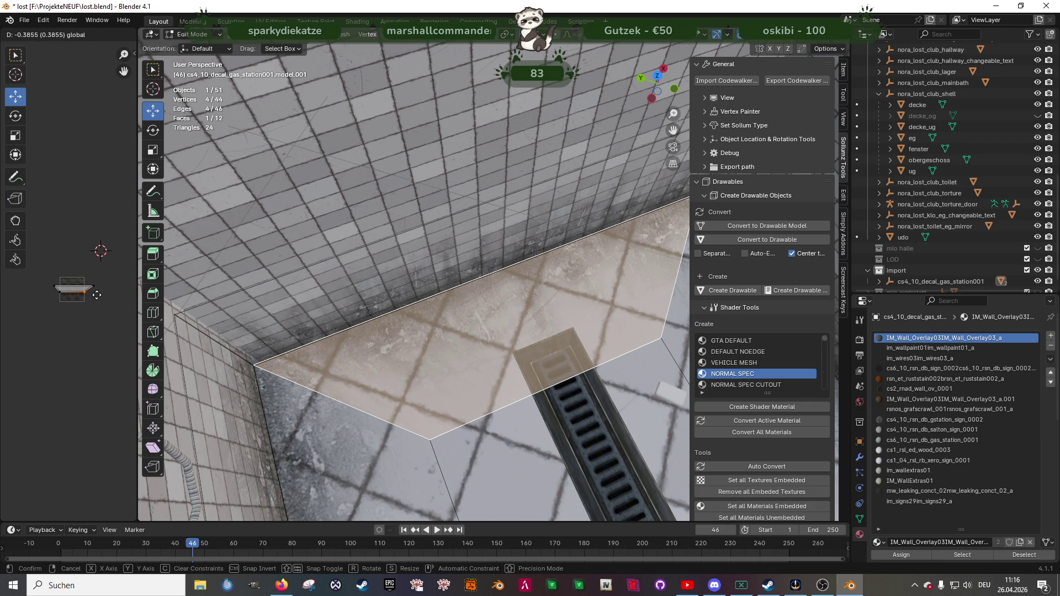
pyautogui.click(97, 295)
# - Move one more UV vertex into place, then return to Object Mode
pyautogui.moveTo(463, 321)
pyautogui.mouseDown(button='middle')
pyautogui.moveTo(480, 312)
pyautogui.moveTo(456, 374)
pyautogui.mouseUp(button='middle')
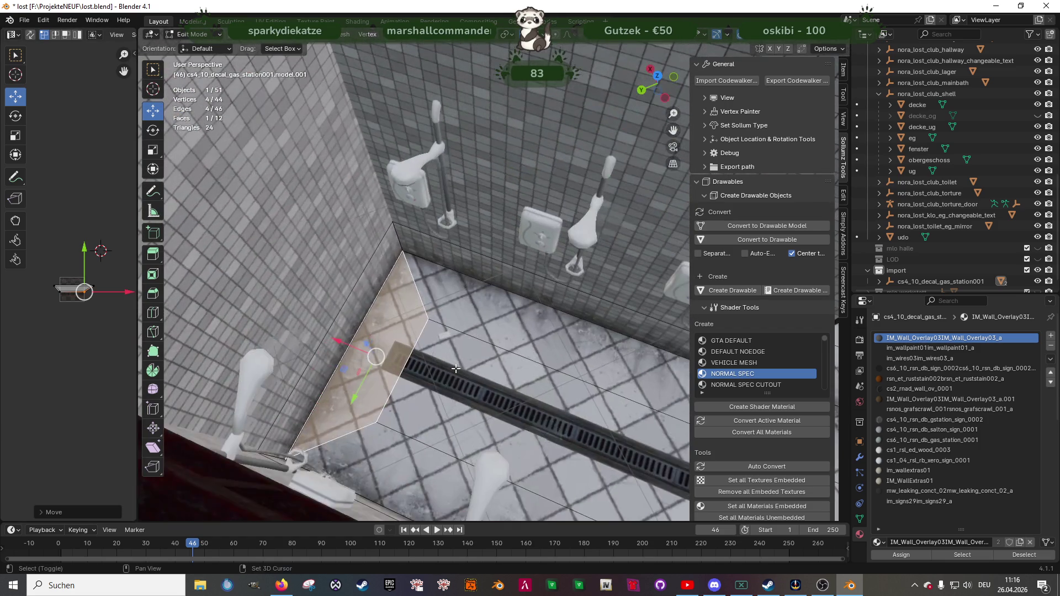
pyautogui.scroll(2, 456, 373)
pyautogui.scroll(2, 456, 373)
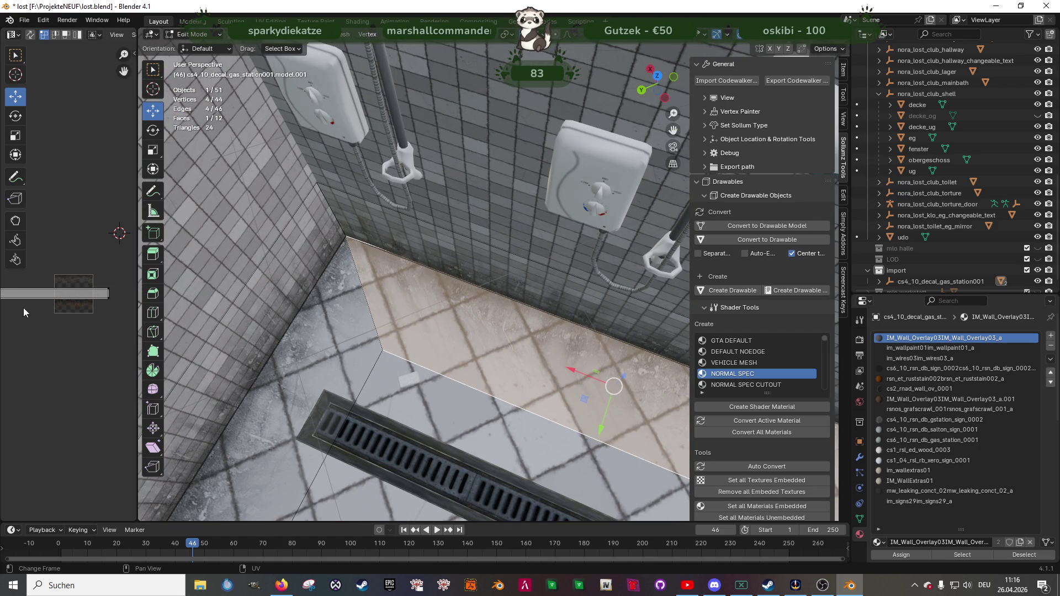
pyautogui.moveTo(24, 308); pyautogui.dragTo(57, 311, button='middle')
pyautogui.press('g')
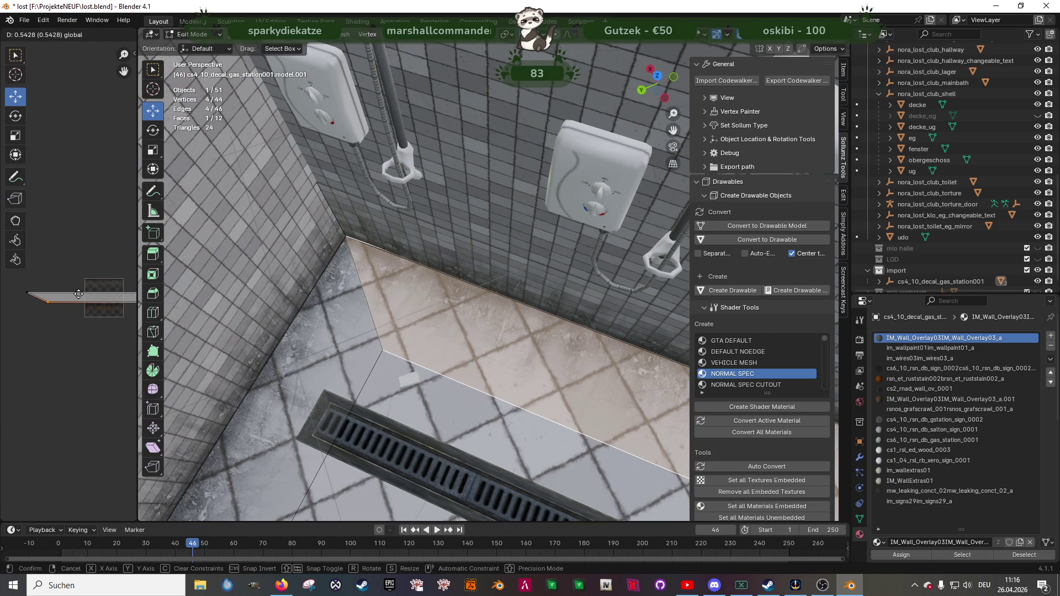
pyautogui.click(79, 294)
pyautogui.moveTo(497, 331)
pyautogui.mouseDown(button='middle')
pyautogui.moveTo(547, 370)
pyautogui.moveTo(505, 383)
pyautogui.moveTo(476, 366)
pyautogui.moveTo(422, 372)
pyautogui.moveTo(435, 378)
pyautogui.moveTo(442, 361)
pyautogui.moveTo(438, 369)
pyautogui.moveTo(519, 404)
pyautogui.moveTo(386, 352)
pyautogui.moveTo(509, 343)
pyautogui.moveTo(539, 326)
pyautogui.moveTo(542, 351)
pyautogui.mouseUp(button='middle')
pyautogui.press('Tab')
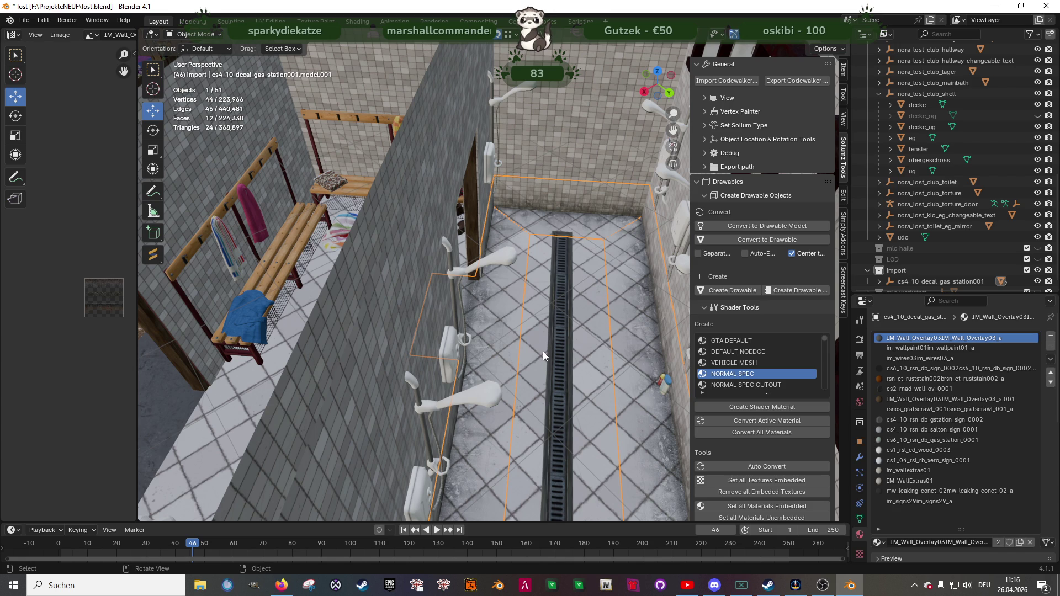
# - Show the decke_og ceiling and open the obergeschoss mesh in Edit Mode
pyautogui.scroll(-5, 543, 342)
pyautogui.moveTo(543, 343)
pyautogui.mouseDown(button='middle')
pyautogui.moveTo(554, 305)
pyautogui.moveTo(571, 336)
pyautogui.moveTo(535, 346)
pyautogui.mouseUp(button='middle')
pyautogui.scroll(-4, 535, 346)
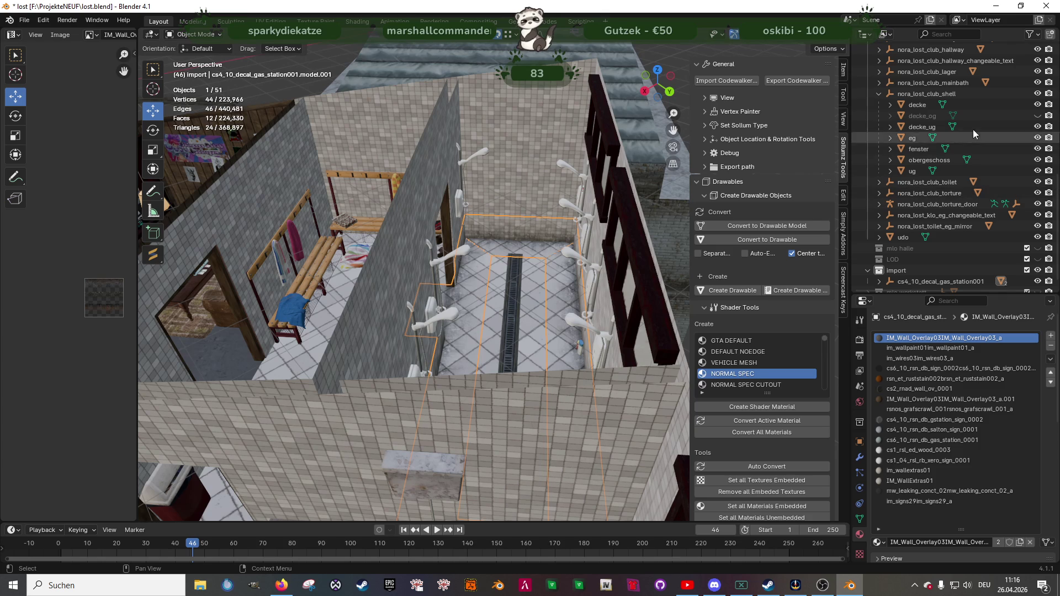
pyautogui.click(1037, 116)
pyautogui.scroll(6, 614, 167)
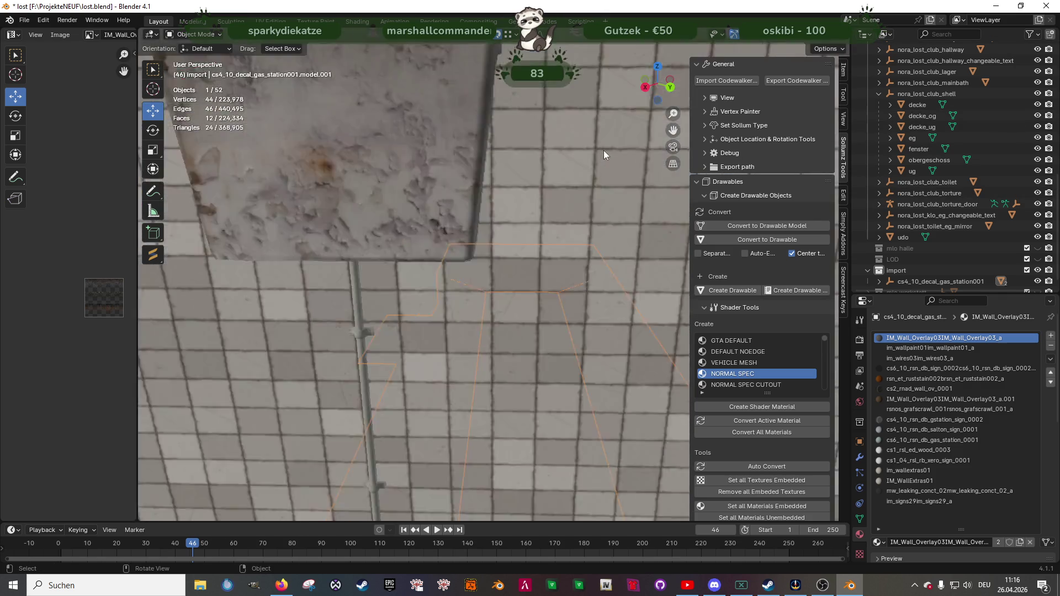
pyautogui.moveTo(592, 144)
pyautogui.mouseDown(button='middle')
pyautogui.moveTo(557, 276)
pyautogui.moveTo(460, 232)
pyautogui.moveTo(475, 248)
pyautogui.mouseUp(button='middle')
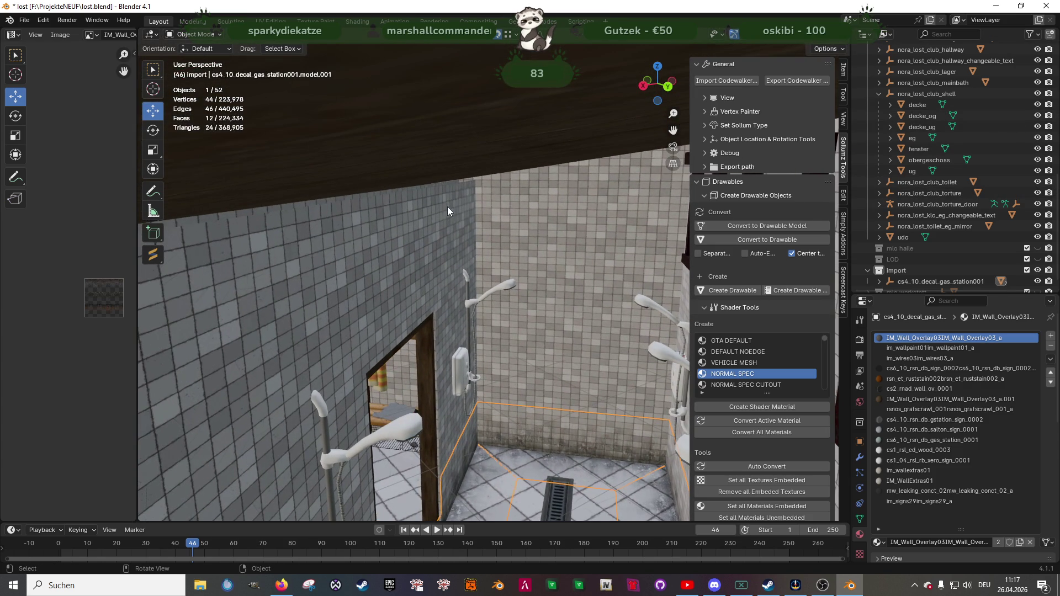
pyautogui.click(474, 189)
pyautogui.press('Tab')
# - Select the four vertices along the top wall edge, using X-ray to reach hidden ones
pyautogui.click(474, 180)
pyautogui.keyDown('shift'); pyautogui.click(428, 189); pyautogui.keyUp('shift')
pyautogui.keyDown('shift'); pyautogui.click(355, 200); pyautogui.keyUp('shift')
pyautogui.scroll(6, 354, 213)
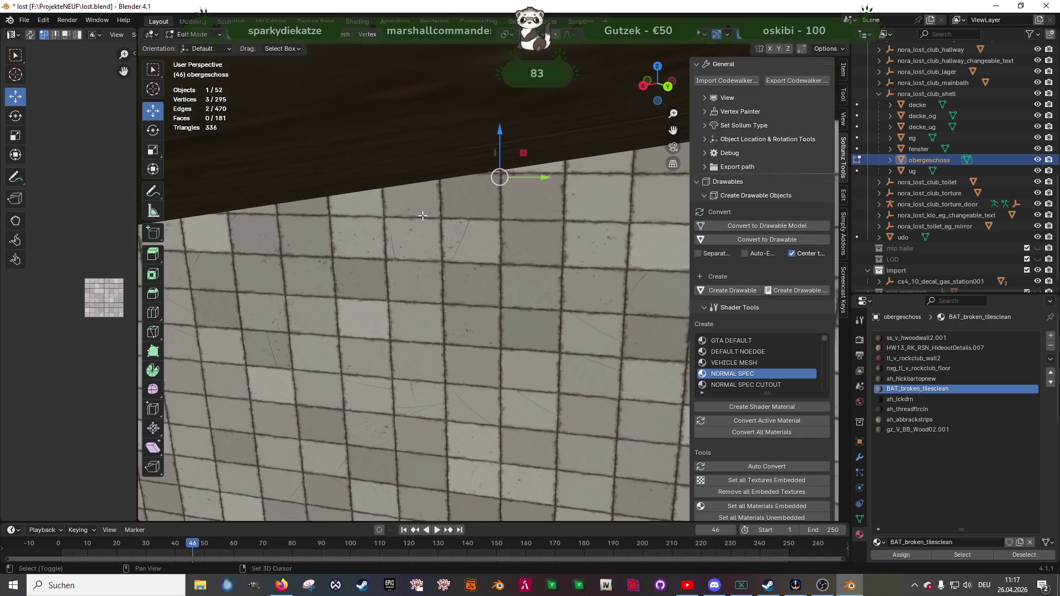
pyautogui.hotkey('alt', 'z')
pyautogui.moveTo(426, 217)
pyautogui.mouseDown(button='middle')
pyautogui.moveTo(291, 251)
pyautogui.moveTo(260, 232)
pyautogui.moveTo(297, 160)
pyautogui.moveTo(355, 218)
pyautogui.moveTo(445, 217)
pyautogui.moveTo(421, 215)
pyautogui.mouseUp(button='middle')
pyautogui.keyDown('shift'); pyautogui.click(299, 161); pyautogui.keyUp('shift')
pyautogui.hotkey('alt', 'z')
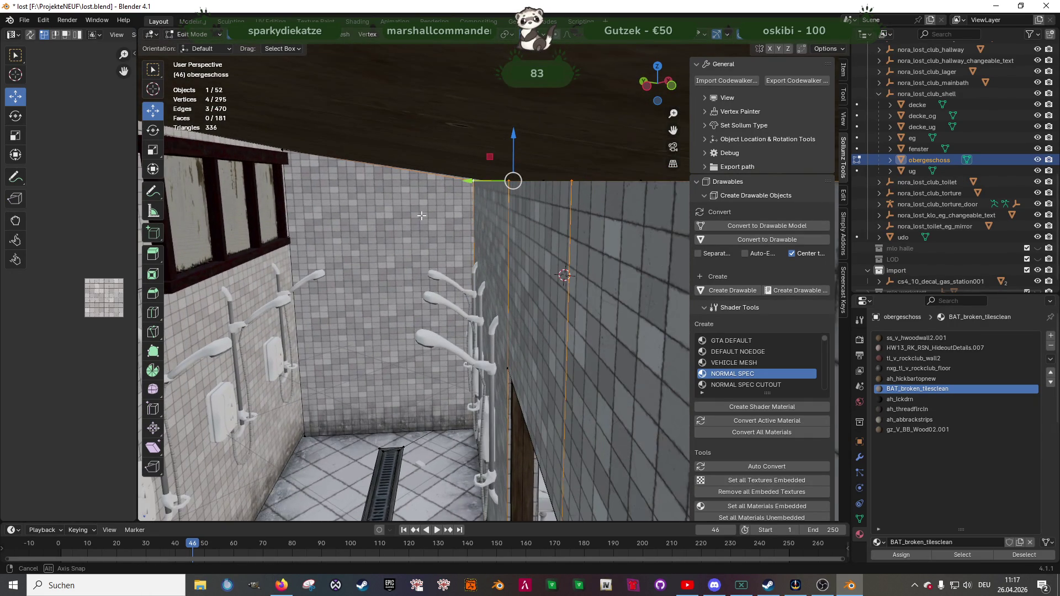
# - Raise the selected vertices about 0.025 m along Z and leave Edit Mode
pyautogui.click(528, 34)
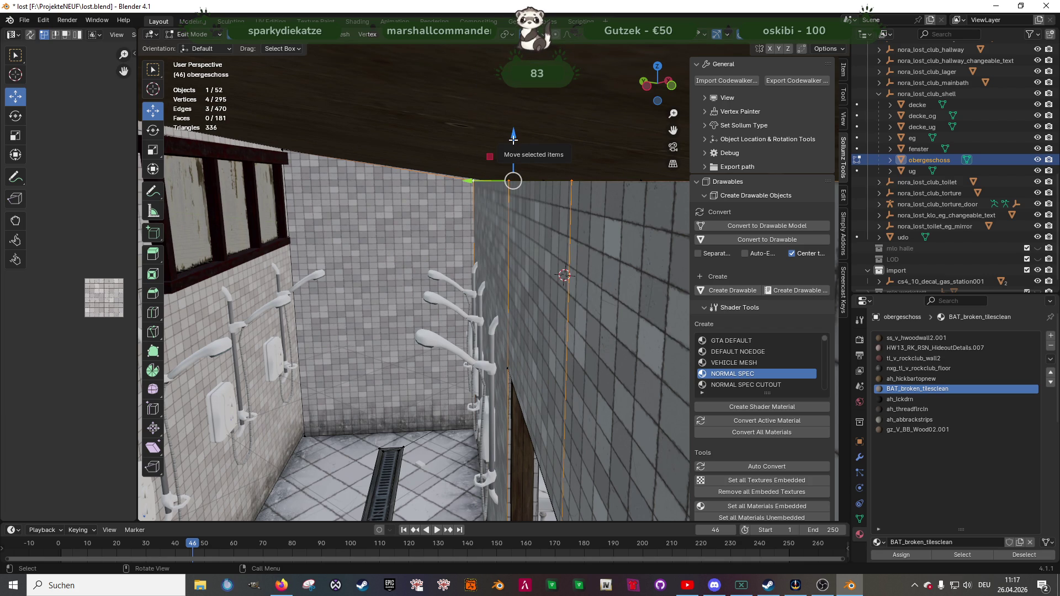
pyautogui.moveTo(512, 138)
pyautogui.mouseDown()
pyautogui.moveTo(555, 159)
pyautogui.moveTo(546, 159)
pyautogui.moveTo(555, 139)
pyautogui.mouseUp()
pyautogui.scroll(5, 545, 172)
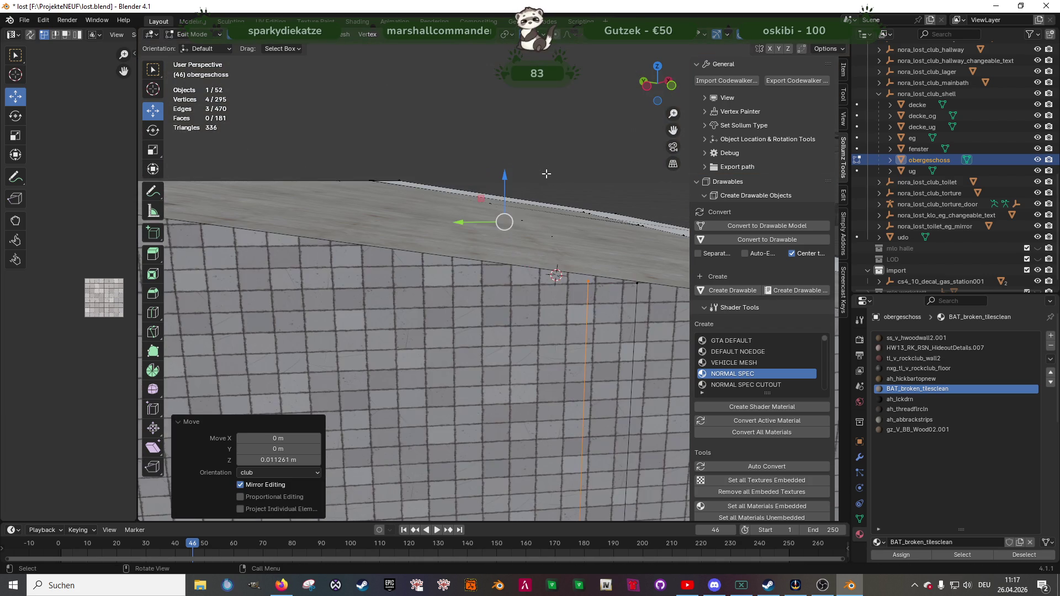
pyautogui.moveTo(501, 177); pyautogui.dragTo(535, 201)
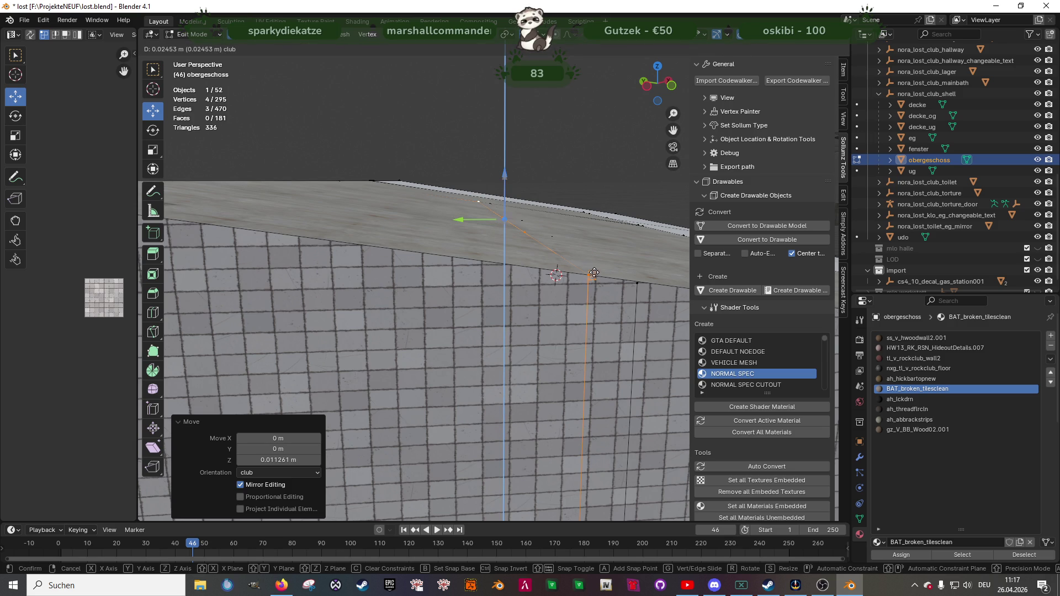
pyautogui.moveTo(590, 275); pyautogui.dragTo(590, 274)
pyautogui.scroll(-3, 552, 254)
pyautogui.moveTo(552, 254); pyautogui.dragTo(532, 233, button='middle')
pyautogui.moveTo(502, 272)
pyautogui.mouseDown(button='middle')
pyautogui.moveTo(521, 237)
pyautogui.moveTo(505, 251)
pyautogui.moveTo(505, 270)
pyautogui.moveTo(481, 262)
pyautogui.moveTo(528, 276)
pyautogui.moveTo(437, 282)
pyautogui.moveTo(472, 286)
pyautogui.moveTo(525, 267)
pyautogui.moveTo(581, 227)
pyautogui.moveTo(523, 211)
pyautogui.moveTo(566, 226)
pyautogui.moveTo(587, 270)
pyautogui.moveTo(508, 256)
pyautogui.moveTo(496, 270)
pyautogui.moveTo(532, 274)
pyautogui.moveTo(559, 323)
pyautogui.moveTo(496, 273)
pyautogui.moveTo(506, 303)
pyautogui.moveTo(495, 317)
pyautogui.moveTo(519, 348)
pyautogui.moveTo(568, 355)
pyautogui.moveTo(495, 392)
pyautogui.moveTo(501, 293)
pyautogui.moveTo(473, 347)
pyautogui.moveTo(525, 334)
pyautogui.mouseUp(button='middle')
pyautogui.press('Tab')
pyautogui.scroll(-2, 506, 303)
pyautogui.scroll(-5, 464, 397)
# - In Edit Mode on the shower-floor decal mesh, select its ten floor and wall faces
pyautogui.click(473, 347)
pyautogui.press('Tab')
pyautogui.click(540, 282)
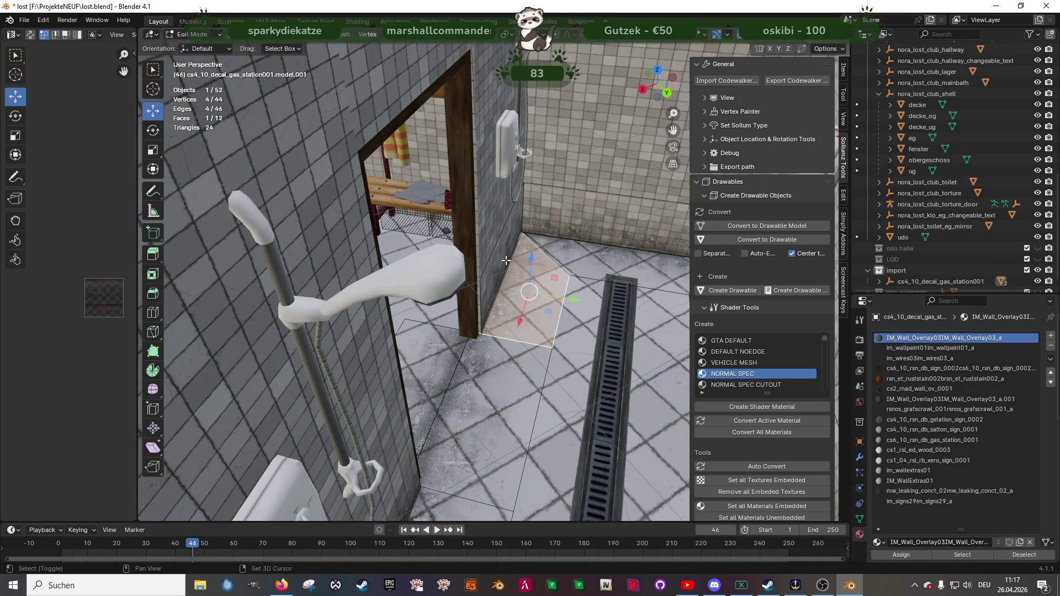
pyautogui.keyDown('shift'); pyautogui.click(566, 250); pyautogui.keyUp('shift')
pyautogui.keyDown('shift'); pyautogui.click(576, 259); pyautogui.keyUp('shift')
pyautogui.moveTo(577, 259)
pyautogui.mouseDown(button='middle')
pyautogui.moveTo(446, 331)
pyautogui.moveTo(379, 254)
pyautogui.mouseUp(button='middle')
pyautogui.keyDown('shift'); pyautogui.click(558, 270); pyautogui.keyUp('shift')
pyautogui.keyDown('shift'); pyautogui.click(424, 313); pyautogui.keyUp('shift')
pyautogui.keyDown('shift'); pyautogui.click(397, 276); pyautogui.keyUp('shift')
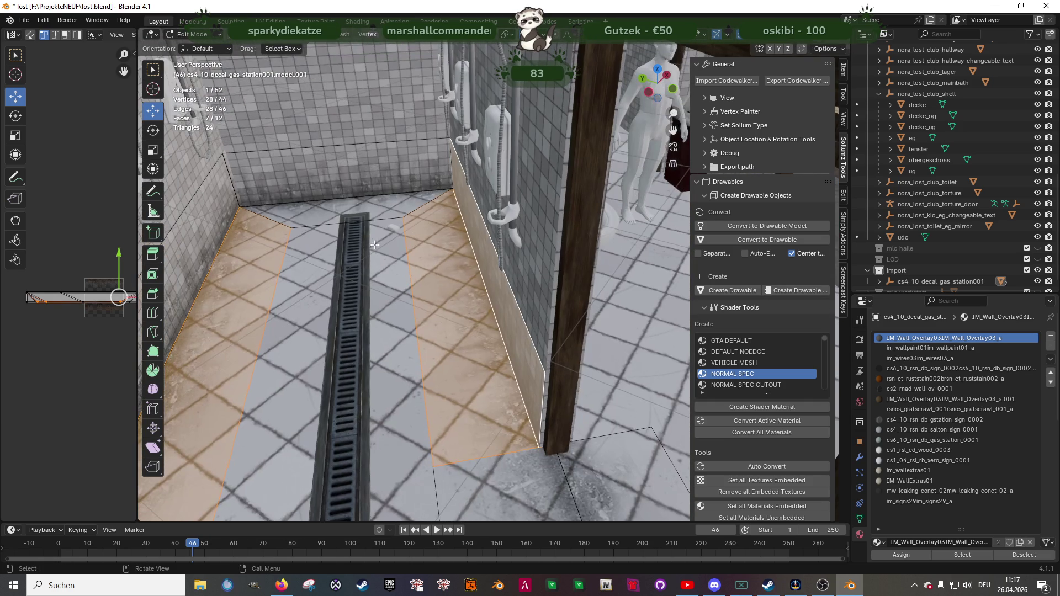
pyautogui.keyDown('shift'); pyautogui.click(379, 205); pyautogui.keyUp('shift')
pyautogui.keyDown('shift'); pyautogui.click(308, 195); pyautogui.keyUp('shift')
pyautogui.keyDown('shift'); pyautogui.click(210, 214); pyautogui.keyUp('shift')
pyautogui.moveTo(211, 214); pyautogui.dragTo(248, 188, button='middle')
# - Hide the decke and decke_og ceiling objects in the Outliner
pyautogui.click(1037, 104)
pyautogui.scroll(8, 427, 304)
pyautogui.moveTo(420, 312); pyautogui.dragTo(434, 299, button='middle')
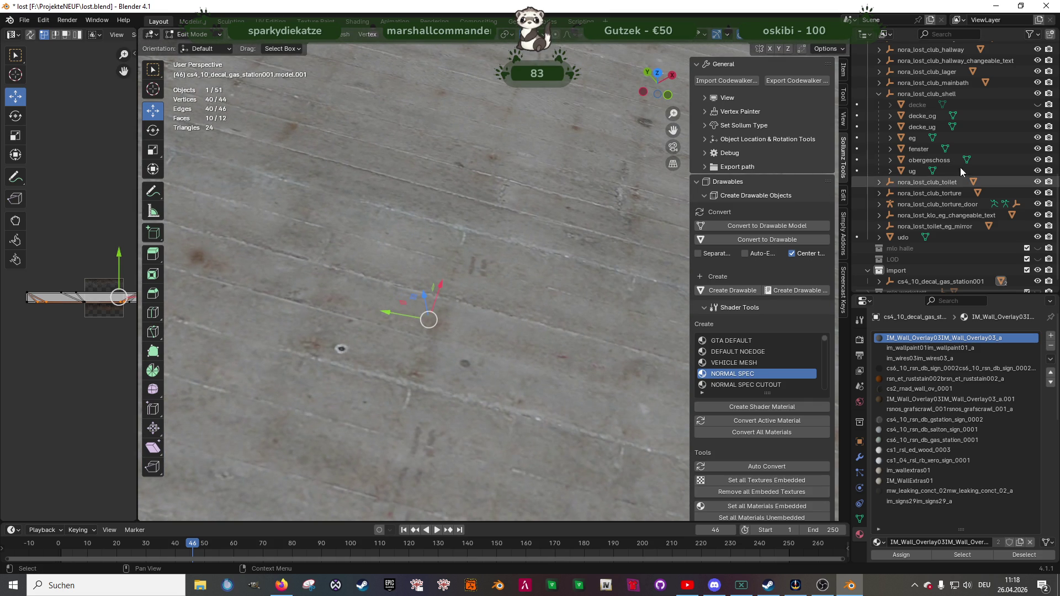
pyautogui.click(1038, 115)
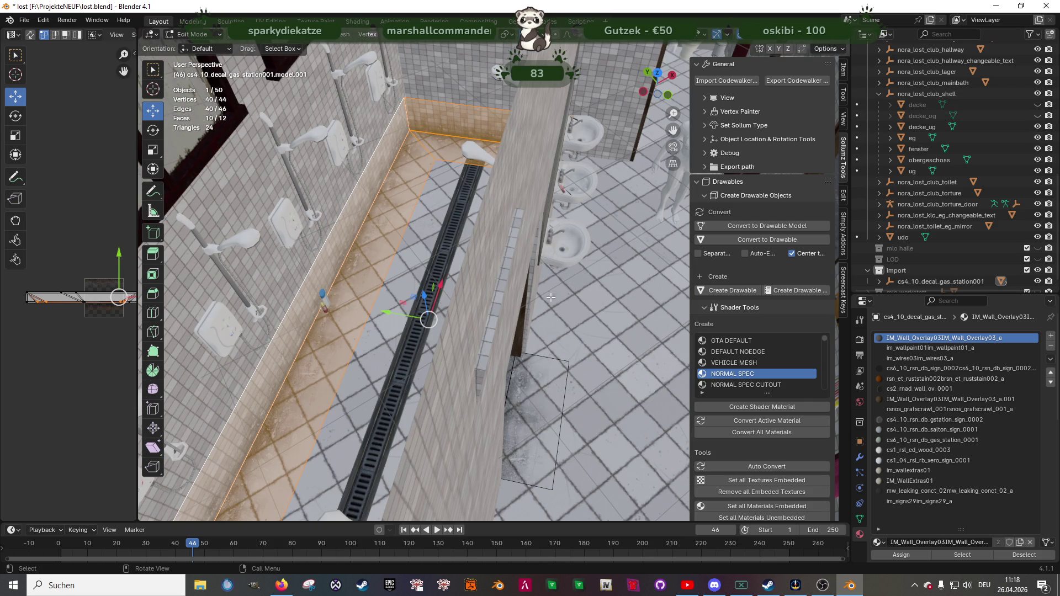
pyautogui.scroll(-3, 563, 292)
pyautogui.moveTo(563, 292)
pyautogui.mouseDown(button='middle')
pyautogui.moveTo(484, 320)
pyautogui.moveTo(532, 323)
pyautogui.moveTo(507, 332)
pyautogui.moveTo(519, 337)
pyautogui.mouseUp(button='middle')
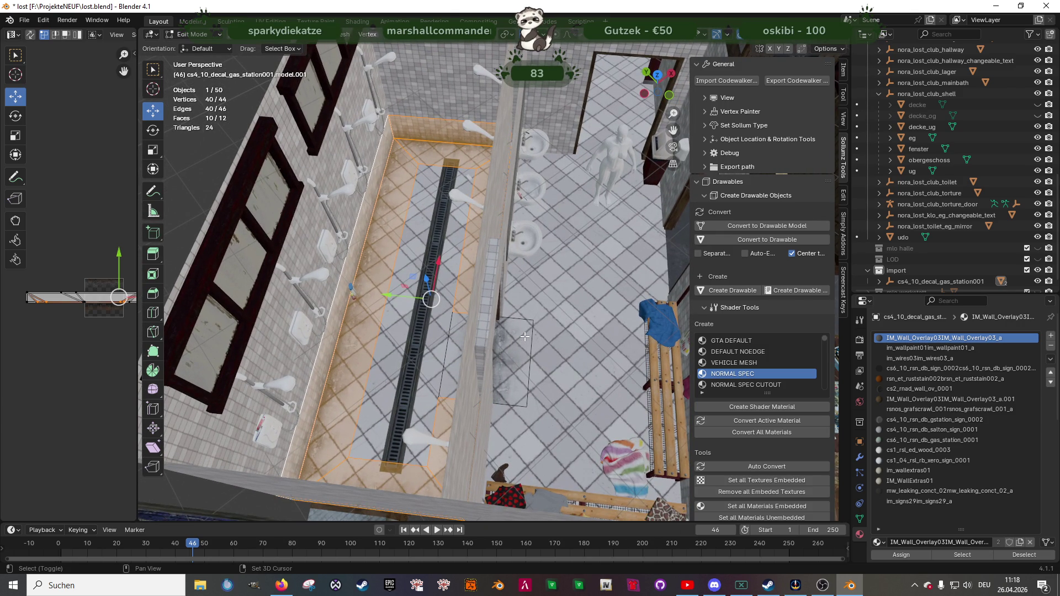
# - Duplicate the picked decal faces, move the copy -2.8785 m along Y and rotate it 180° around Z
pyautogui.hotkey('shift', 'd')
pyautogui.rightClick(532, 335)
pyautogui.moveTo(390, 296); pyautogui.dragTo(572, 308)
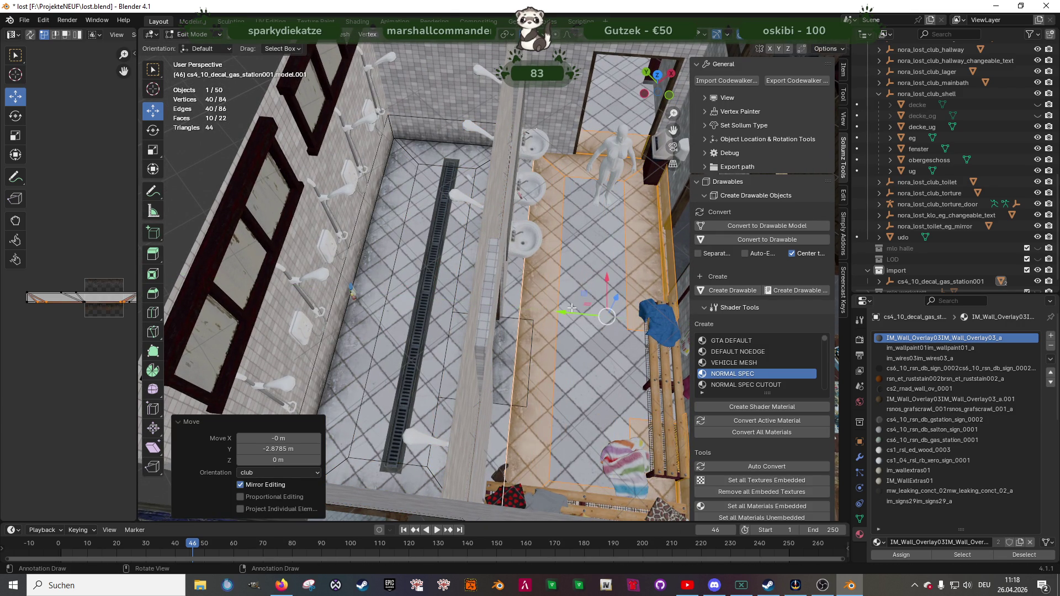
pyautogui.hotkey('shift', 'space')
pyautogui.press('r')
pyautogui.moveTo(623, 350); pyautogui.dragTo(616, 353)
pyautogui.write('180')
pyautogui.hotkey('shift', 'space')
# - Shift the copied pieces along X, moving the left part 2.1169 m into place
pyautogui.press('g')
pyautogui.moveTo(616, 353)
pyautogui.mouseDown(button='middle')
pyautogui.moveTo(565, 324)
pyautogui.moveTo(576, 324)
pyautogui.mouseUp(button='middle')
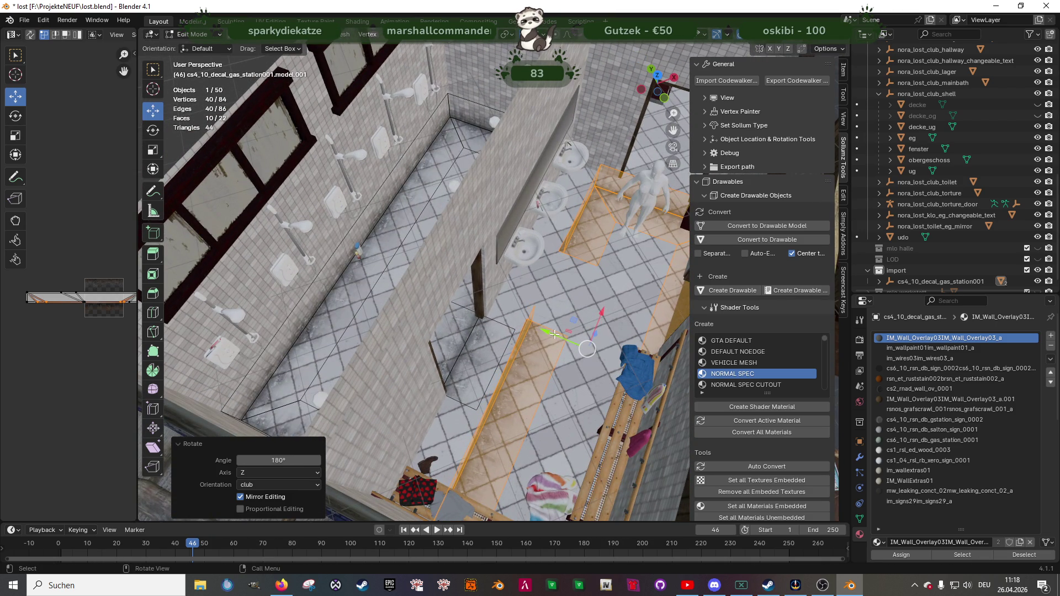
pyautogui.moveTo(603, 311); pyautogui.dragTo(463, 388)
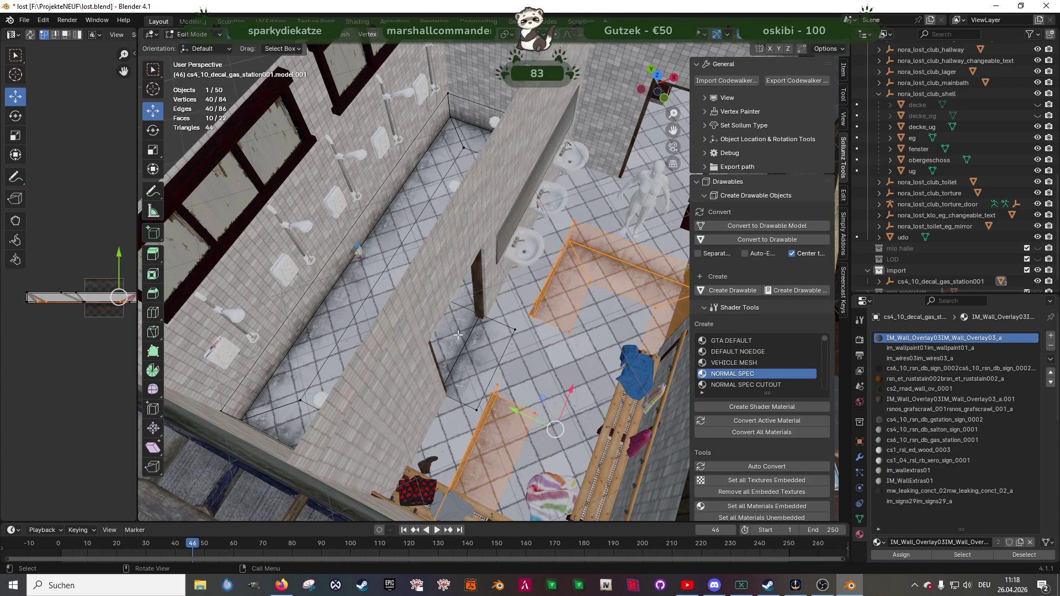
pyautogui.moveTo(494, 334); pyautogui.dragTo(496, 356, button='middle')
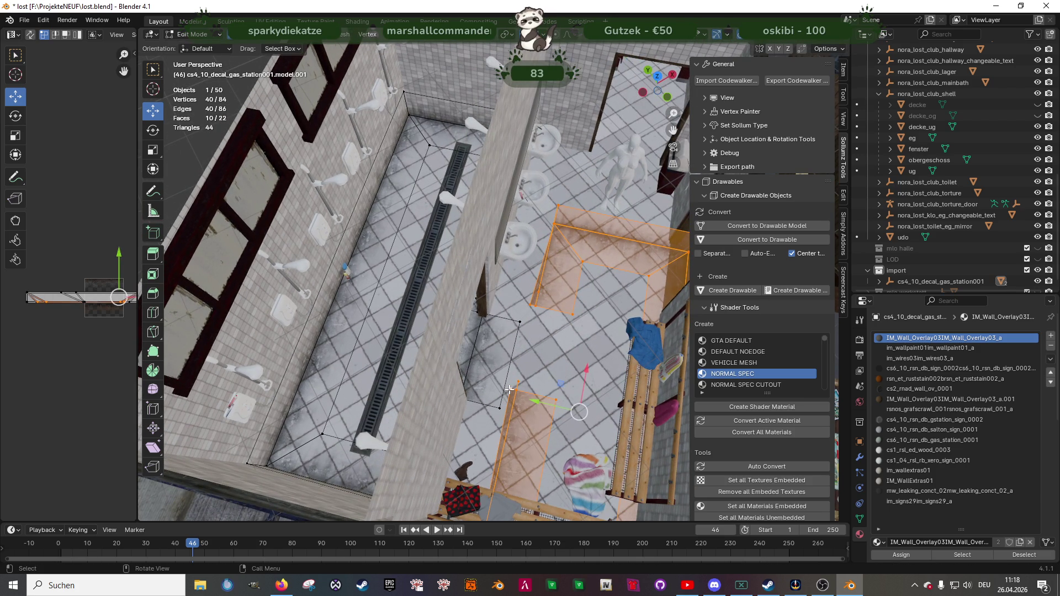
pyautogui.hotkey('shift', 'z')
pyautogui.moveTo(574, 411)
pyautogui.mouseDown()
pyautogui.moveTo(566, 427)
pyautogui.moveTo(469, 403)
pyautogui.moveTo(497, 393)
pyautogui.mouseUp()
pyautogui.moveTo(497, 394)
pyautogui.mouseDown(button='middle')
pyautogui.moveTo(426, 384)
pyautogui.moveTo(414, 367)
pyautogui.moveTo(542, 350)
pyautogui.moveTo(320, 303)
pyautogui.mouseUp(button='middle')
pyautogui.moveTo(251, 196)
pyautogui.mouseDown()
pyautogui.moveTo(280, 287)
pyautogui.moveTo(393, 411)
pyautogui.mouseUp()
pyautogui.hotkey('shift', 'z')
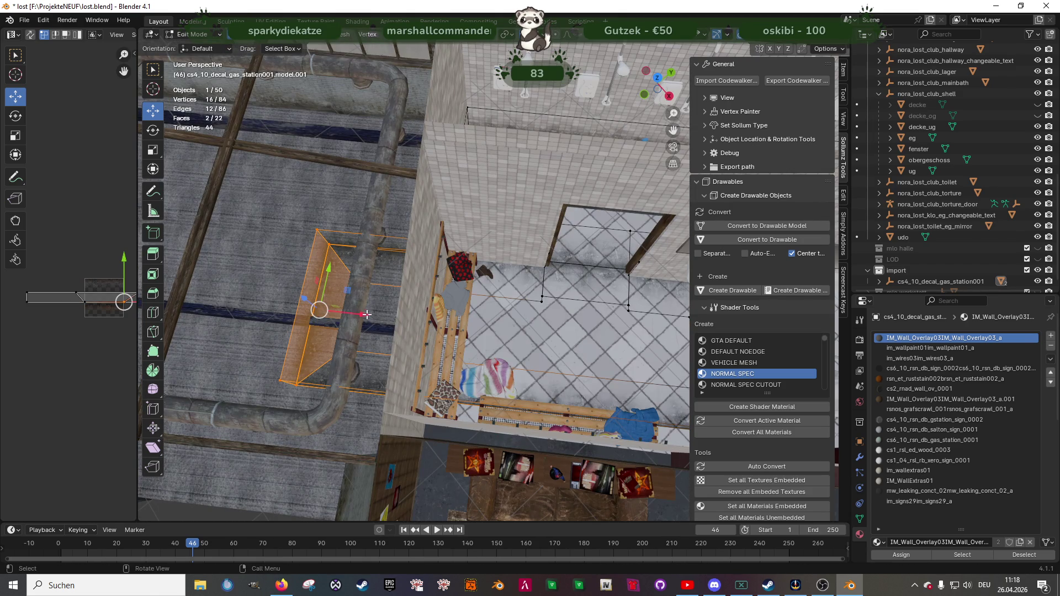
pyautogui.moveTo(367, 314); pyautogui.dragTo(434, 311)
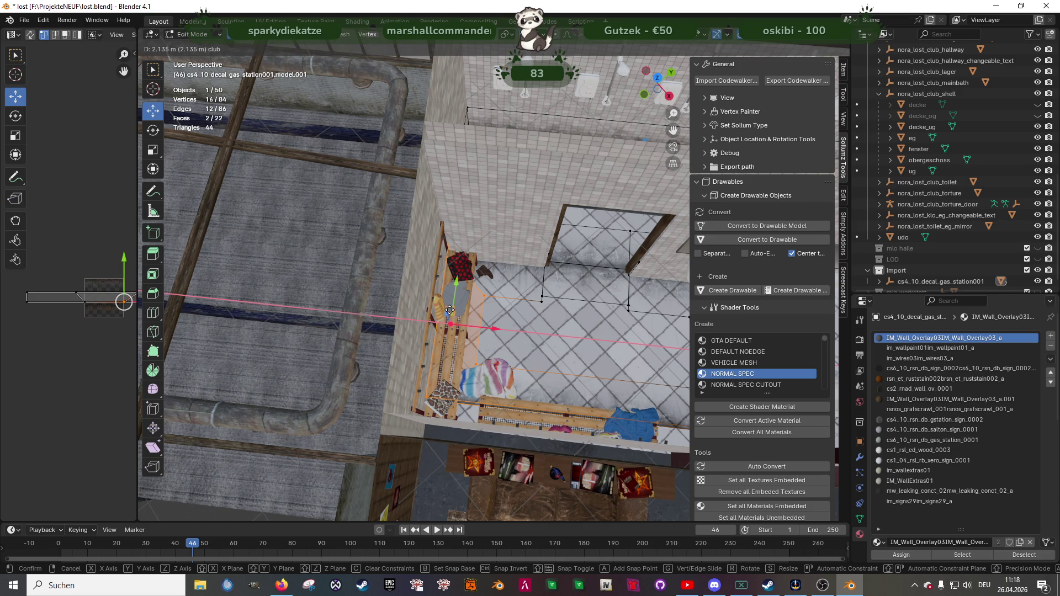
pyautogui.moveTo(449, 310); pyautogui.dragTo(448, 310)
pyautogui.moveTo(448, 310)
pyautogui.mouseDown(button='middle')
pyautogui.moveTo(478, 371)
pyautogui.moveTo(440, 337)
pyautogui.mouseUp(button='middle')
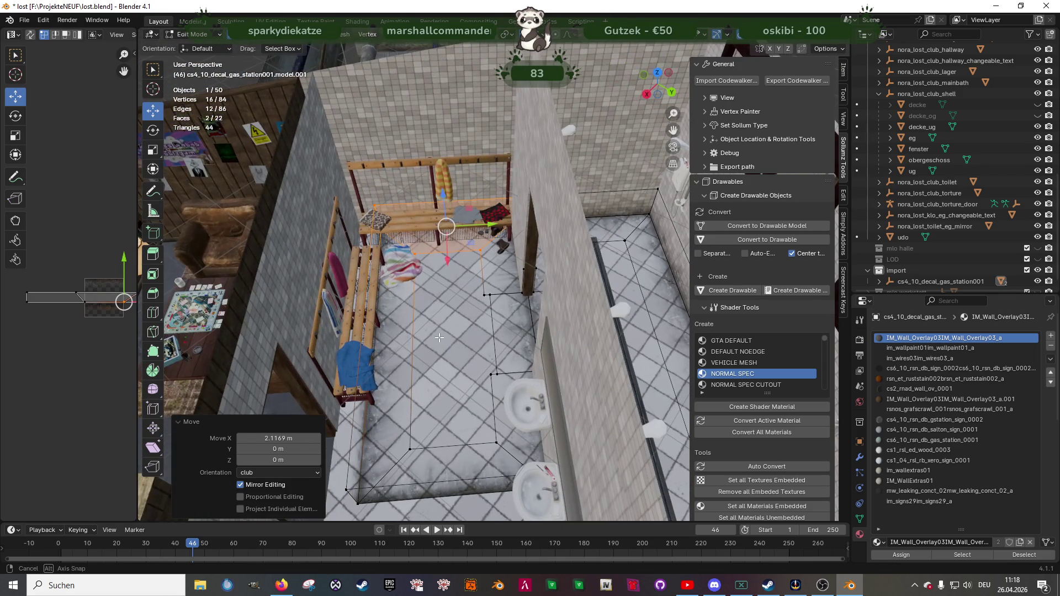
# - Delete the tall wall strip faces beside the shelf
pyautogui.press('3')
pyautogui.click(401, 327)
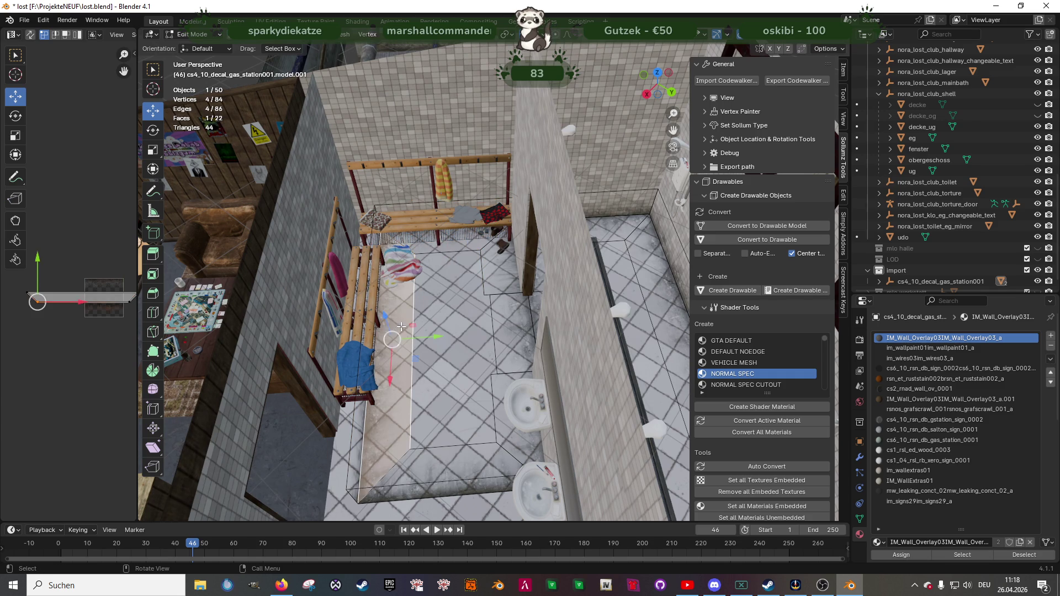
pyautogui.keyDown('shift'); pyautogui.click(390, 344); pyautogui.keyUp('shift')
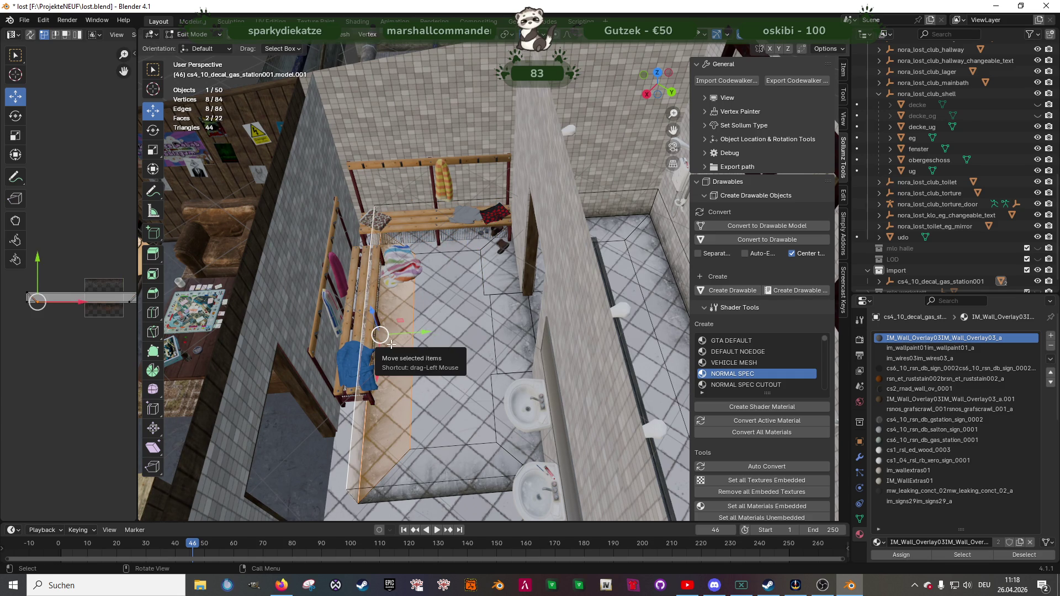
pyautogui.press('x')
pyautogui.click(390, 344)
pyautogui.moveTo(391, 369); pyautogui.dragTo(491, 350, button='middle')
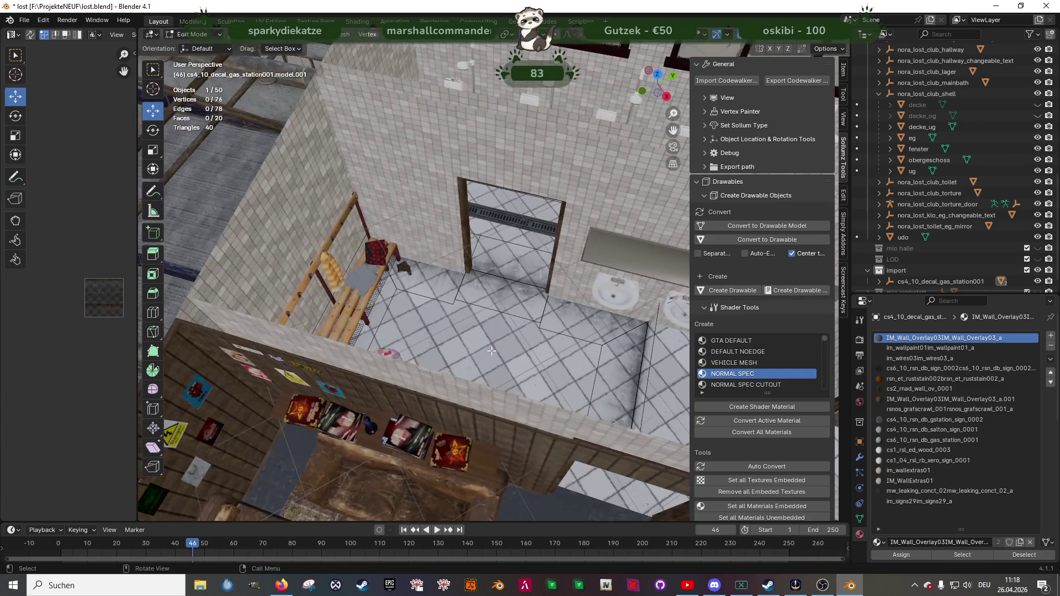
# - Undo the strip deletion, delete the ten original floor faces, and return to Object Mode
pyautogui.hotkey('ctrl', 'z')
pyautogui.click(408, 289)
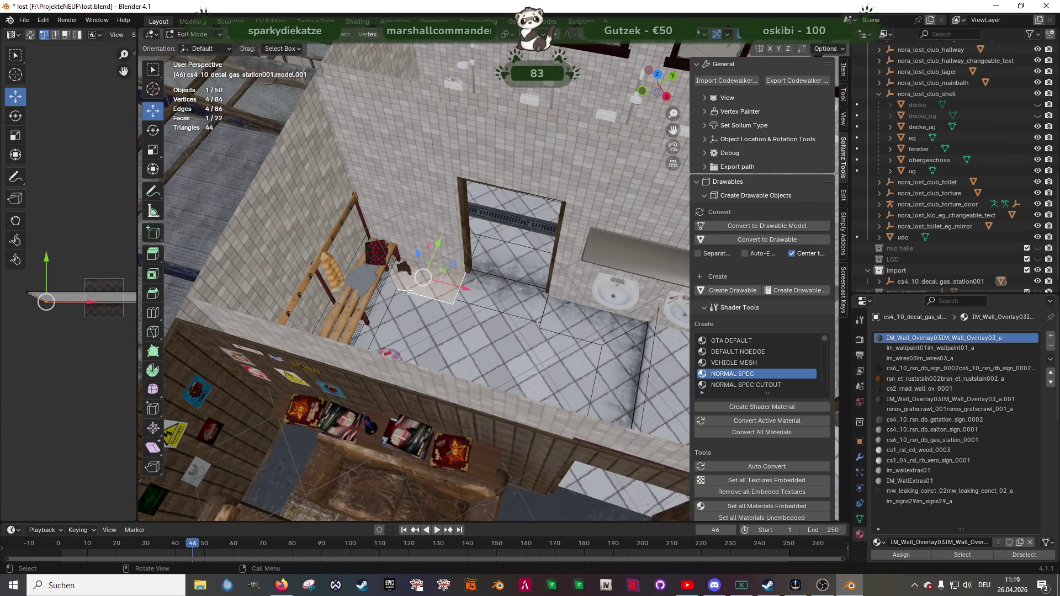
pyautogui.keyDown('shift'); pyautogui.click(367, 301); pyautogui.keyUp('shift')
pyautogui.keyDown('ctrl'); pyautogui.click(464, 301); pyautogui.keyUp('ctrl')
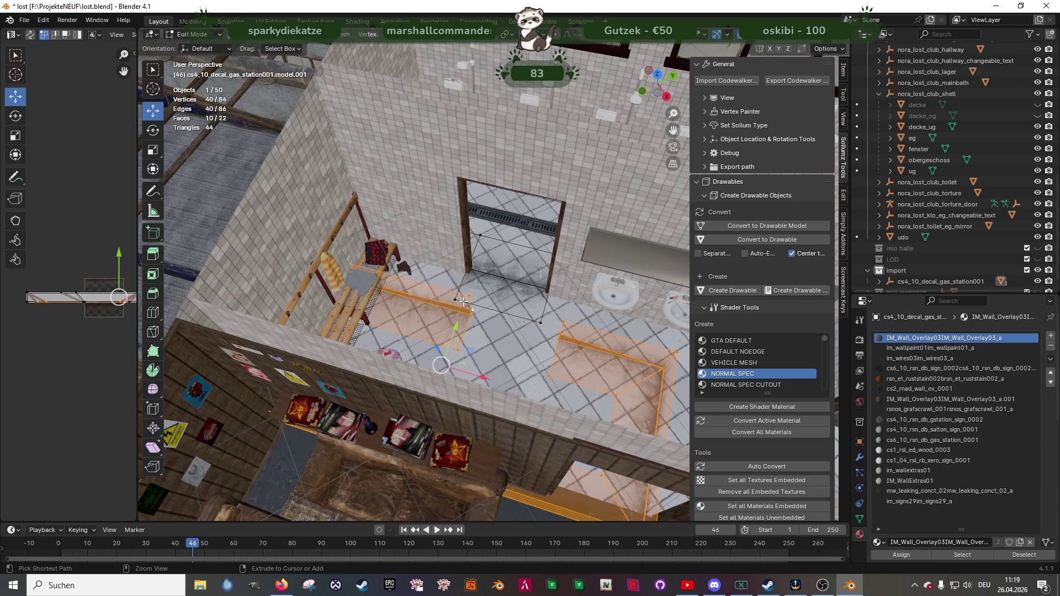
pyautogui.press('Delete')
pyautogui.moveTo(461, 316)
pyautogui.mouseDown(button='middle')
pyautogui.moveTo(501, 326)
pyautogui.moveTo(586, 316)
pyautogui.moveTo(570, 306)
pyautogui.moveTo(524, 313)
pyautogui.moveTo(531, 326)
pyautogui.moveTo(582, 320)
pyautogui.moveTo(575, 302)
pyautogui.moveTo(555, 325)
pyautogui.moveTo(434, 314)
pyautogui.moveTo(489, 329)
pyautogui.moveTo(447, 312)
pyautogui.moveTo(420, 333)
pyautogui.moveTo(456, 323)
pyautogui.moveTo(452, 343)
pyautogui.moveTo(430, 336)
pyautogui.moveTo(485, 314)
pyautogui.moveTo(452, 272)
pyautogui.moveTo(445, 247)
pyautogui.moveTo(458, 241)
pyautogui.moveTo(478, 242)
pyautogui.moveTo(476, 319)
pyautogui.moveTo(412, 320)
pyautogui.moveTo(362, 340)
pyautogui.moveTo(420, 369)
pyautogui.moveTo(363, 338)
pyautogui.moveTo(525, 390)
pyautogui.moveTo(591, 376)
pyautogui.moveTo(631, 402)
pyautogui.moveTo(608, 398)
pyautogui.mouseUp(button='middle')
pyautogui.press('Tab')
pyautogui.scroll(8, 578, 393)
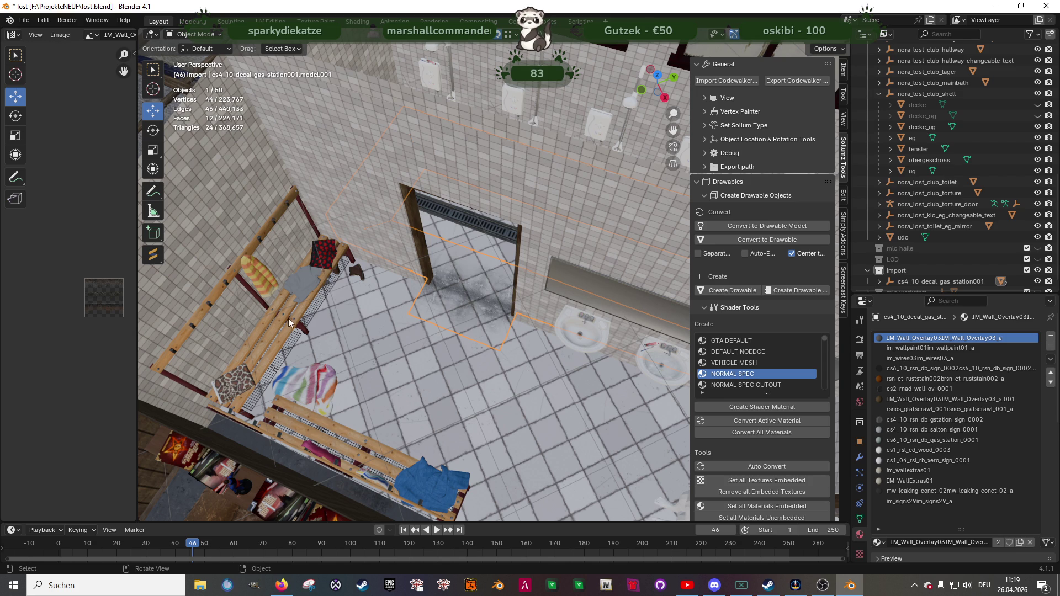
# - Select v_16_mid_bath_mesh_delta and check its Color Attributes in the Object Data properties
pyautogui.click(272, 416)
pyautogui.click(859, 519)
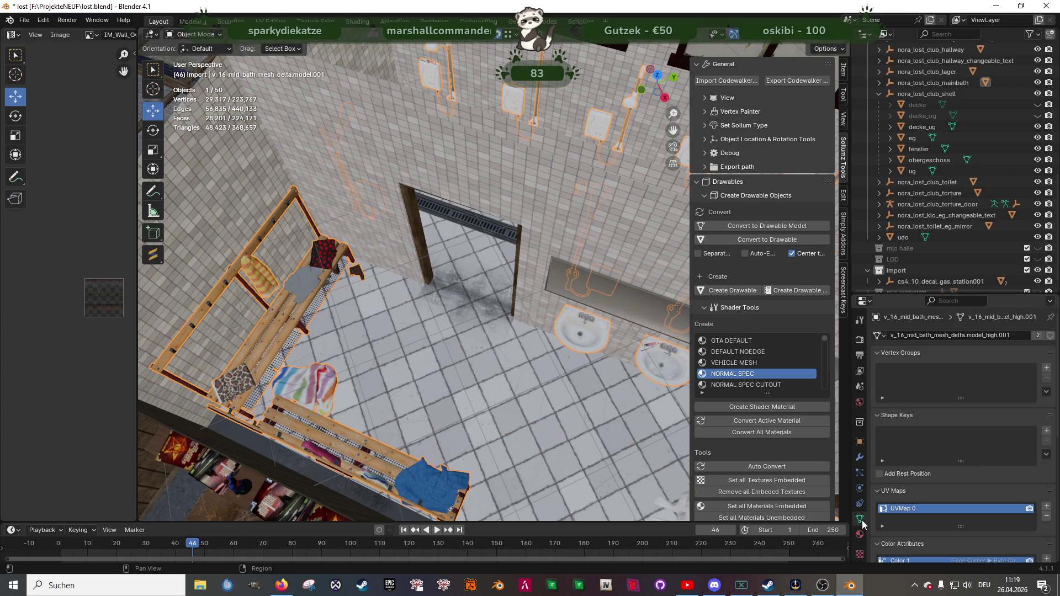
pyautogui.scroll(-4, 938, 481)
pyautogui.scroll(-3, 939, 482)
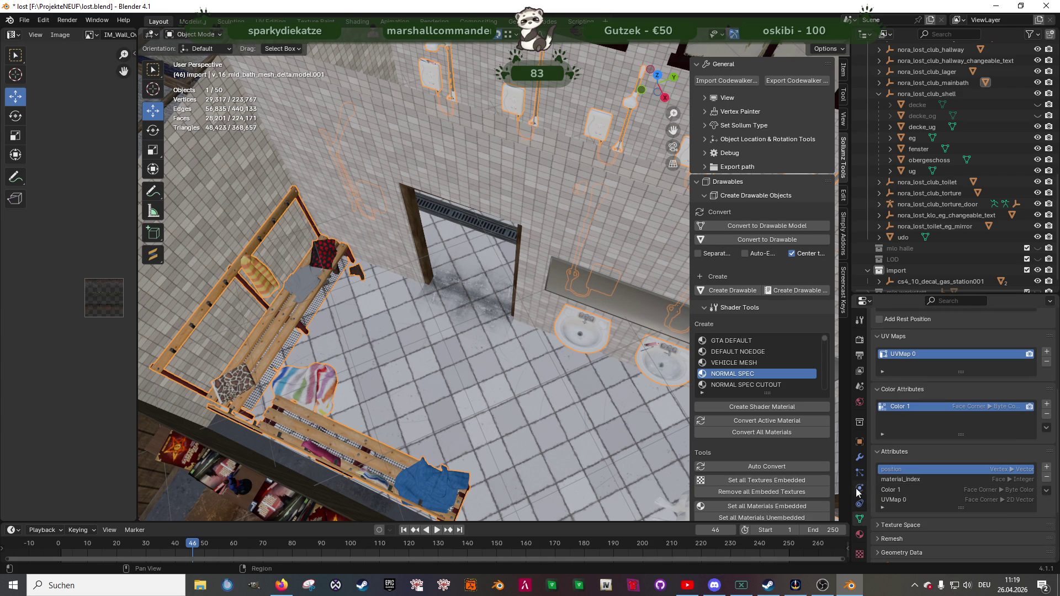
pyautogui.press('Tab')
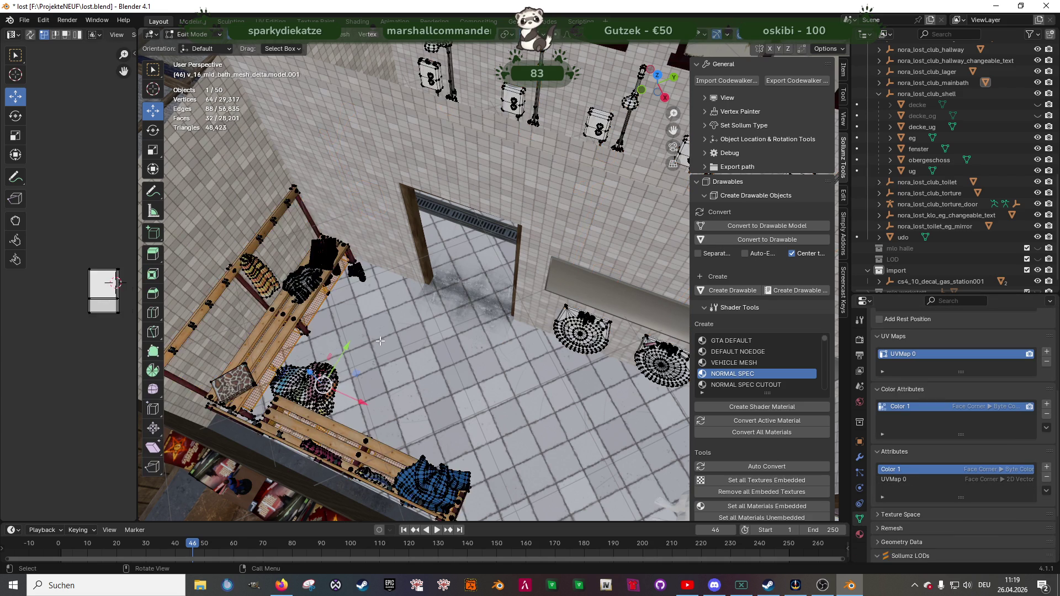
# - In Vertex Paint mode, fill the bath mesh purple with Set Vertex Colors, then return to Object Mode
pyautogui.click(198, 35)
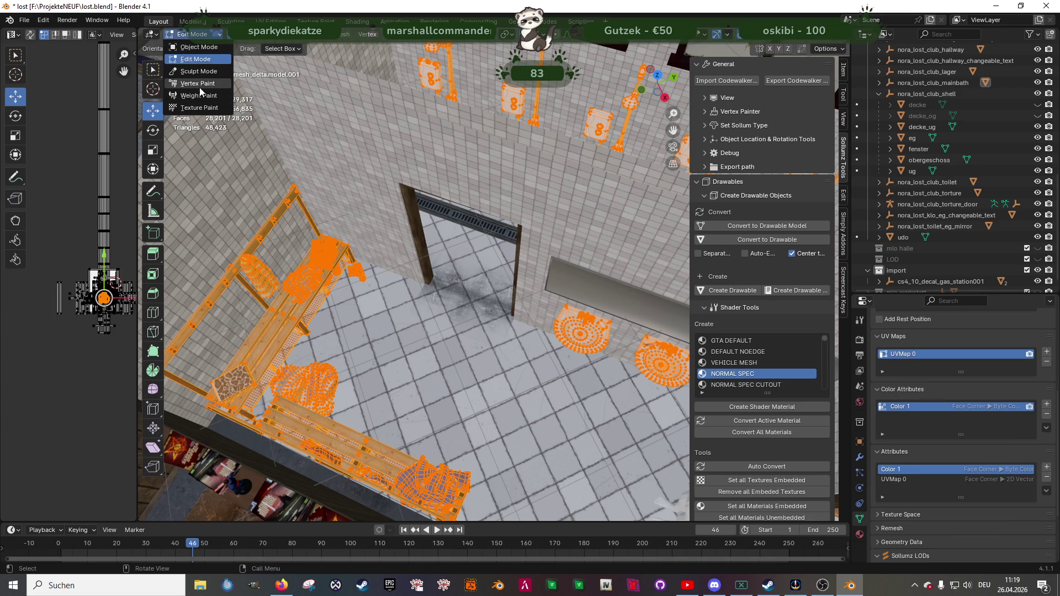
pyautogui.click(200, 87)
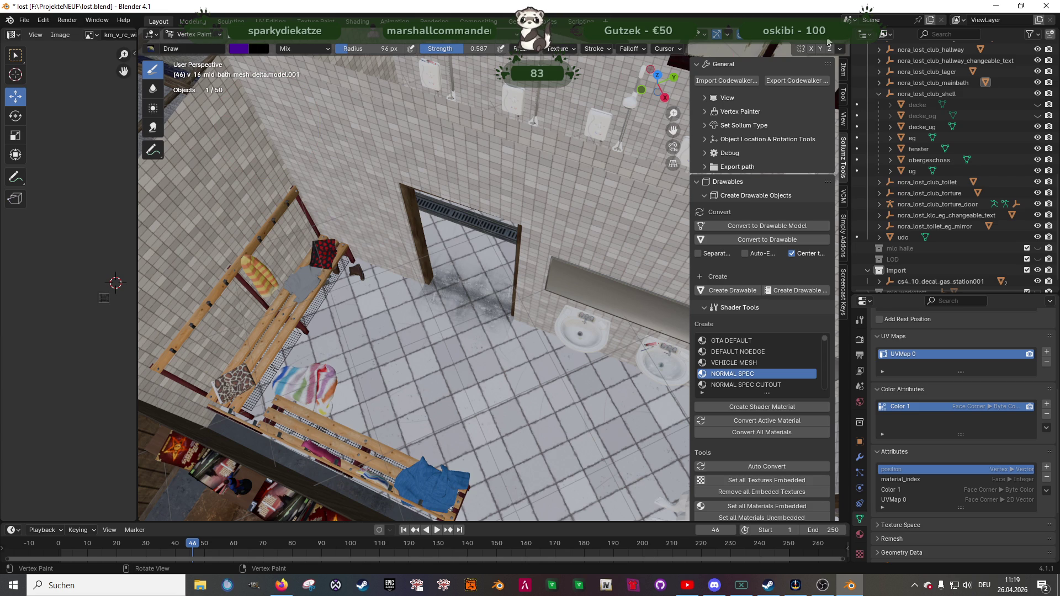
pyautogui.click(807, 40)
pyautogui.click(284, 34)
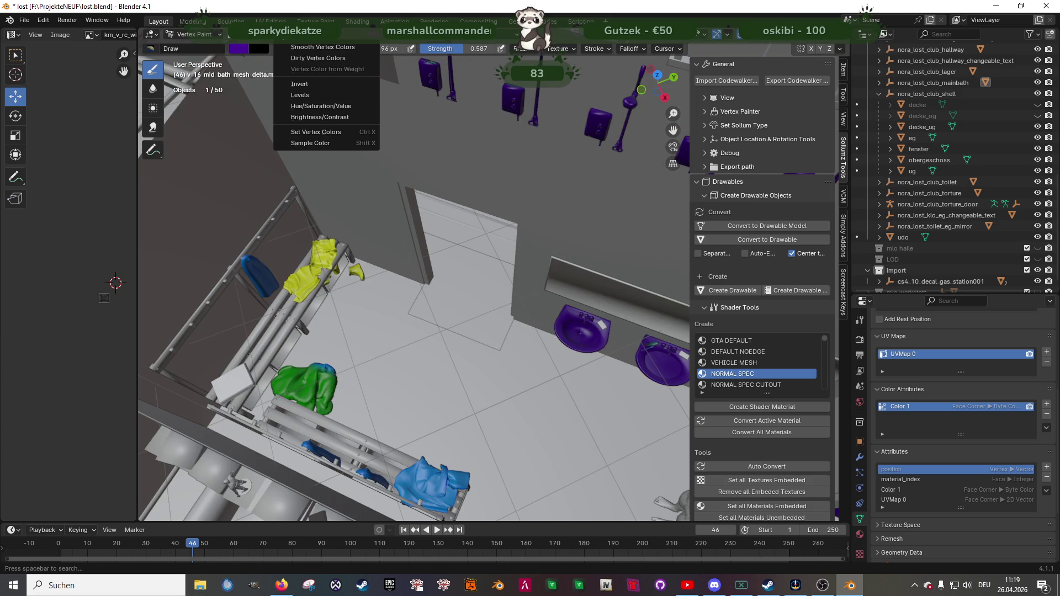
pyautogui.click(316, 132)
pyautogui.moveTo(386, 265)
pyautogui.mouseDown(button='middle')
pyautogui.moveTo(452, 268)
pyautogui.moveTo(475, 315)
pyautogui.moveTo(564, 303)
pyautogui.moveTo(527, 300)
pyautogui.moveTo(459, 326)
pyautogui.moveTo(402, 297)
pyautogui.moveTo(423, 324)
pyautogui.moveTo(434, 243)
pyautogui.moveTo(333, 234)
pyautogui.moveTo(342, 286)
pyautogui.moveTo(278, 284)
pyautogui.moveTo(357, 320)
pyautogui.moveTo(461, 323)
pyautogui.mouseUp(button='middle')
pyautogui.click(194, 35)
pyautogui.click(196, 47)
# - Fill the bkr_int03_gamermstuff furniture mesh with purple vertex colour in Vertex Paint mode
pyautogui.press('Tab')
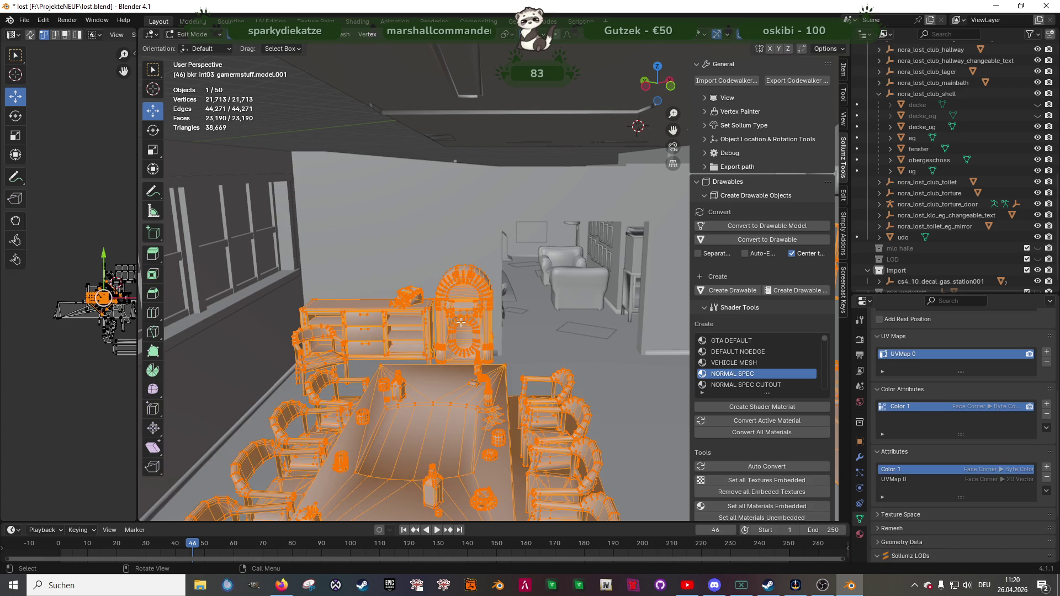
pyautogui.click(215, 34)
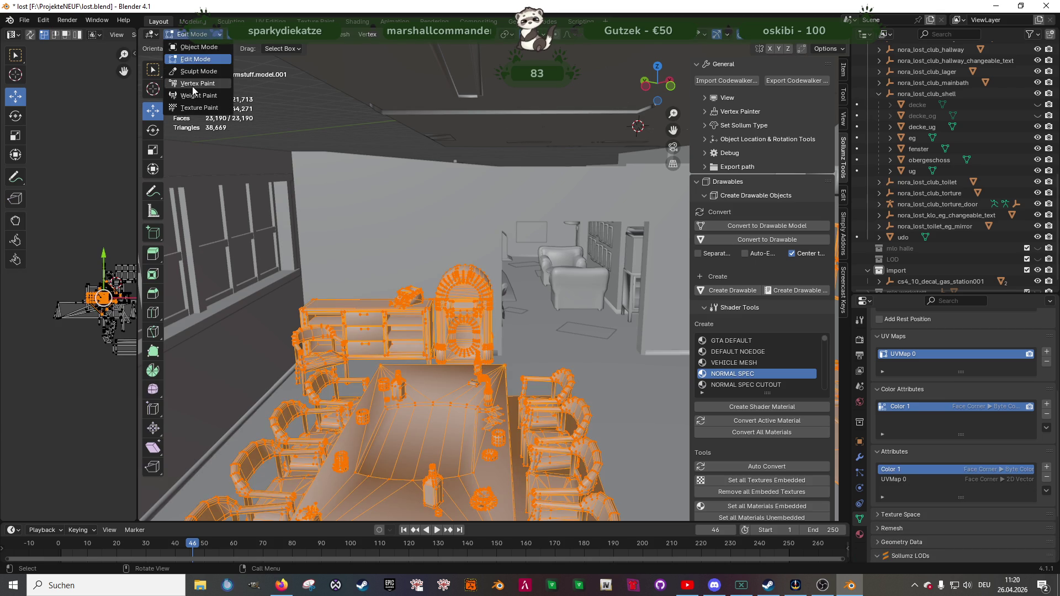
pyautogui.click(193, 84)
pyautogui.click(287, 35)
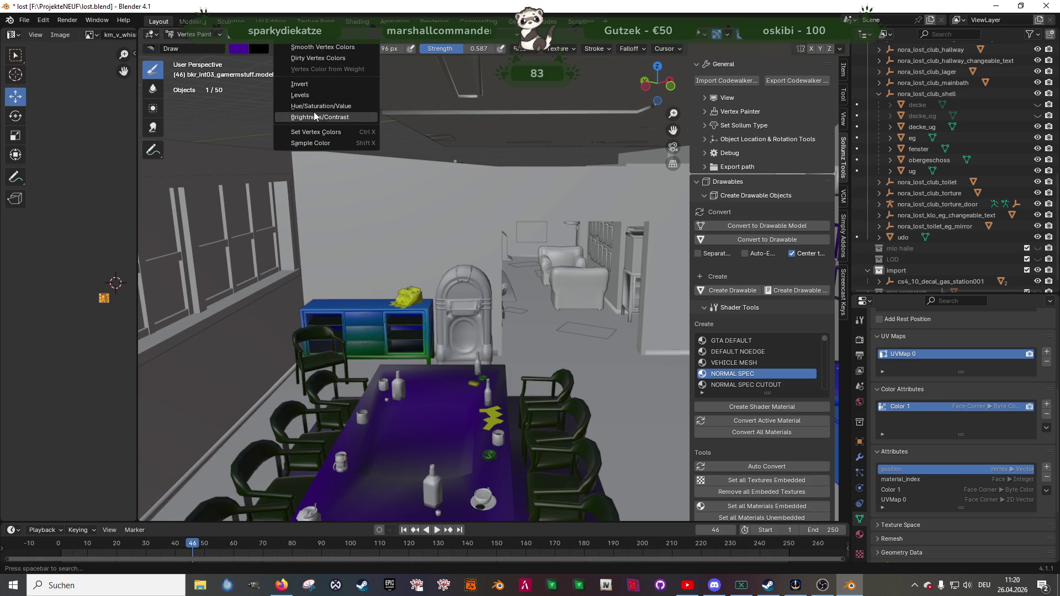
pyautogui.click(311, 131)
pyautogui.moveTo(342, 231)
pyautogui.mouseDown(button='middle')
pyautogui.moveTo(407, 243)
pyautogui.moveTo(347, 246)
pyautogui.moveTo(376, 224)
pyautogui.moveTo(481, 338)
pyautogui.moveTo(445, 373)
pyautogui.mouseUp(button='middle')
# - Return the purple furniture mesh to Object Mode
pyautogui.press('Tab')
pyautogui.scroll(-8, 377, 223)
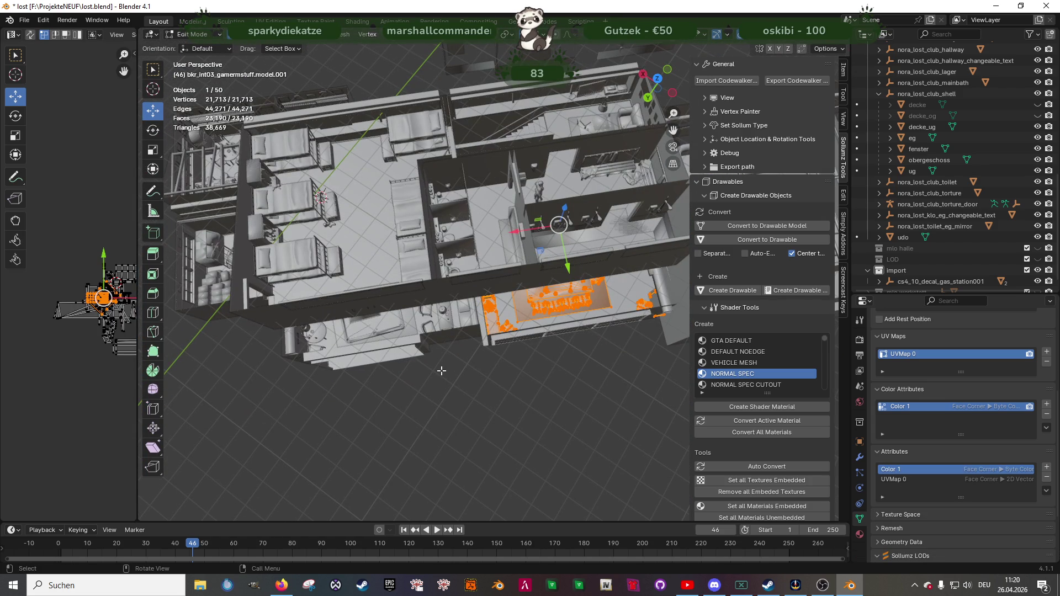
pyautogui.press('Tab')
pyautogui.click(206, 36)
pyautogui.click(196, 43)
# - Pan and zoom the view toward the corridor area of the club
pyautogui.scroll(10, 983, 97)
pyautogui.scroll(-5, 916, 171)
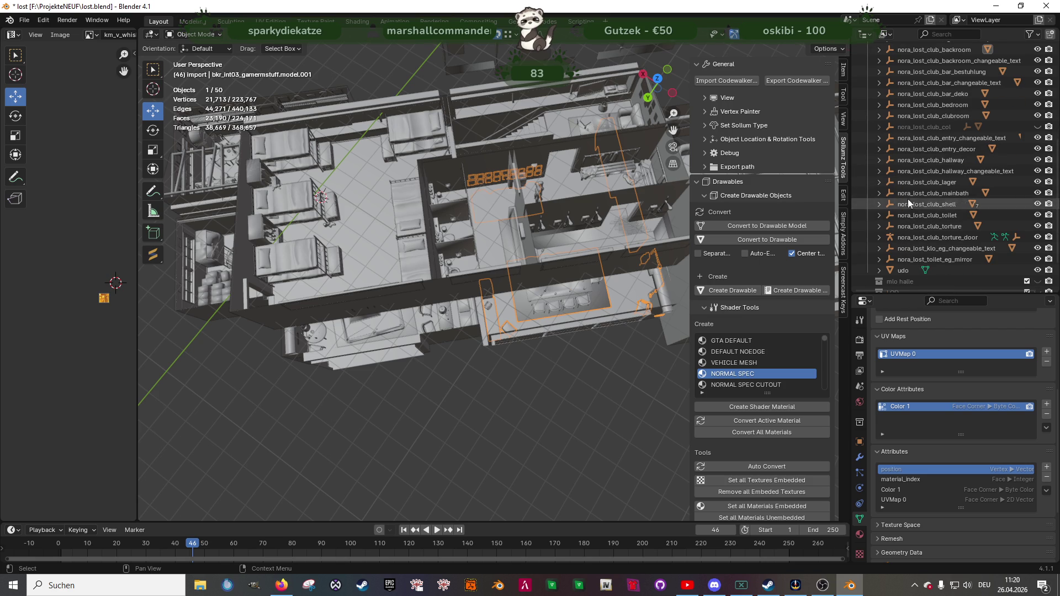
pyautogui.moveTo(579, 218)
pyautogui.keyDown('shift'); pyautogui.mouseDown(button='middle')
pyautogui.moveTo(531, 229)
pyautogui.moveTo(409, 214)
pyautogui.mouseUp(button='middle'); pyautogui.keyUp('shift')
pyautogui.scroll(4, 532, 230)
# - Select the corridor decal mesh, apply purple vertex colour, and return to Object Mode
pyautogui.click(409, 214)
pyautogui.press('Tab')
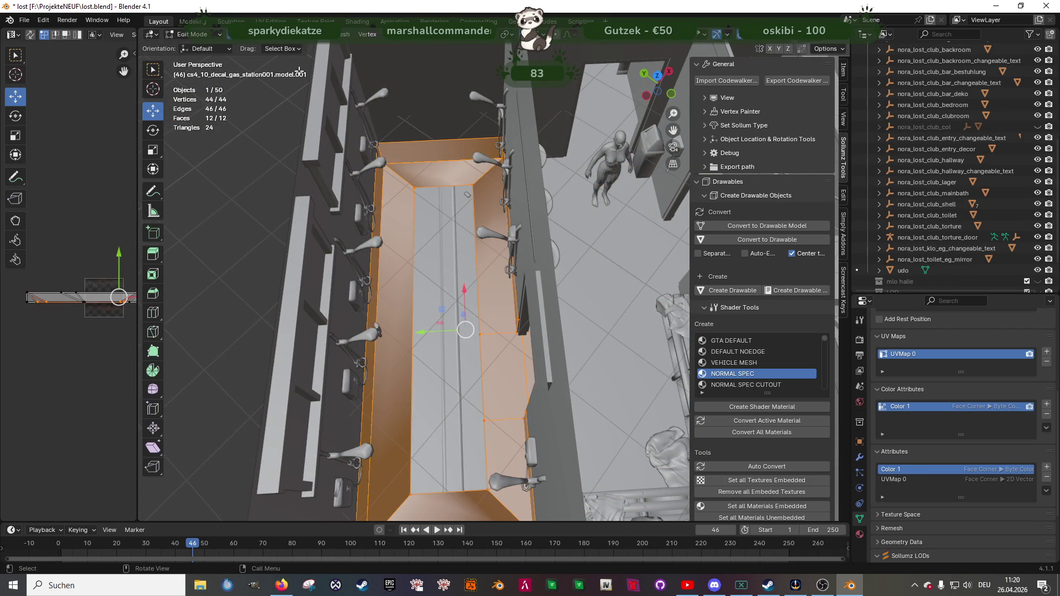
pyautogui.click(219, 39)
pyautogui.click(198, 72)
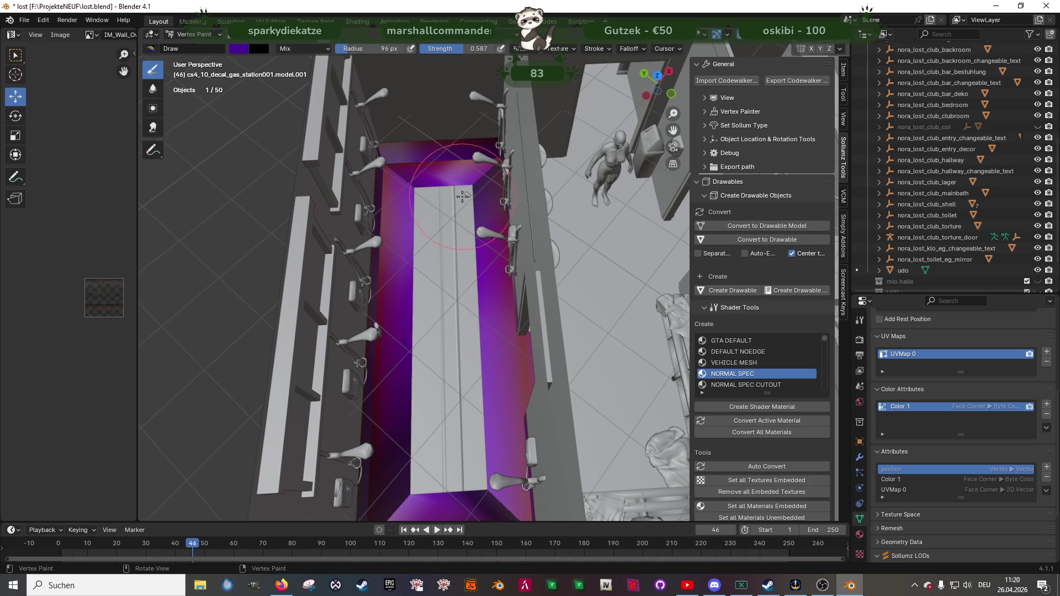
pyautogui.click(193, 34)
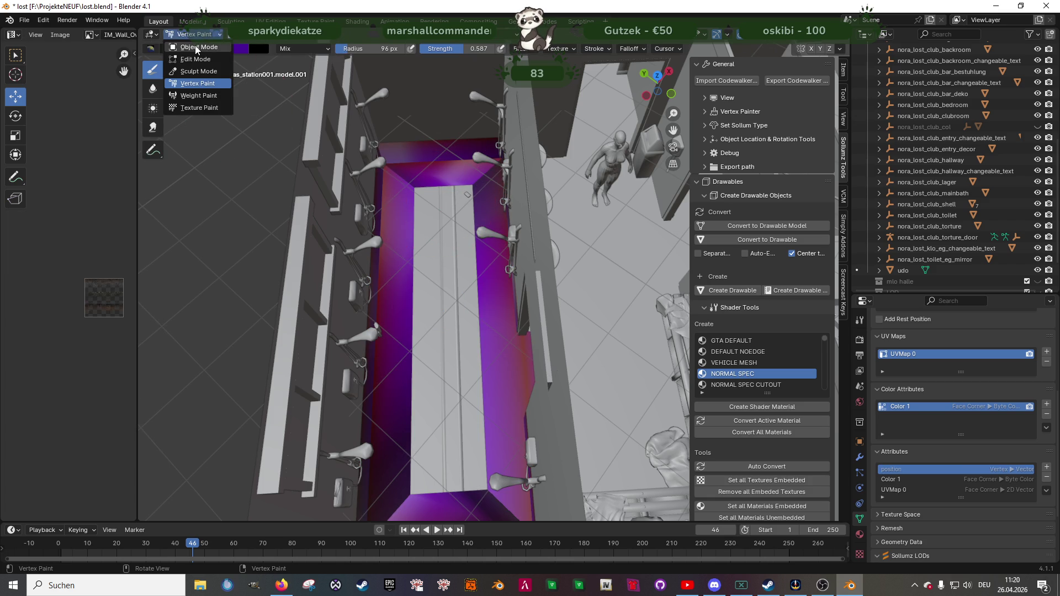
pyautogui.click(194, 46)
# - Hide the club collections from bath mirror down to lager in the Outliner
pyautogui.moveTo(561, 189)
pyautogui.mouseDown(button='middle')
pyautogui.moveTo(458, 205)
pyautogui.moveTo(466, 188)
pyautogui.moveTo(440, 264)
pyautogui.mouseUp(button='middle')
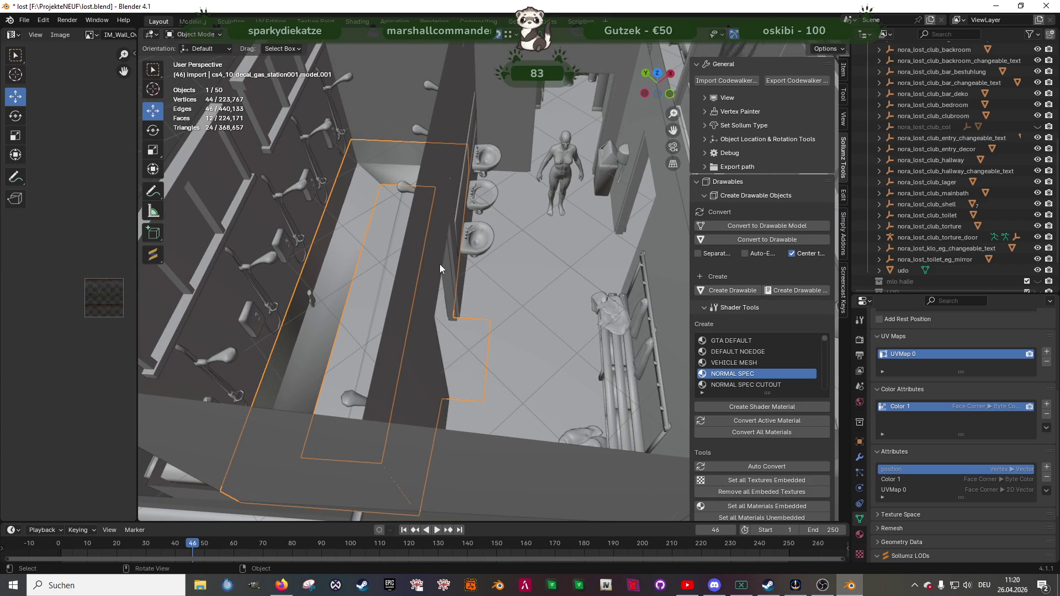
pyautogui.scroll(3, 973, 88)
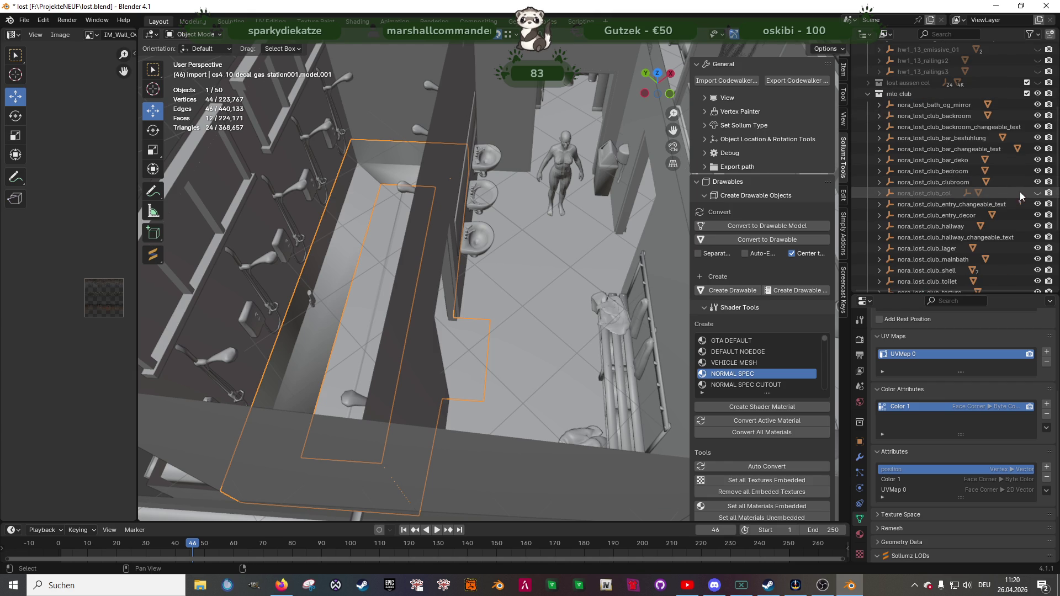
pyautogui.click(1036, 193)
pyautogui.moveTo(1036, 116)
pyautogui.mouseDown()
pyautogui.moveTo(1035, 269)
pyautogui.moveTo(1027, 227)
pyautogui.mouseUp()
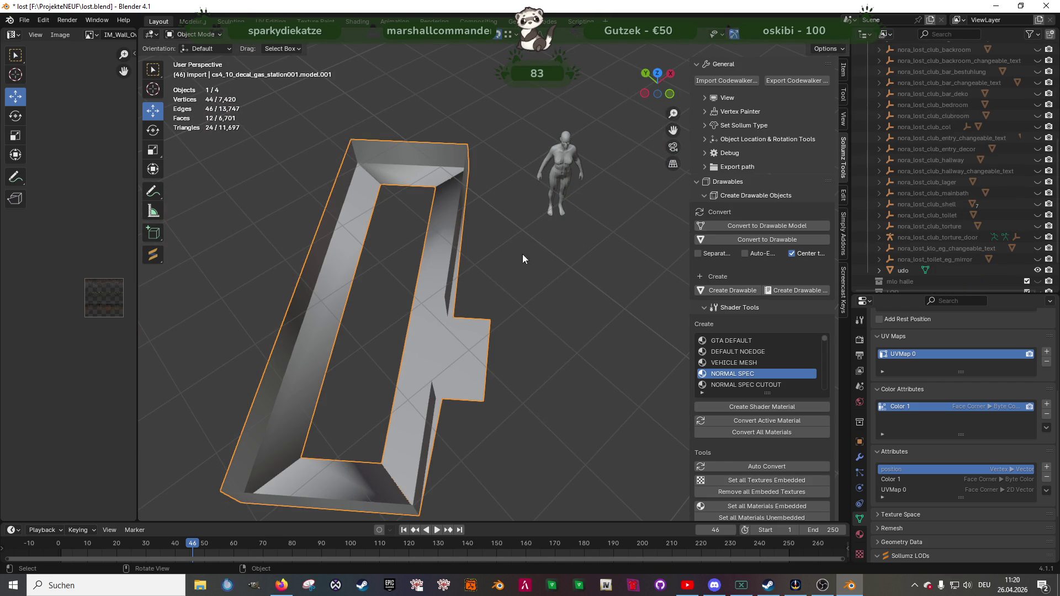
pyautogui.scroll(-2, 415, 273)
pyautogui.scroll(-4, 909, 273)
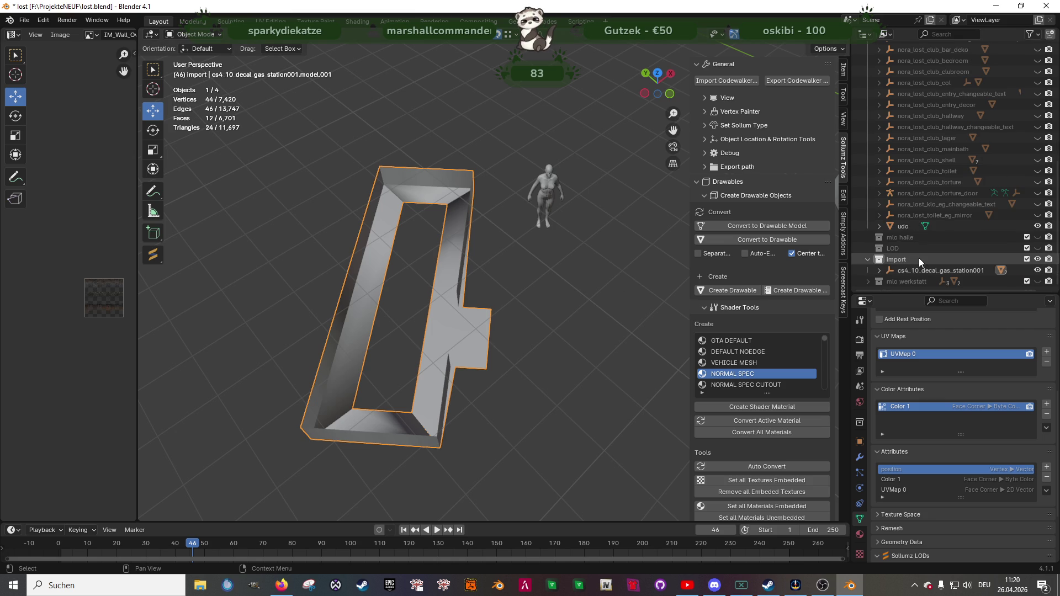
# - Select cs4_10_decal_gas_station001, check its transform properties, and hide it
pyautogui.moveTo(474, 263); pyautogui.dragTo(489, 247, button='middle')
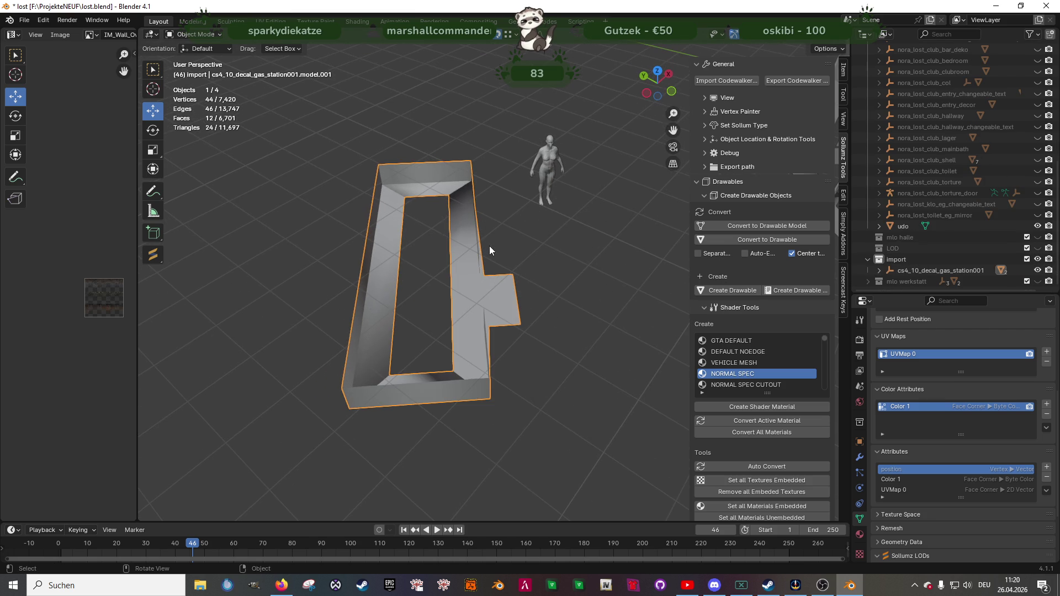
pyautogui.click(920, 270)
pyautogui.click(858, 443)
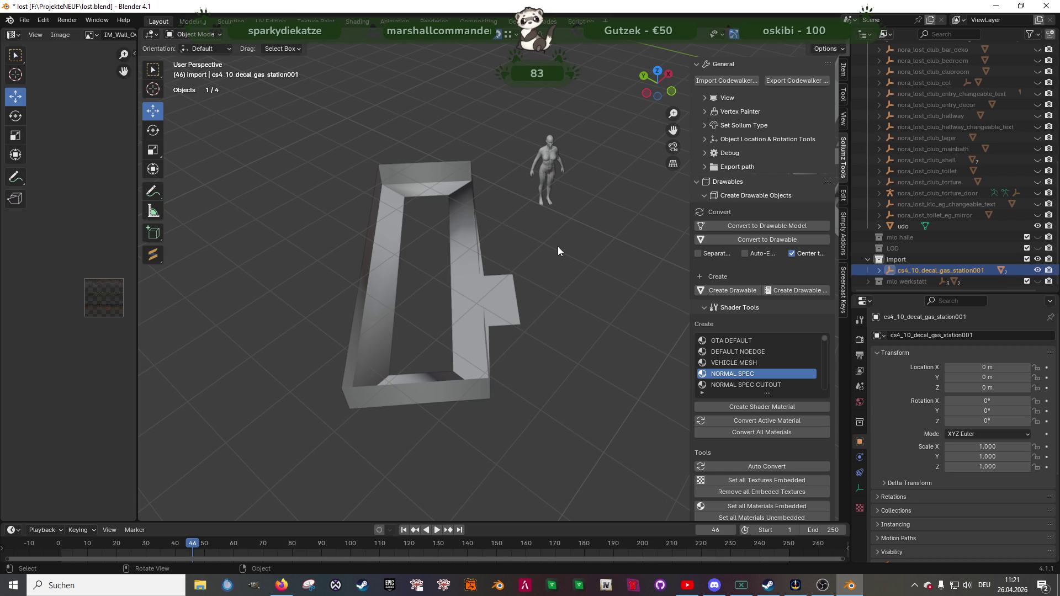
pyautogui.click(1037, 270)
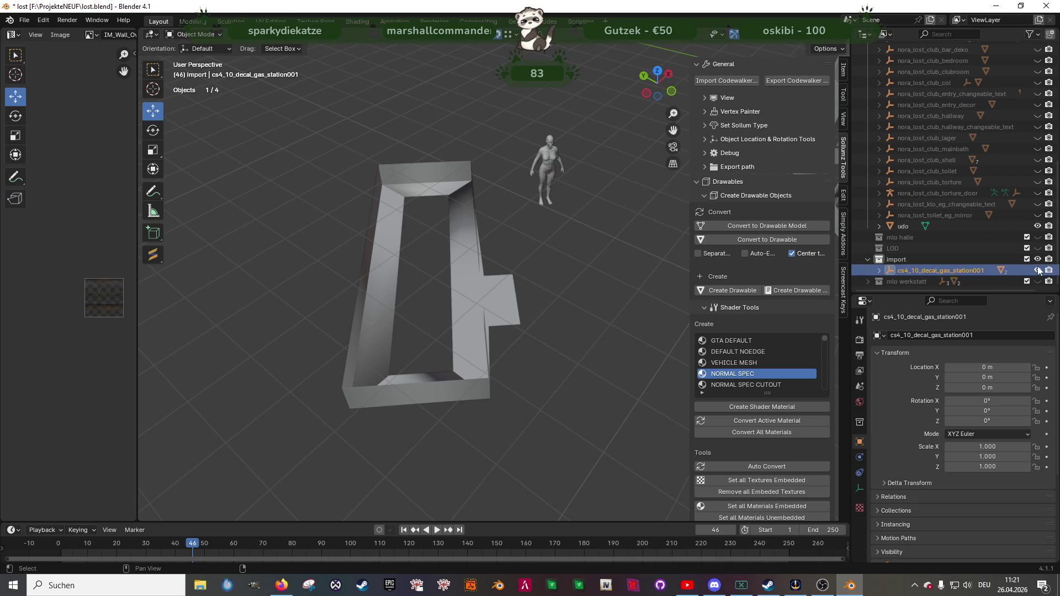
pyautogui.scroll(6, 1016, 166)
# - Unhide the bath mirror collection, colour its mesh purple, then hide it again
pyautogui.click(1037, 127)
pyautogui.click(943, 128)
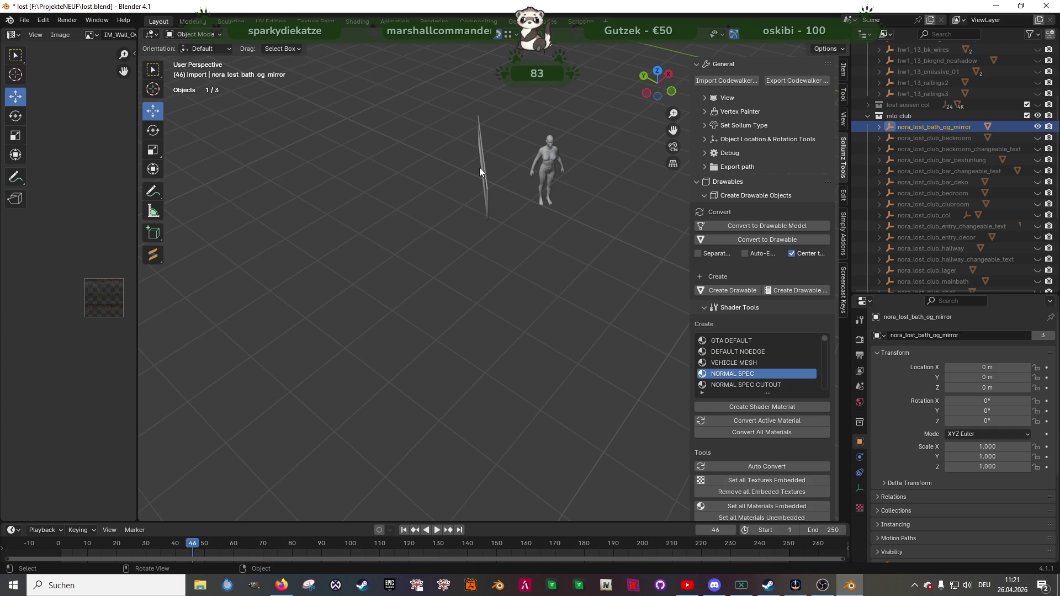
pyautogui.moveTo(501, 173); pyautogui.dragTo(450, 165, button='middle')
pyautogui.press('Tab')
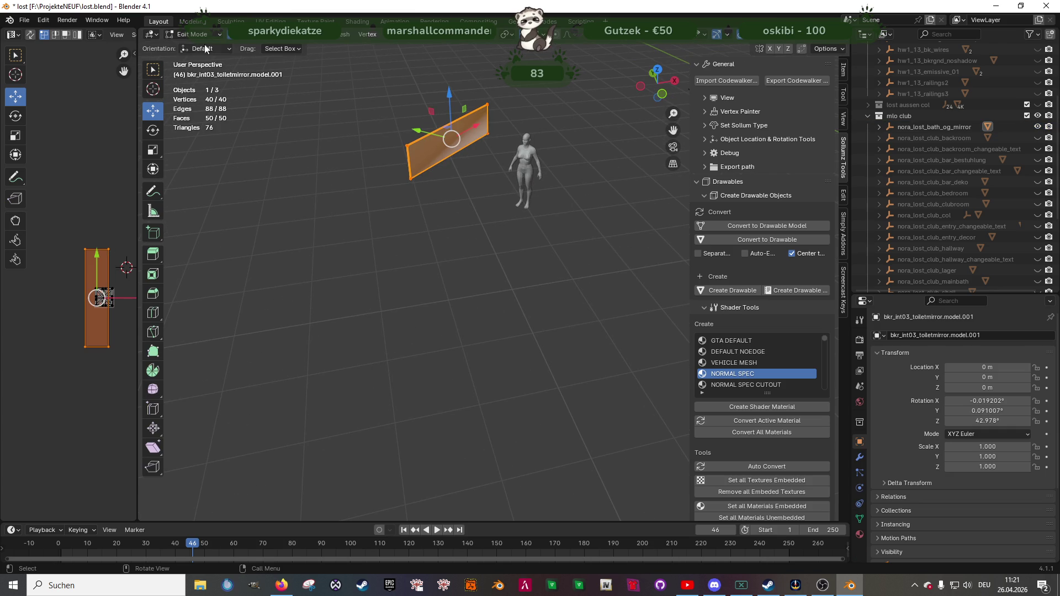
pyautogui.click(194, 36)
pyautogui.click(178, 83)
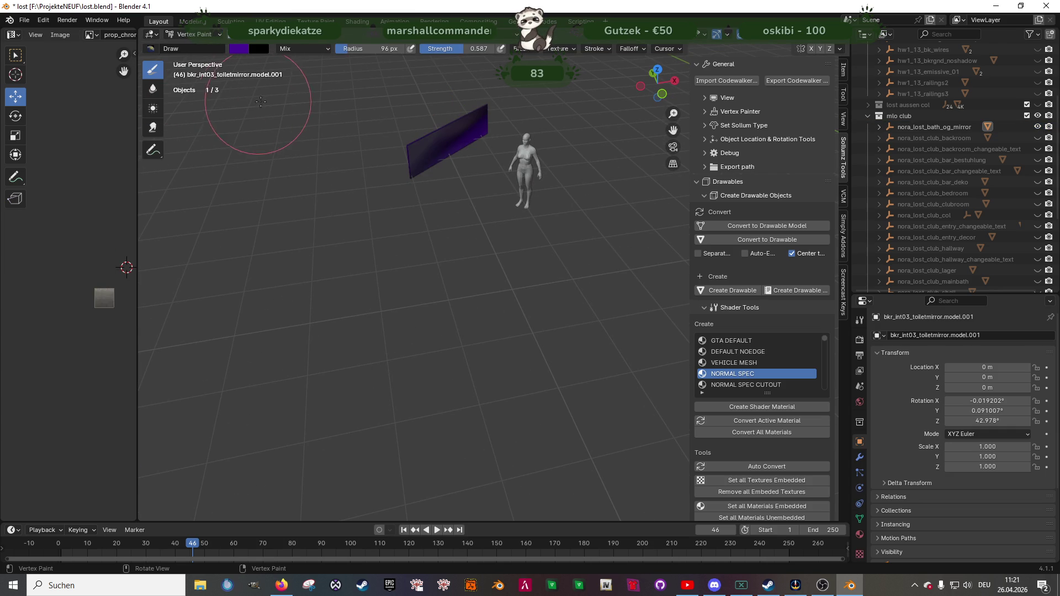
pyautogui.click(192, 34)
pyautogui.click(193, 48)
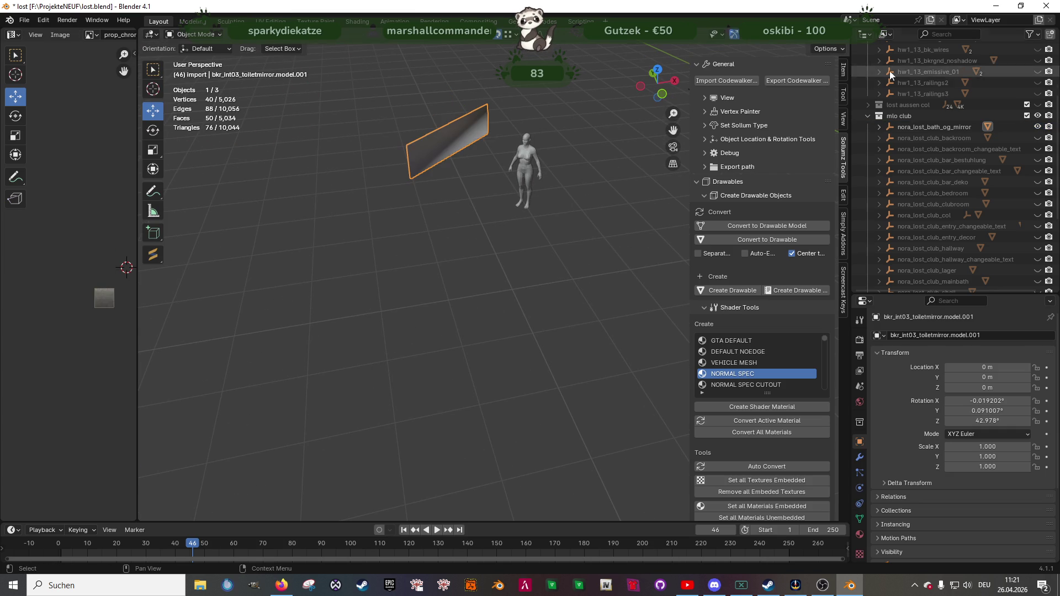
pyautogui.click(1037, 127)
# - Colour bkr_int03_gamermstuff.model.001 in the backroom collection purple, then hide the collection
pyautogui.click(1037, 138)
pyautogui.click(879, 137)
pyautogui.click(923, 148)
pyautogui.press('Tab')
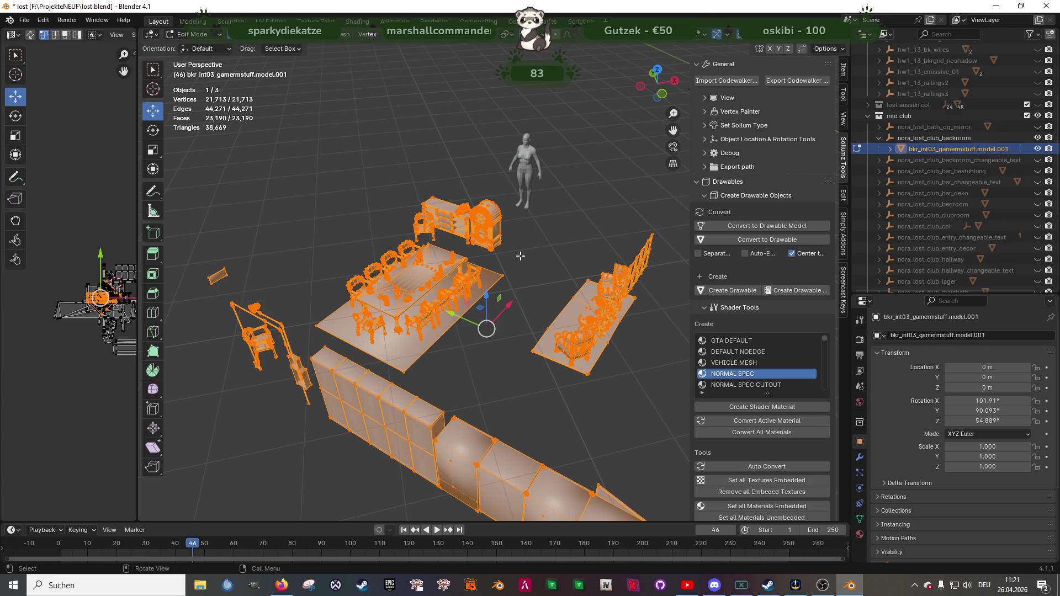
pyautogui.click(191, 35)
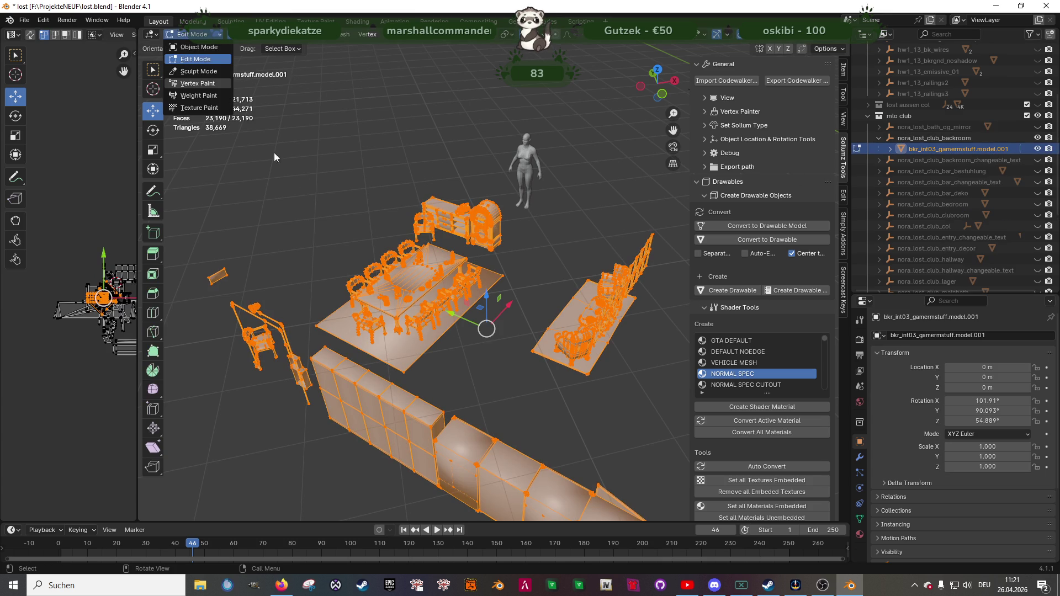
pyautogui.click(192, 83)
pyautogui.moveTo(309, 221); pyautogui.dragTo(414, 224, button='middle')
pyautogui.click(197, 33)
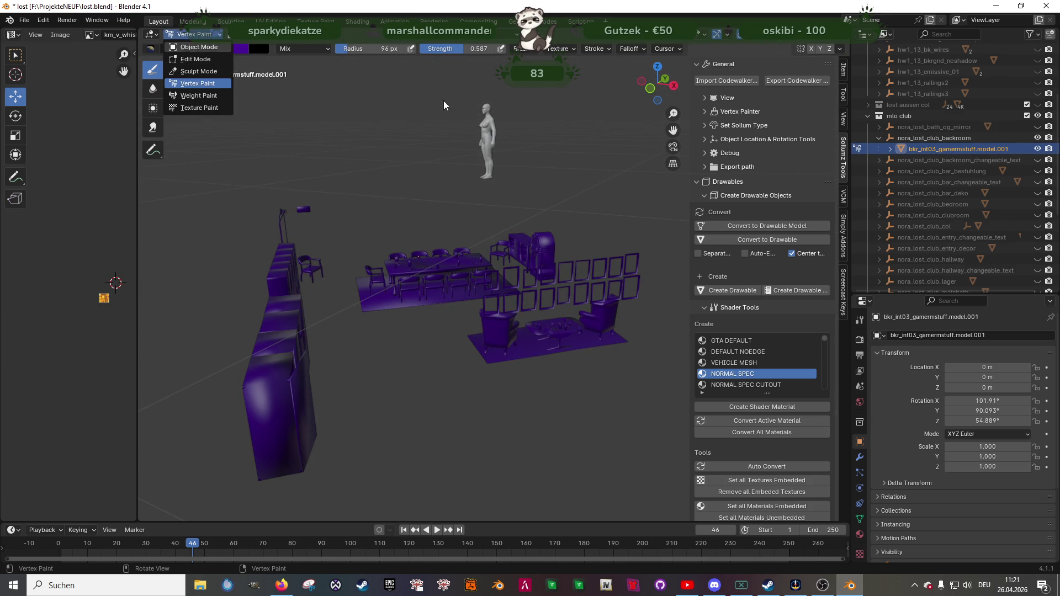
pyautogui.click(193, 49)
pyautogui.click(1037, 138)
# - Colour nora_lost_club_backroom_change.001 purple, hide its collection, and reveal bar_bestuhlung
pyautogui.click(1037, 160)
pyautogui.click(964, 170)
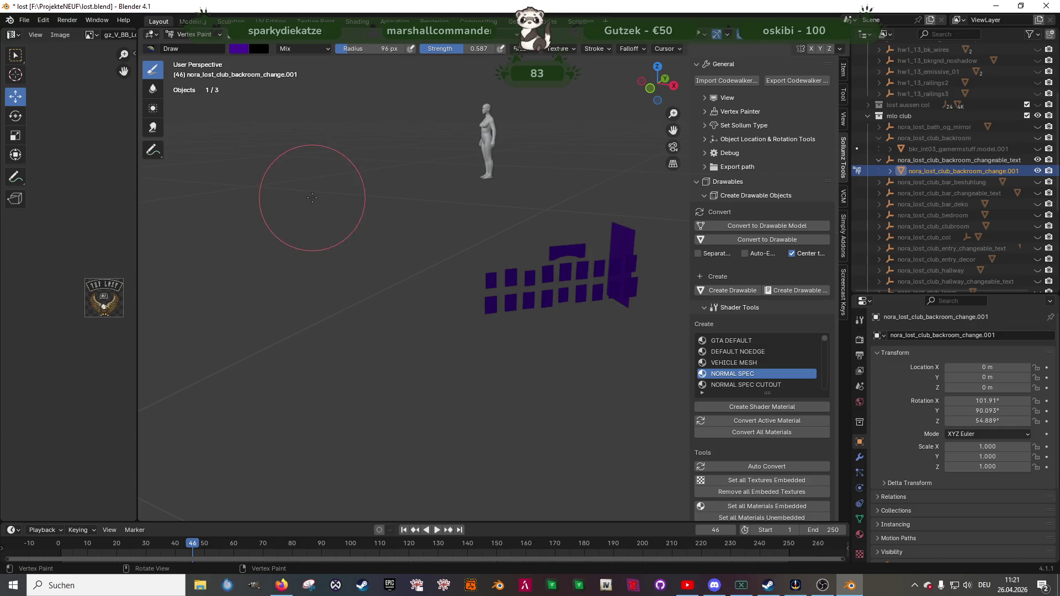
pyautogui.click(194, 34)
pyautogui.click(185, 48)
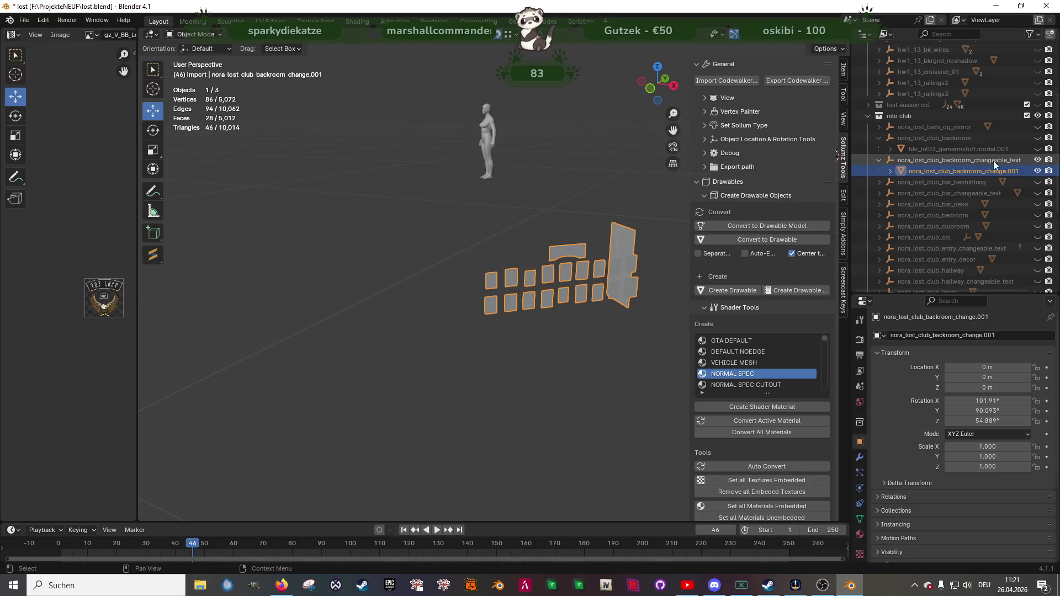
pyautogui.click(880, 160)
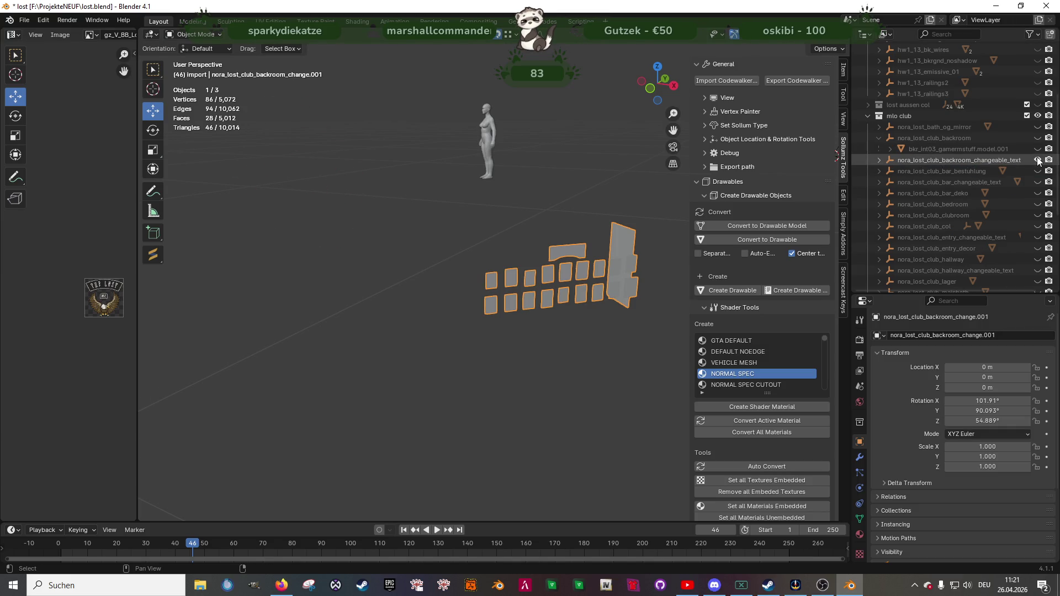
pyautogui.click(1038, 159)
pyautogui.click(1037, 170)
pyautogui.click(884, 171)
# - Paint bkr_int03_bikerbarbits.model.001 purple, check the bar from a low angle, then hide it
pyautogui.click(916, 181)
pyautogui.moveTo(635, 256)
pyautogui.mouseDown(button='middle')
pyautogui.moveTo(422, 249)
pyautogui.moveTo(512, 249)
pyautogui.mouseUp(button='middle')
pyautogui.press('Tab')
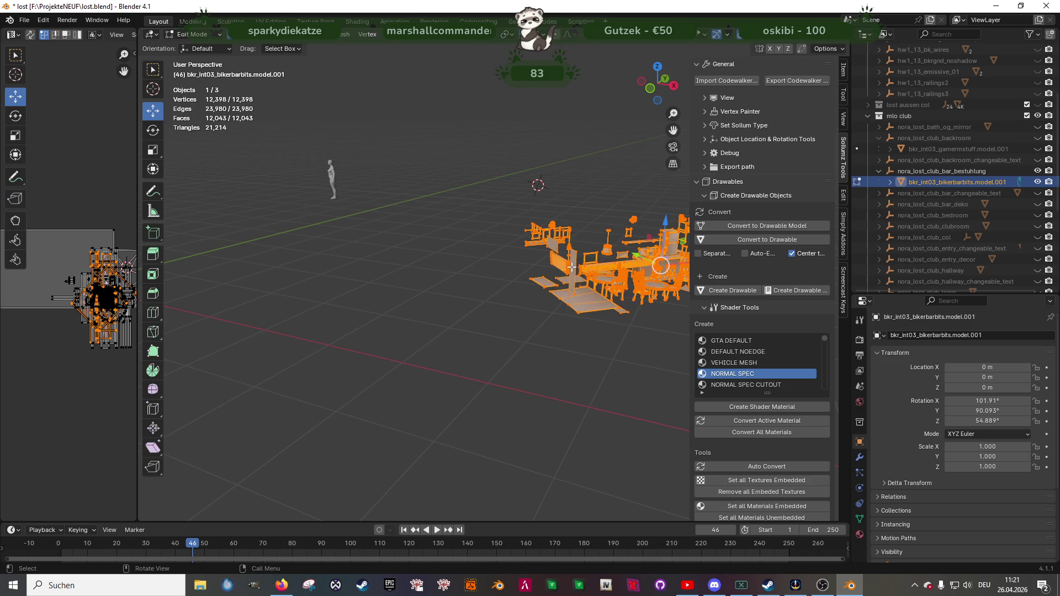
pyautogui.press('KP_Decimal')
pyautogui.click(193, 34)
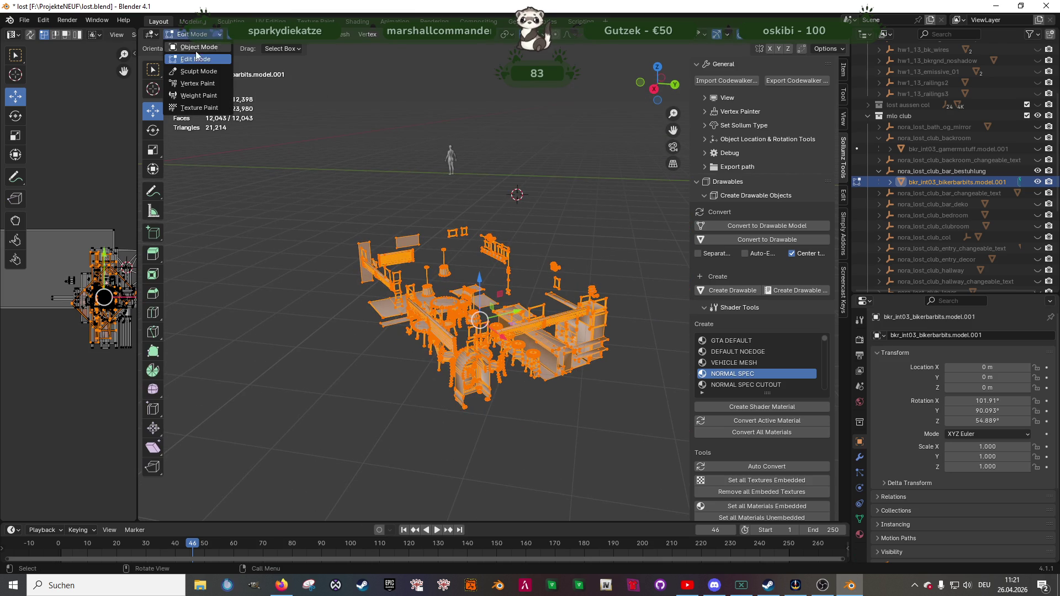
pyautogui.click(178, 80)
pyautogui.scroll(8, 382, 221)
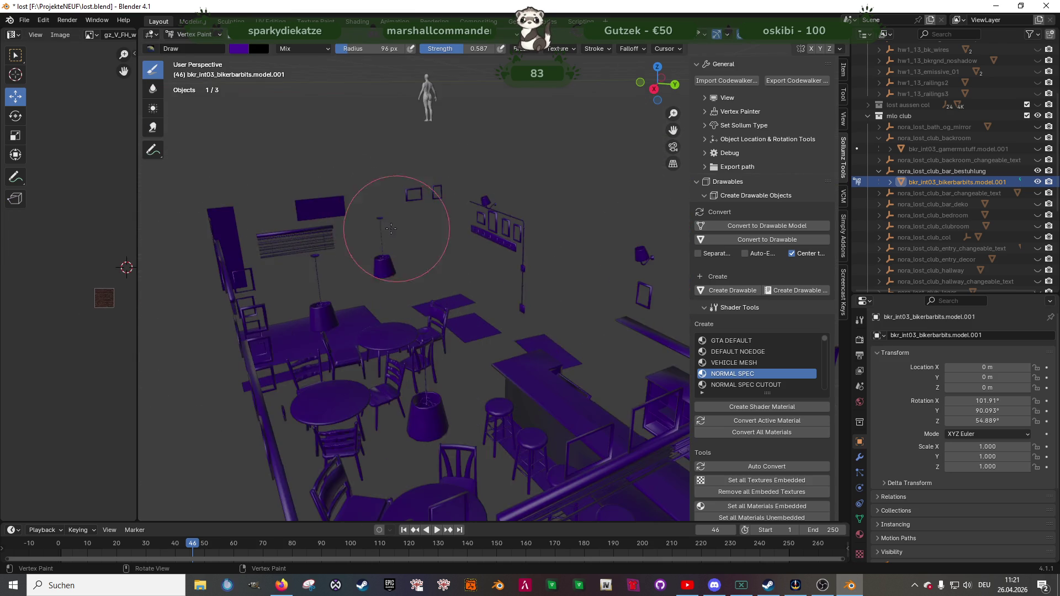
pyautogui.moveTo(402, 225); pyautogui.dragTo(381, 210, button='middle')
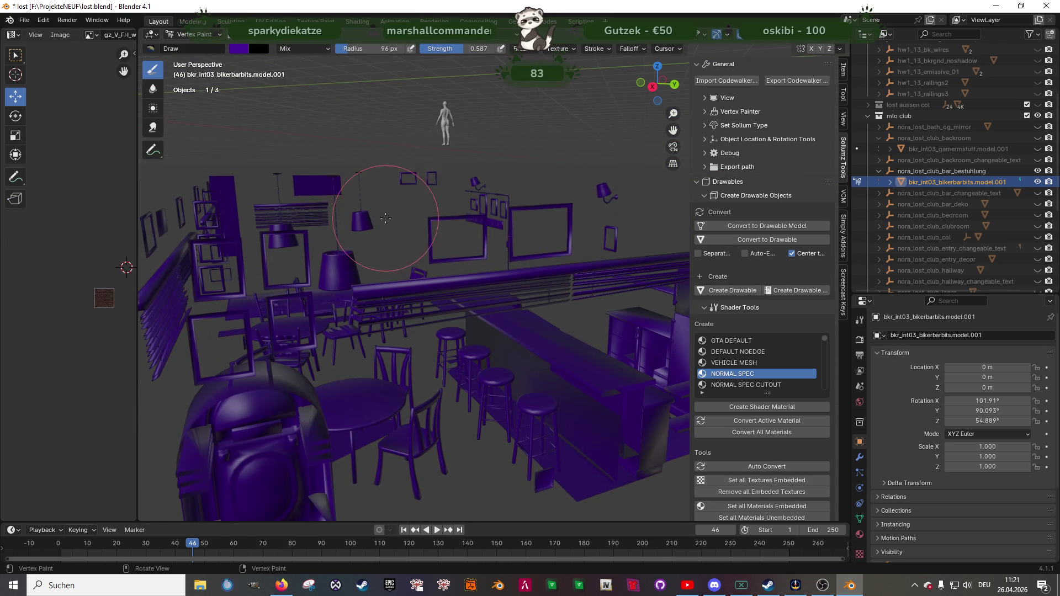
pyautogui.click(212, 34)
pyautogui.click(205, 45)
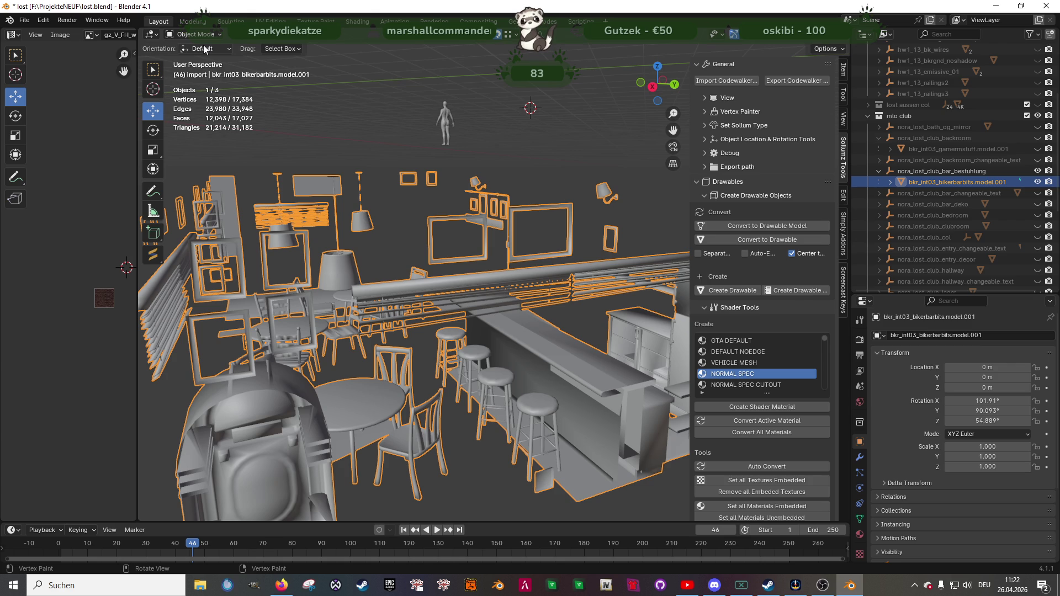
pyautogui.click(1038, 180)
# - Colour nora_lost_club_bar_poster.004 purple in Vertex Paint, then hide the bar poster collection
pyautogui.click(1038, 193)
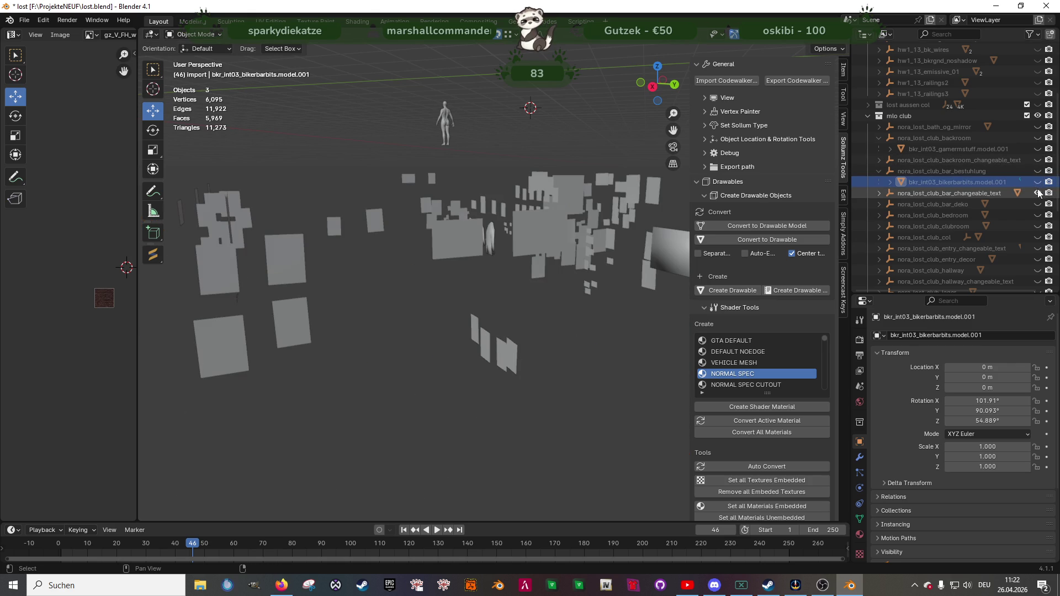
pyautogui.click(878, 193)
pyautogui.click(928, 205)
pyautogui.click(196, 36)
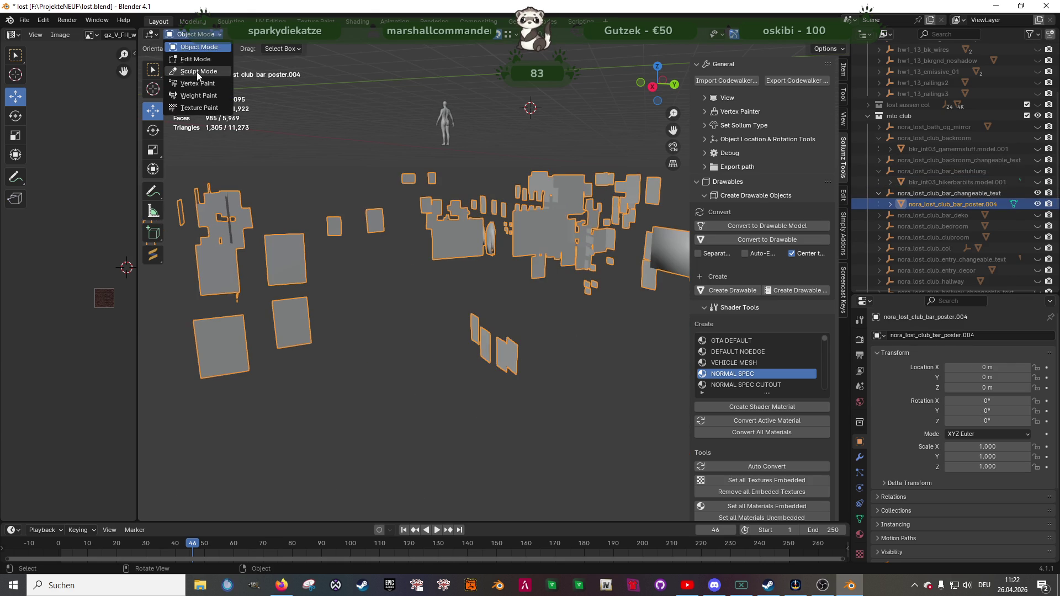
pyautogui.press('Tab')
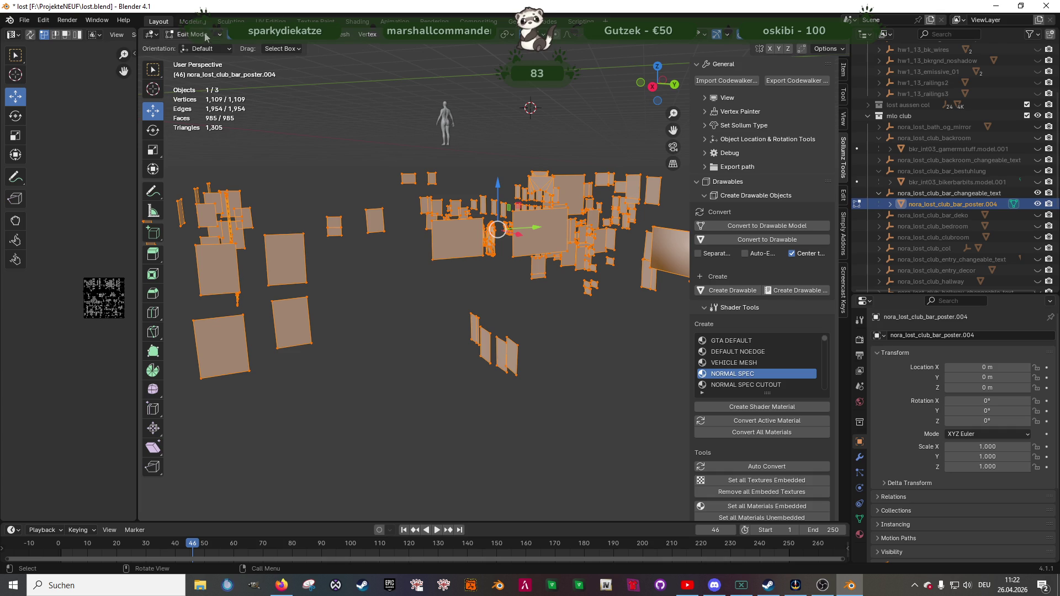
pyautogui.click(196, 34)
pyautogui.click(199, 84)
pyautogui.moveTo(476, 235); pyautogui.dragTo(446, 261, button='middle')
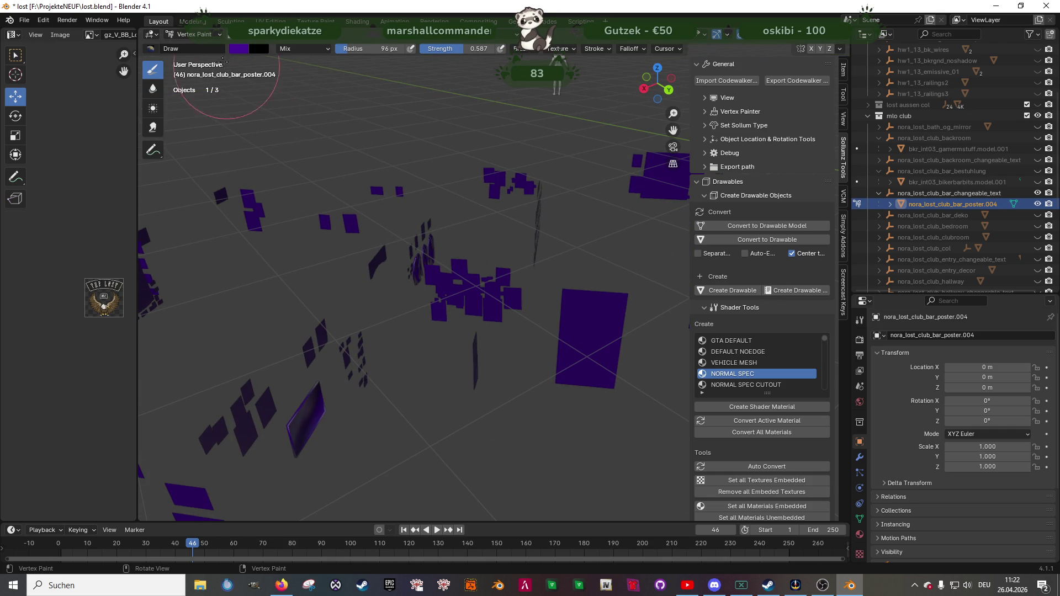
pyautogui.click(196, 34)
pyautogui.click(191, 43)
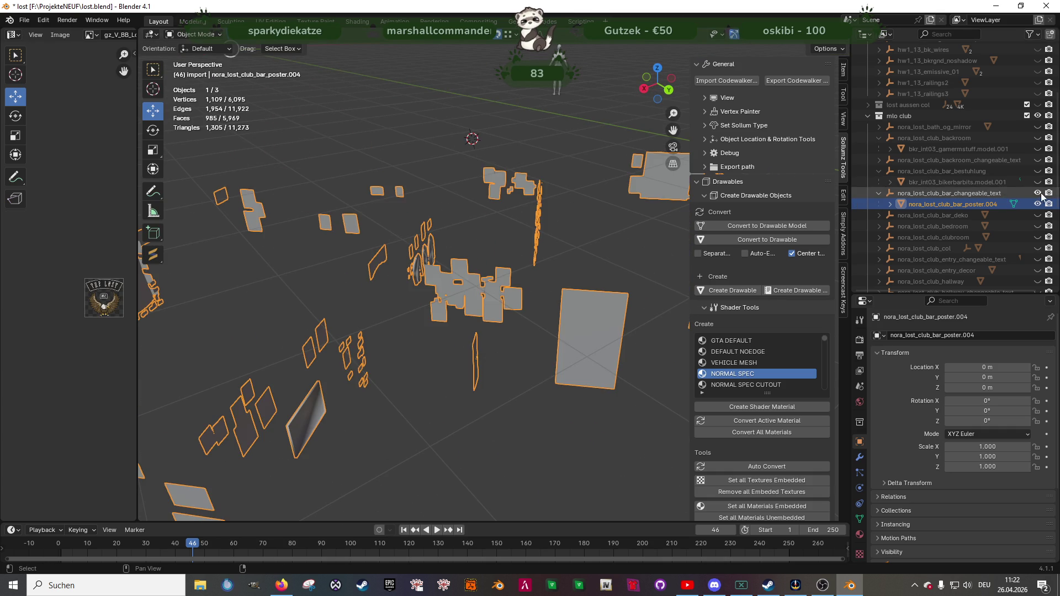
pyautogui.click(1038, 193)
# - Fill nora_lost_club_bar_poster.001 in bar deko with purple vertex colour and return to Object Mode
pyautogui.click(1038, 215)
pyautogui.click(879, 215)
pyautogui.click(933, 226)
pyautogui.press('Tab')
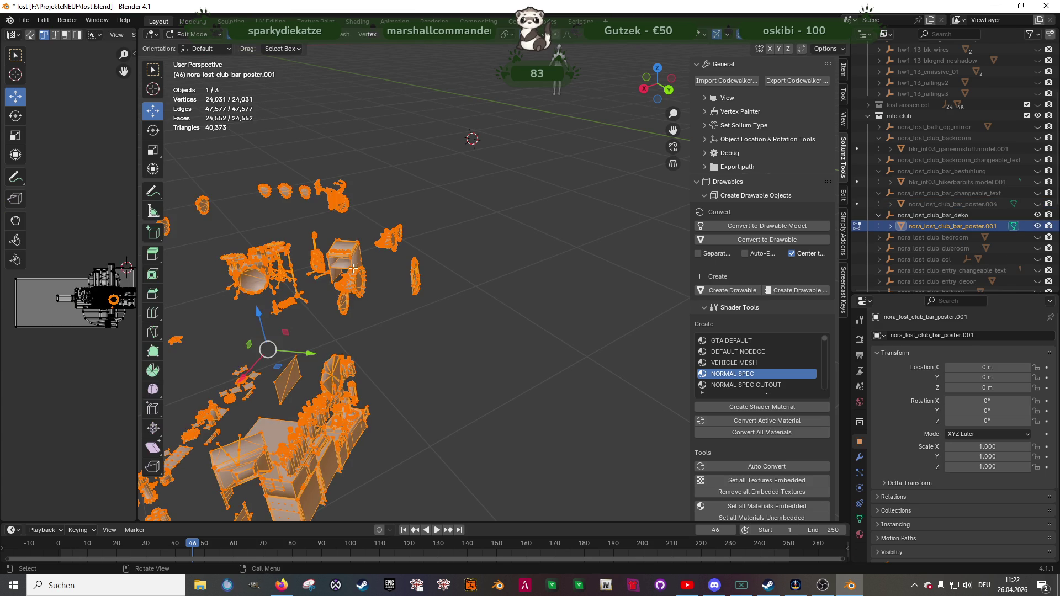
pyautogui.press('KP_Decimal')
pyautogui.click(204, 38)
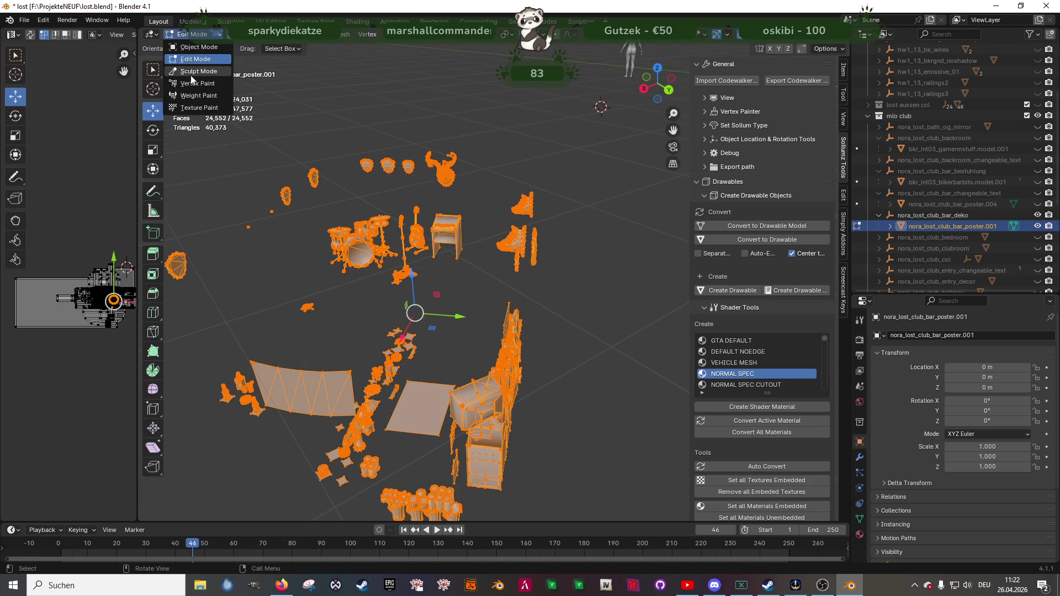
pyautogui.click(192, 84)
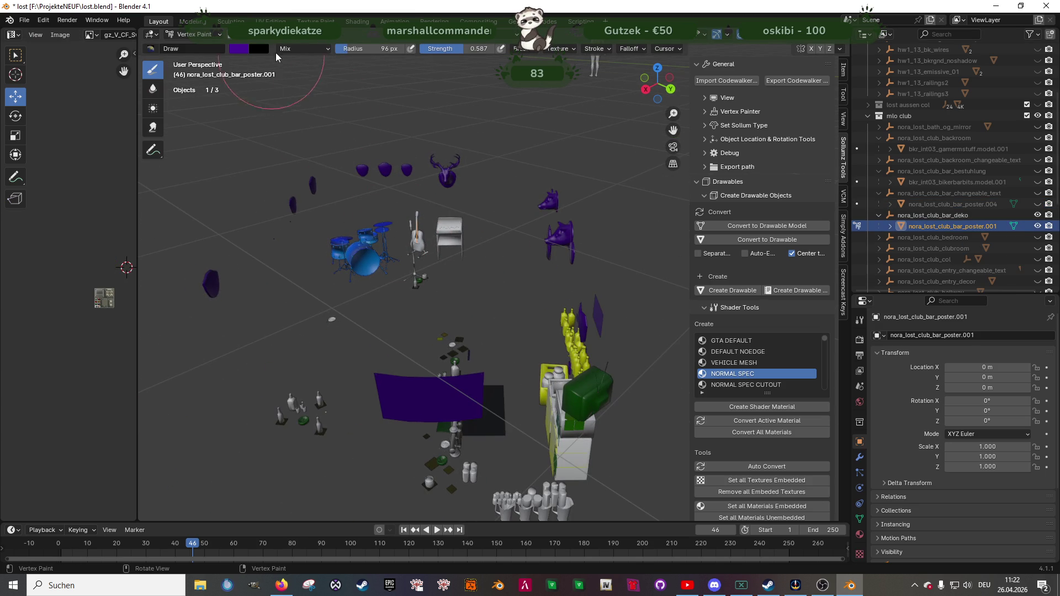
pyautogui.click(284, 35)
pyautogui.click(309, 134)
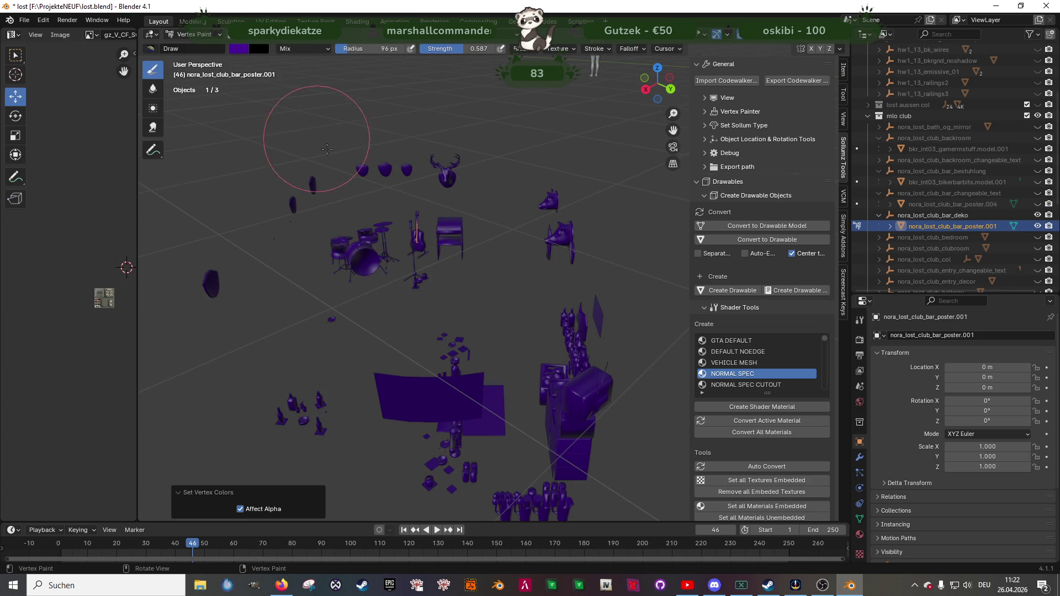
pyautogui.click(194, 35)
pyautogui.click(195, 49)
# - Hide the bar deko collection and show the bedroom collection
pyautogui.moveTo(353, 216); pyautogui.dragTo(496, 243, button='middle')
pyautogui.click(879, 215)
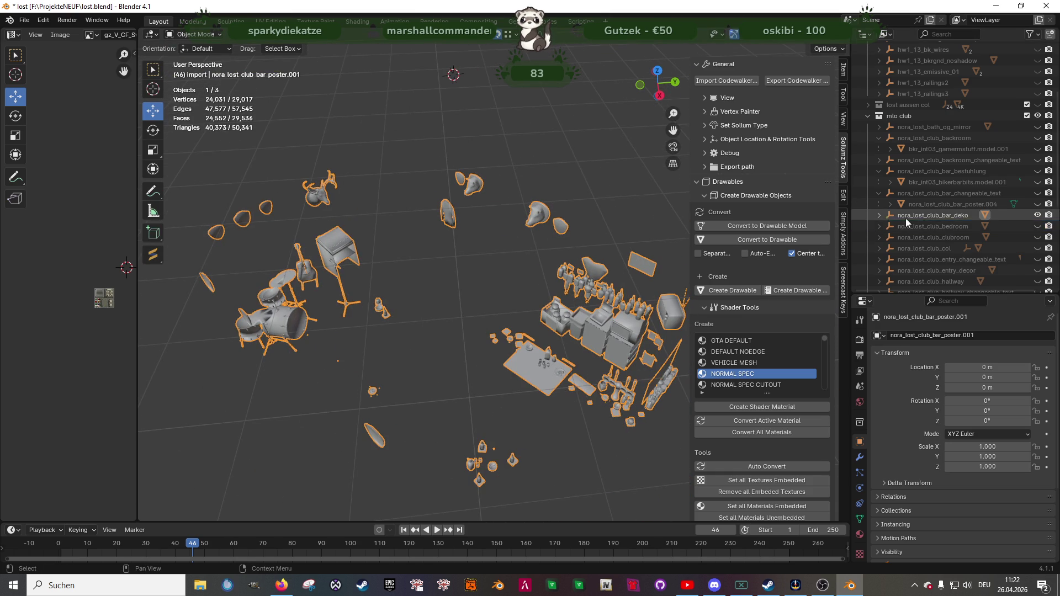
pyautogui.click(1038, 215)
pyautogui.click(1038, 226)
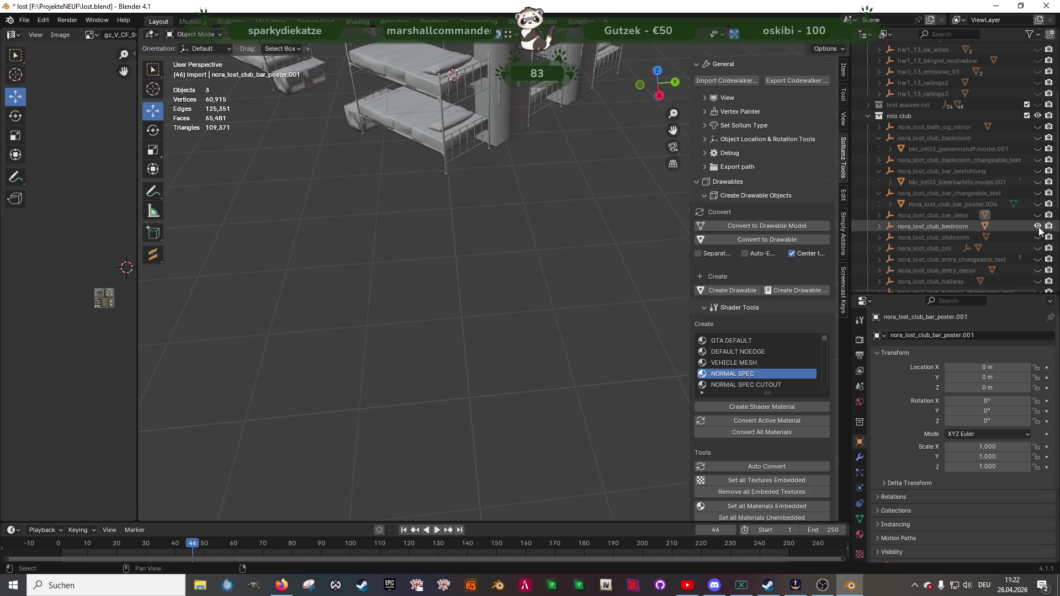
# - Fill every vertex of sm_charlie_bed.model with purple vertex colour, then return to Object Mode
pyautogui.click(880, 226)
pyautogui.click(921, 236)
pyautogui.press('Tab')
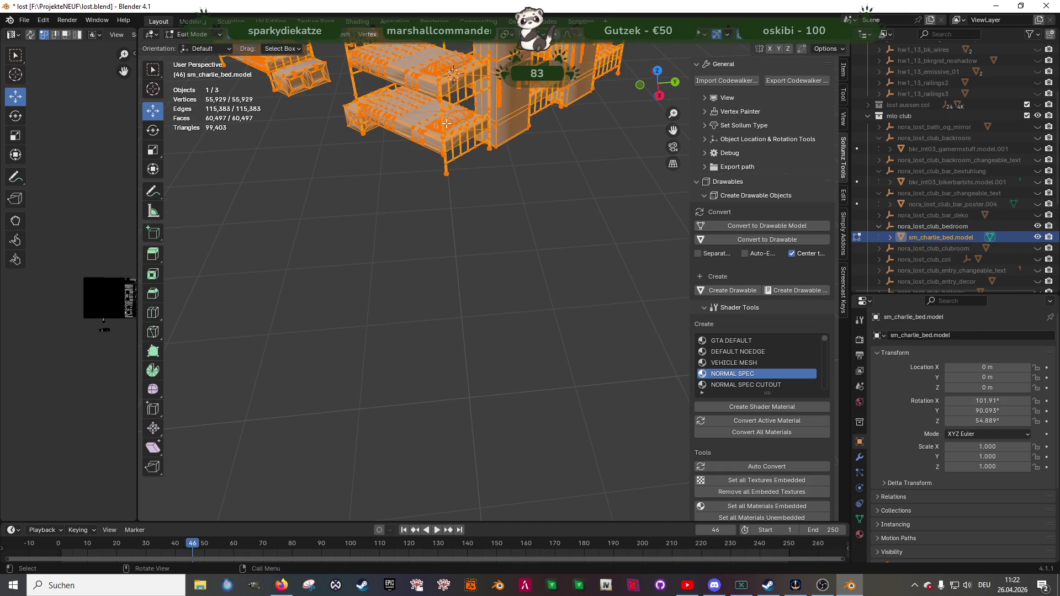
pyautogui.press('a')
pyautogui.press('KP_Decimal')
pyautogui.click(192, 35)
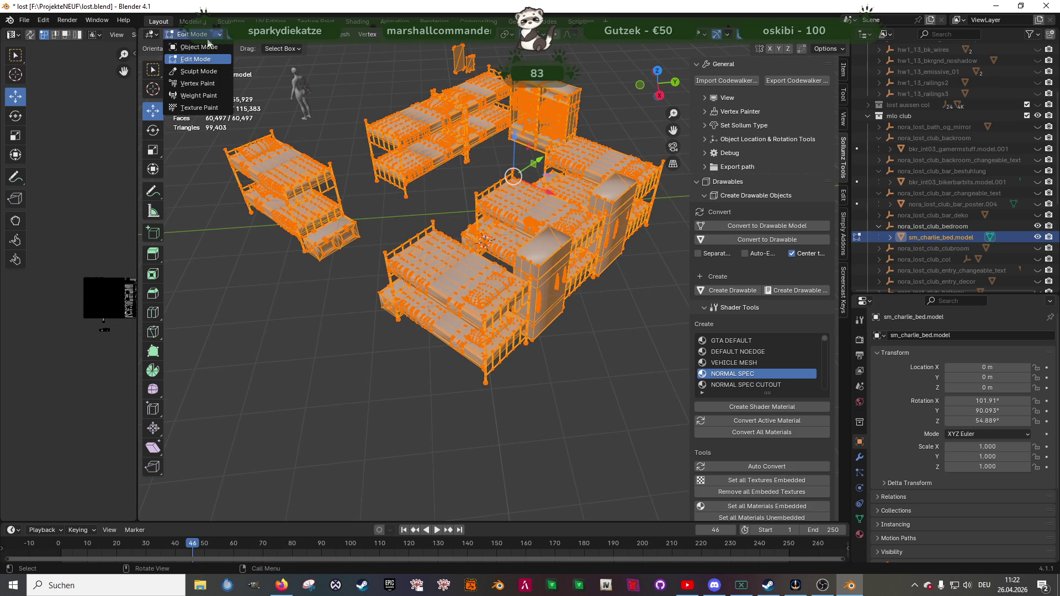
pyautogui.click(197, 84)
pyautogui.click(307, 34)
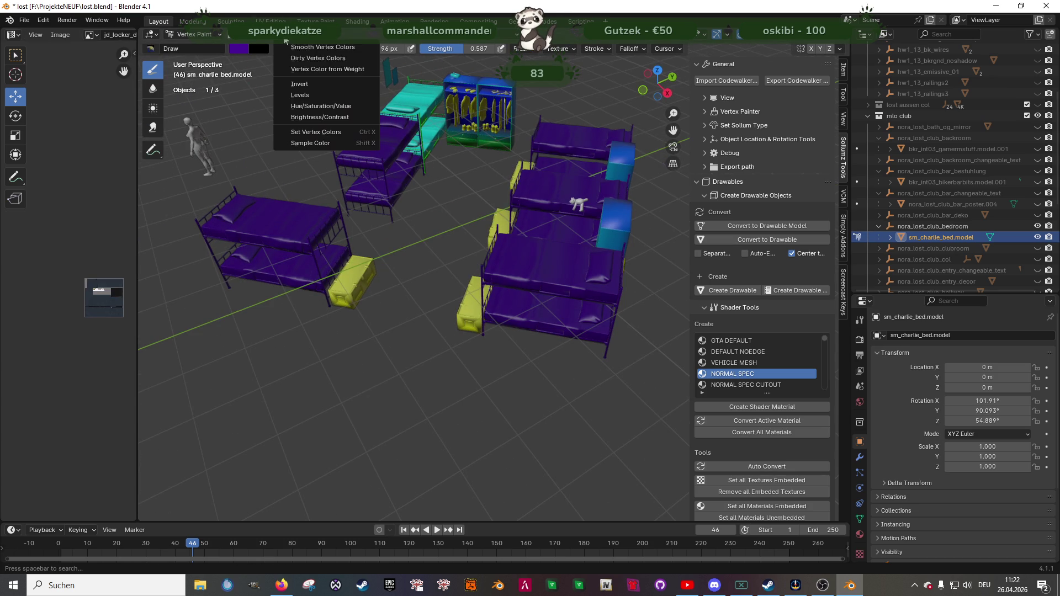
pyautogui.click(317, 133)
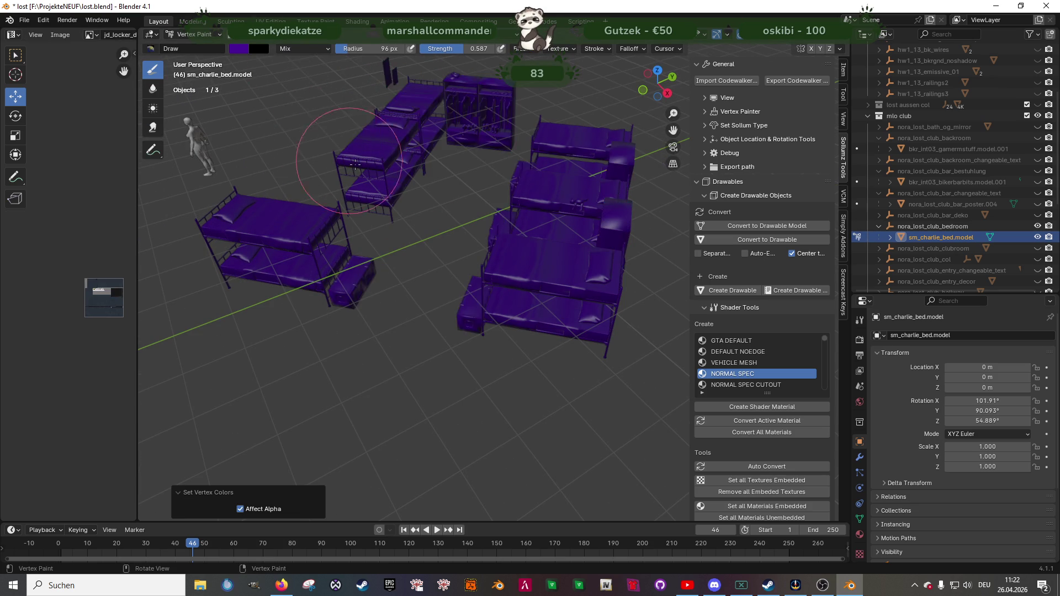
pyautogui.moveTo(317, 135); pyautogui.dragTo(433, 173, button='middle')
pyautogui.click(194, 34)
pyautogui.click(203, 49)
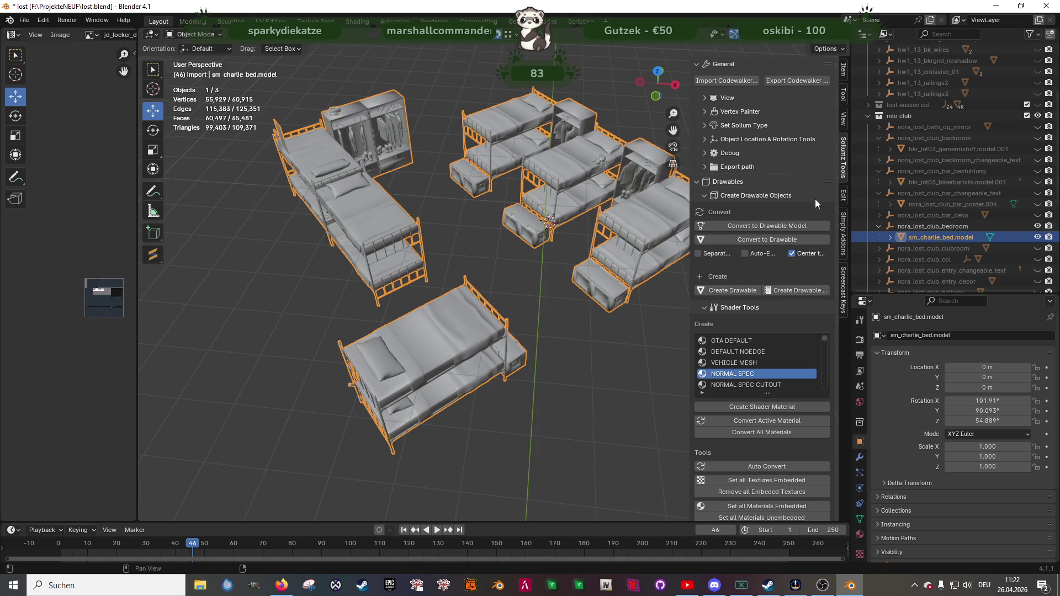
# - Hide the bedroom, show clubroom, and colour bkr_int03_posters_games.model purple
pyautogui.click(881, 226)
pyautogui.click(1036, 228)
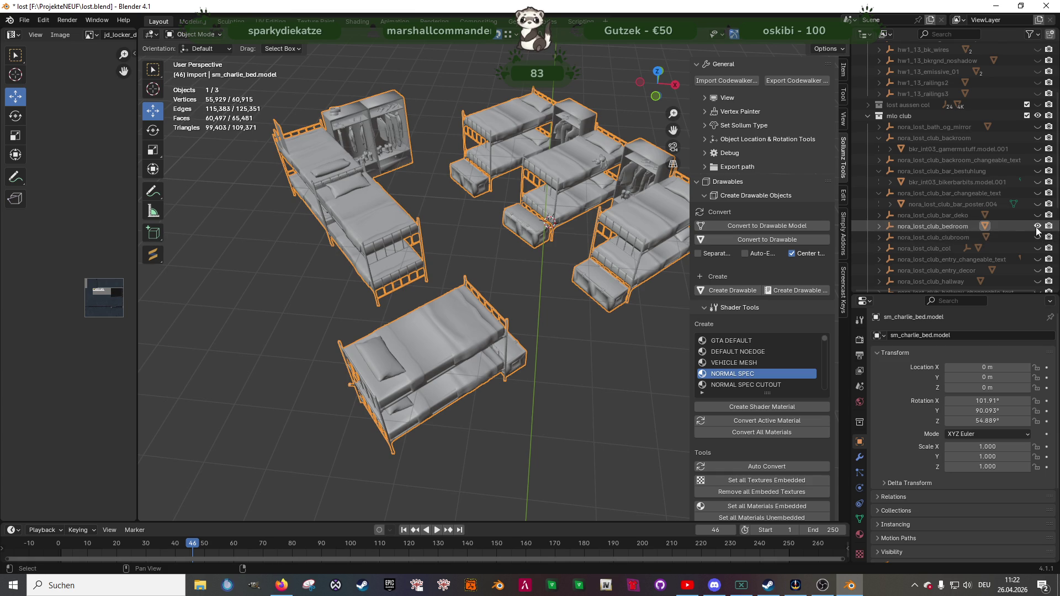
pyautogui.click(1036, 237)
pyautogui.click(880, 237)
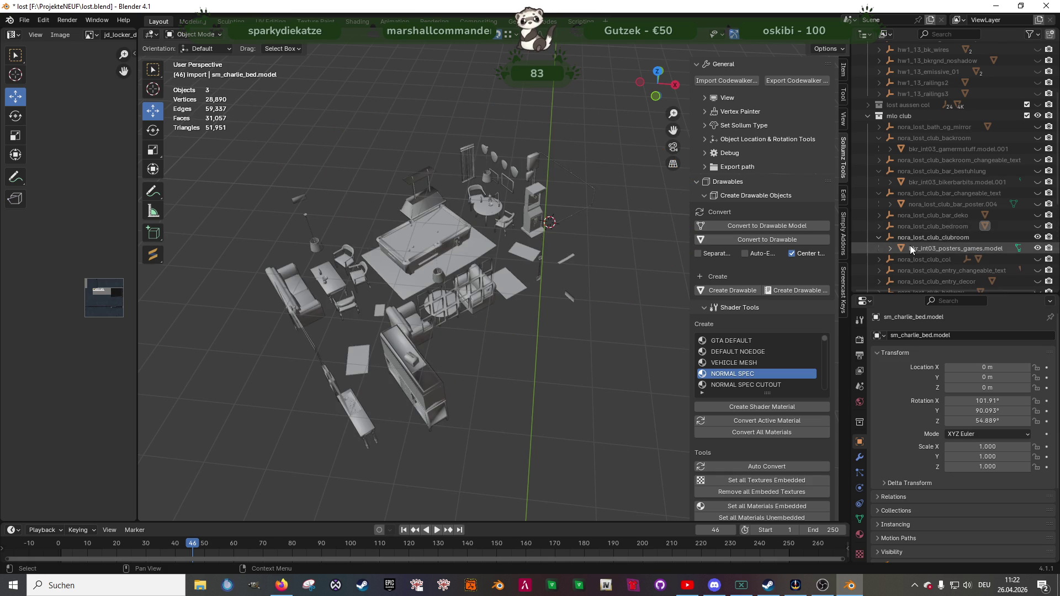
pyautogui.click(909, 247)
pyautogui.press('Tab')
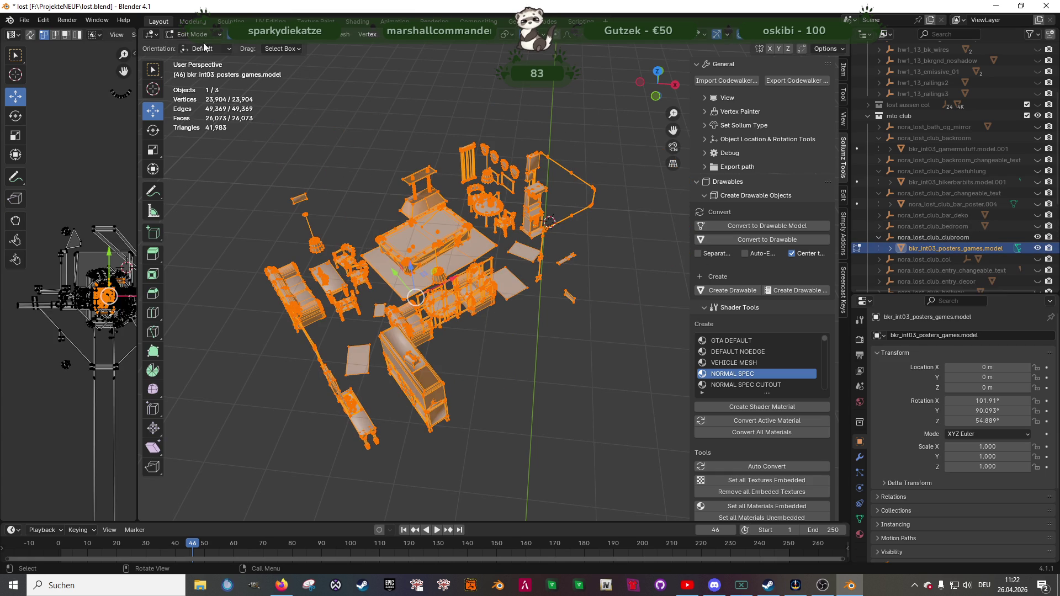
pyautogui.click(192, 34)
pyautogui.click(195, 83)
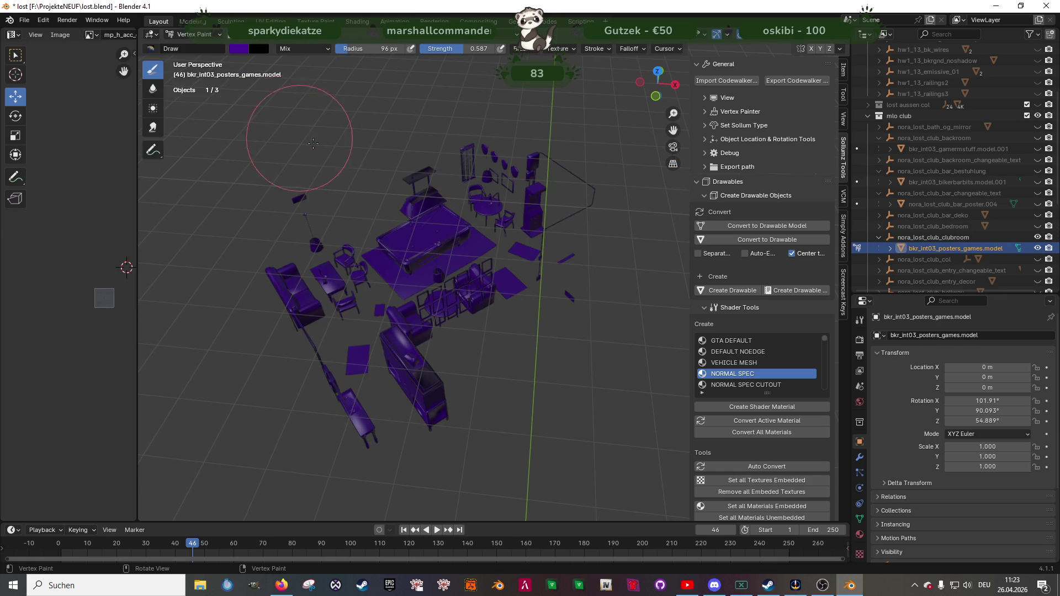
pyautogui.moveTo(247, 136); pyautogui.dragTo(231, 82, button='middle')
pyautogui.click(202, 35)
pyautogui.click(197, 44)
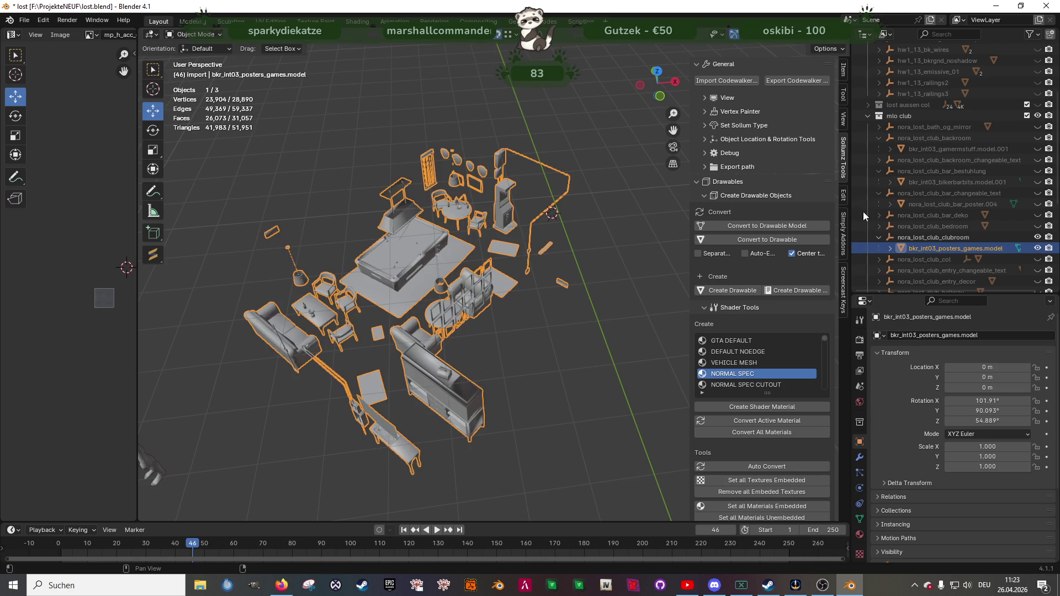
# - Collapse the clubroom collection and show the entry changeable text collection
pyautogui.scroll(-2, 875, 194)
pyautogui.click(877, 193)
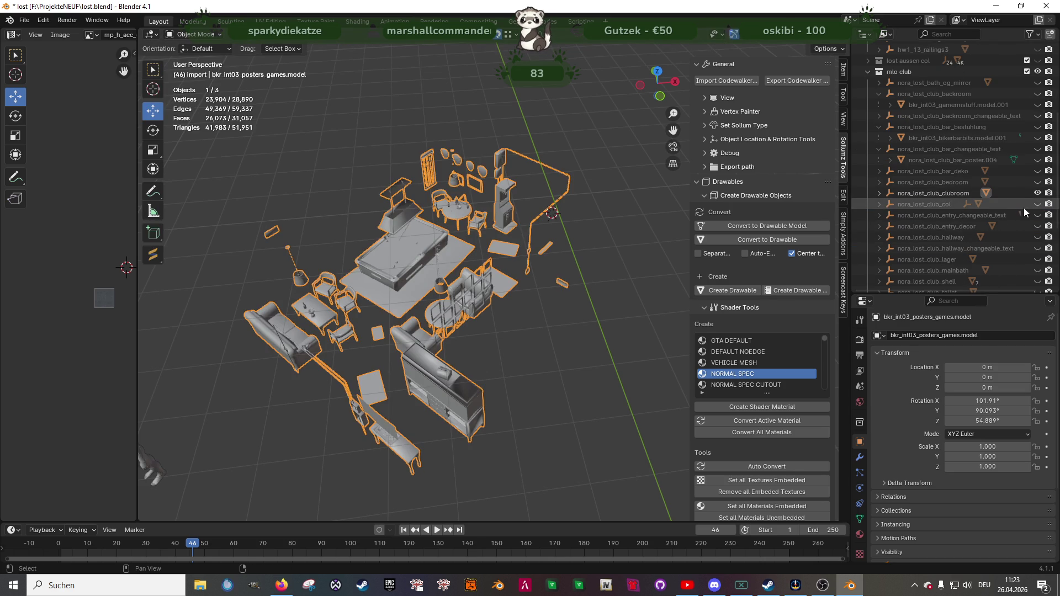
pyautogui.click(1037, 214)
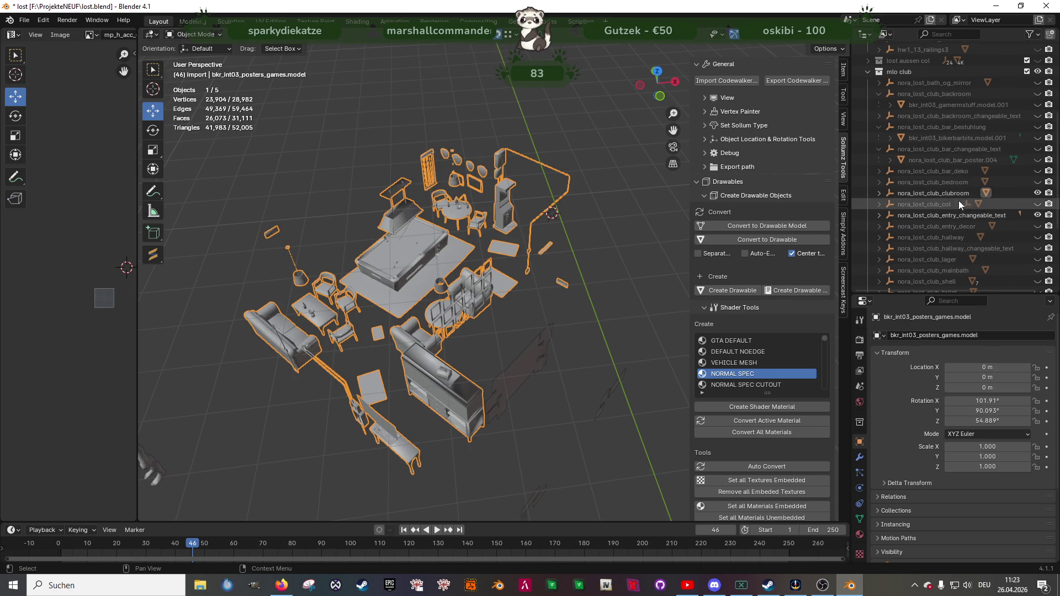
# - Hide the clubroom, check bkr_int03_posters_entry.model.002's purple vertex colour, then hide its entry changeable-text collection
pyautogui.press('h')
pyautogui.click(879, 215)
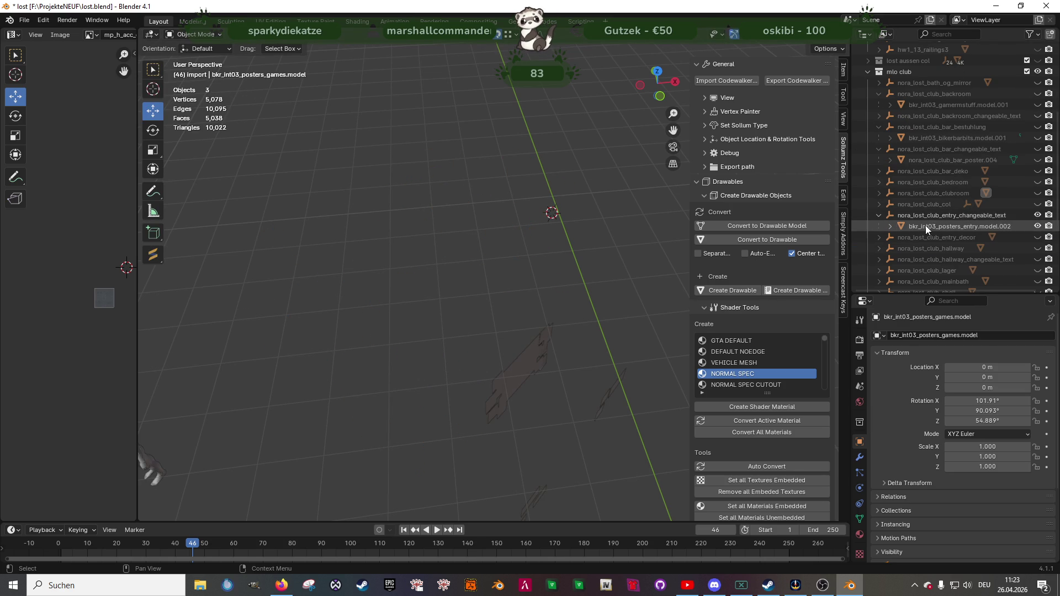
pyautogui.click(925, 226)
pyautogui.press('Tab')
pyautogui.moveTo(535, 390); pyautogui.dragTo(497, 371, button='middle')
pyautogui.scroll(3, 510, 287)
pyautogui.scroll(2, 511, 287)
pyautogui.click(197, 35)
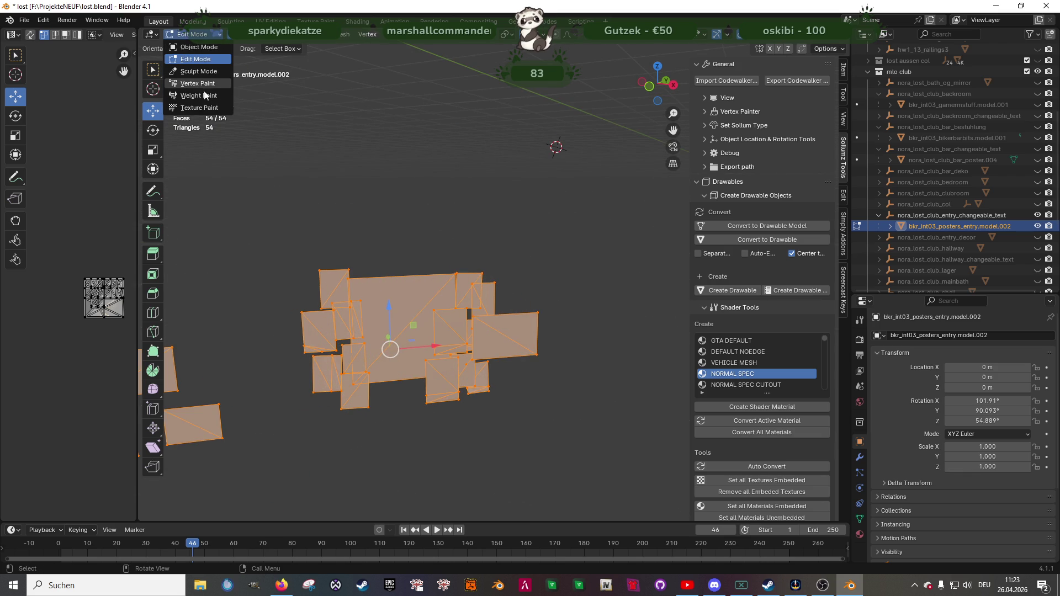
pyautogui.click(196, 83)
pyautogui.click(204, 37)
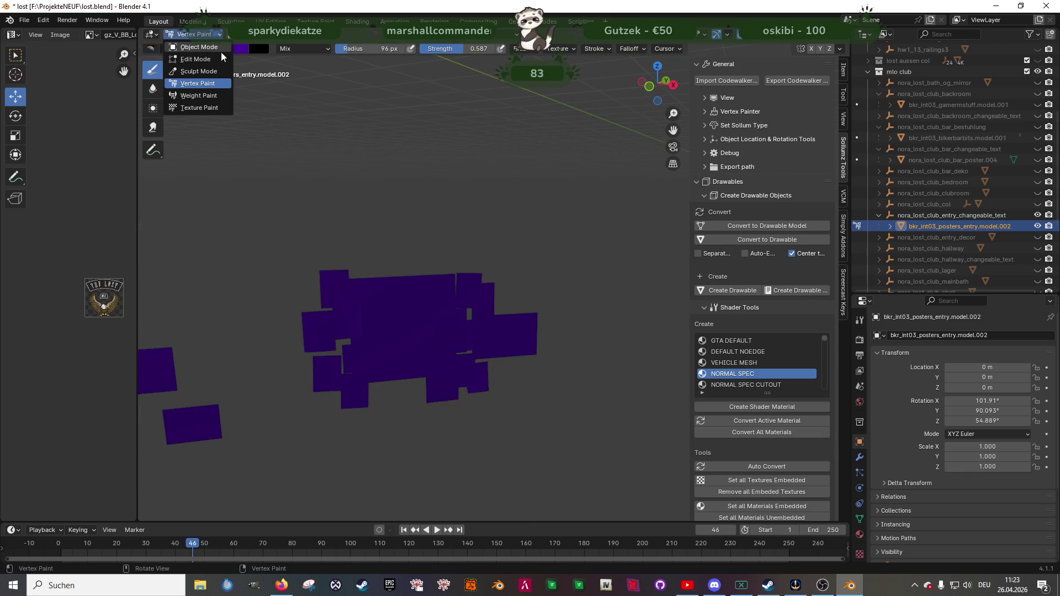
pyautogui.click(201, 48)
pyautogui.click(879, 216)
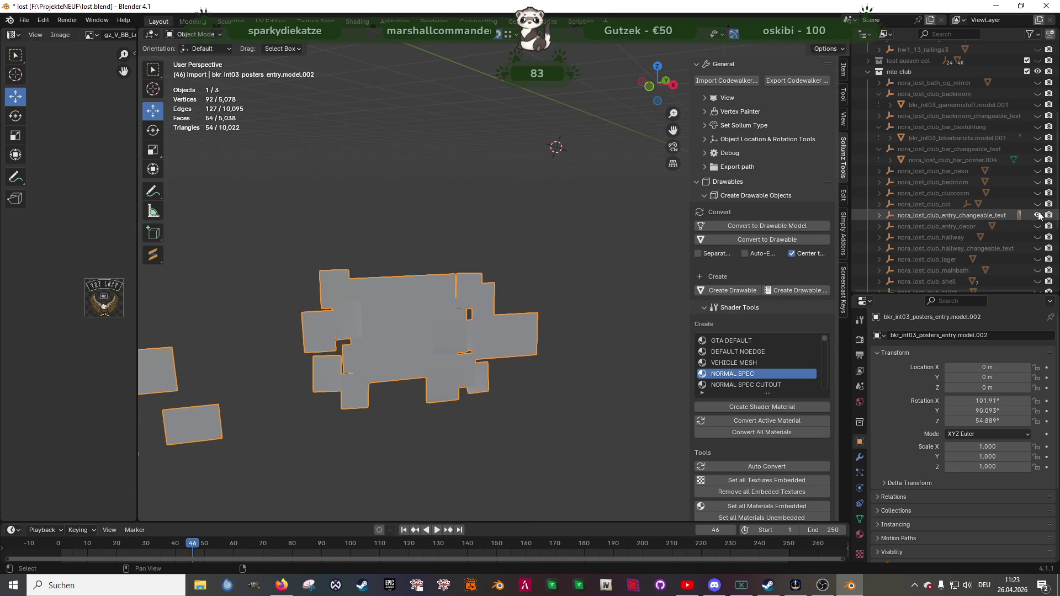
pyautogui.click(1038, 216)
# - Show entry decor, check bkr_int03_posters_entry.model in Vertex Paint mode, then hide the entry decor collection
pyautogui.click(1038, 225)
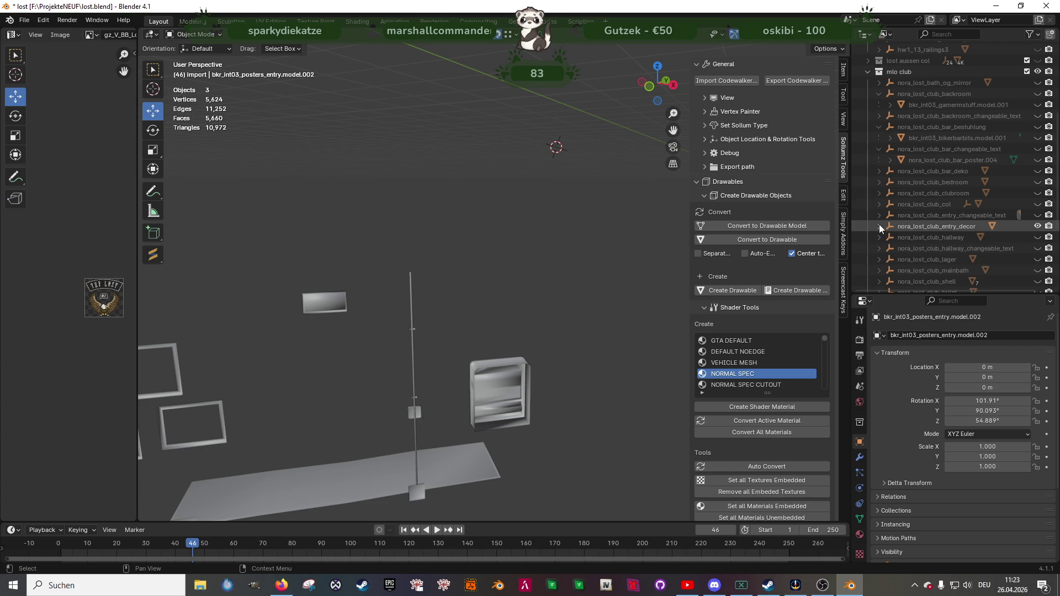
pyautogui.click(880, 226)
pyautogui.click(926, 238)
pyautogui.press('Tab')
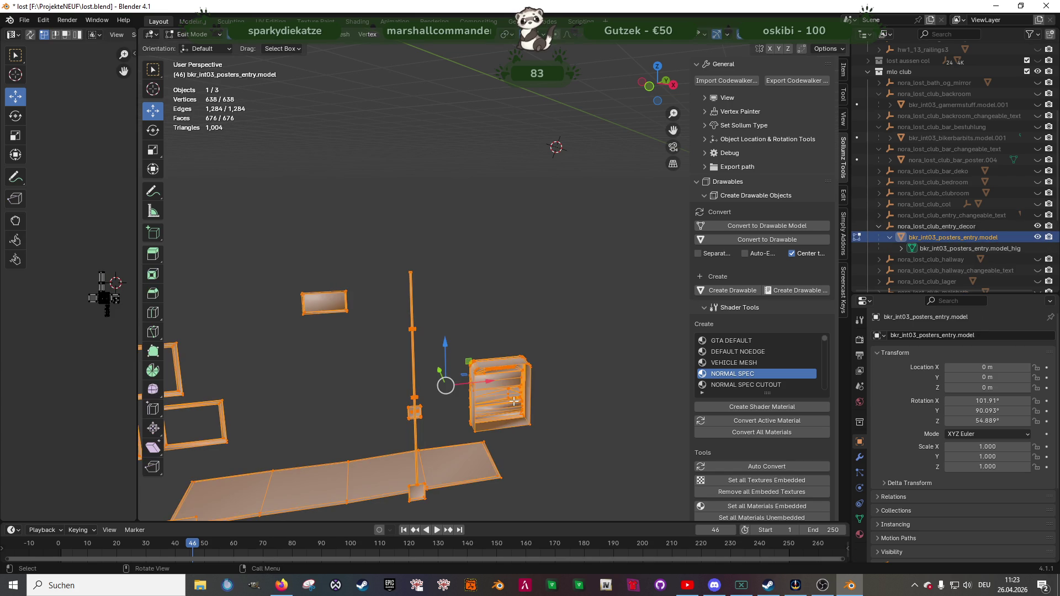
pyautogui.keyDown('shift'); pyautogui.moveTo(149, 92); pyautogui.dragTo(196, 79, button='middle'); pyautogui.keyUp('shift')
pyautogui.click(201, 36)
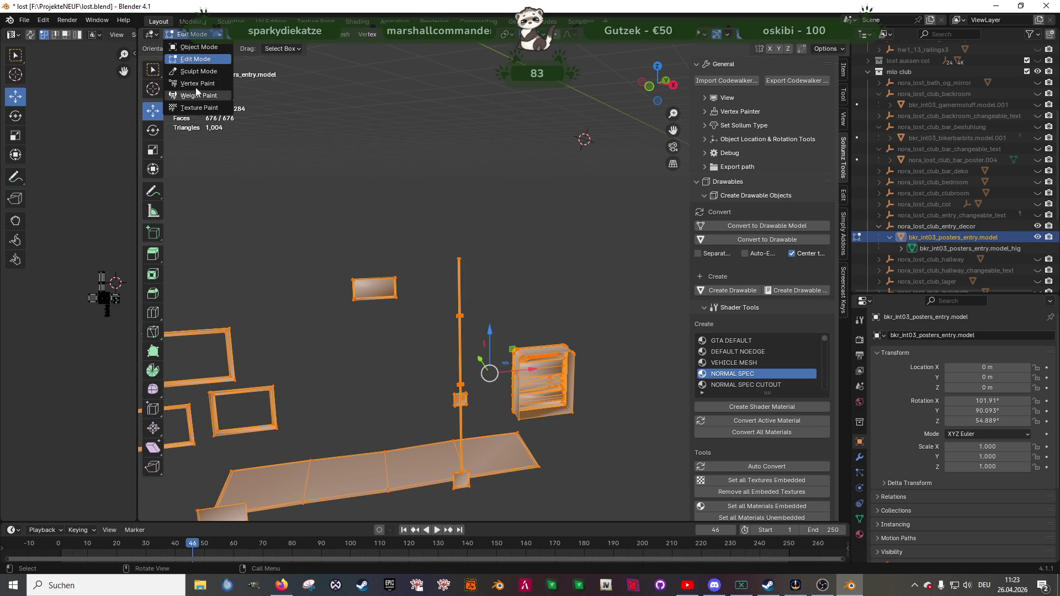
pyautogui.click(198, 84)
pyautogui.click(200, 34)
pyautogui.click(198, 47)
pyautogui.keyDown('shift'); pyautogui.moveTo(251, 127); pyautogui.dragTo(396, 227, button='middle'); pyautogui.keyUp('shift')
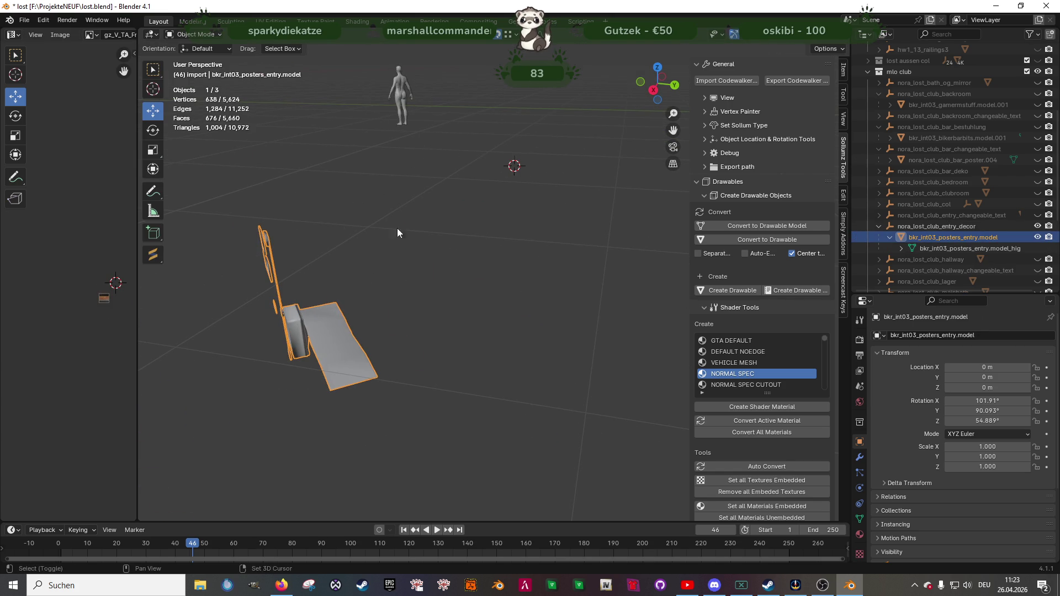
pyautogui.click(879, 226)
pyautogui.click(1034, 226)
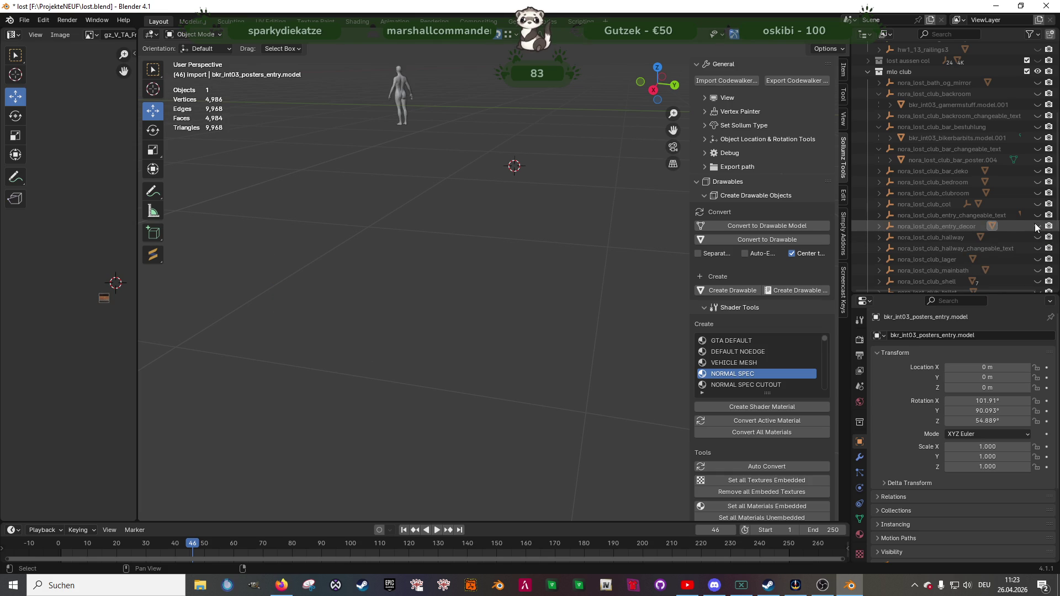
# - Review nora_lost_club_hallway_frame.model in Vertex Paint mode, then hide the hallway collection
pyautogui.click(1035, 238)
pyautogui.click(879, 237)
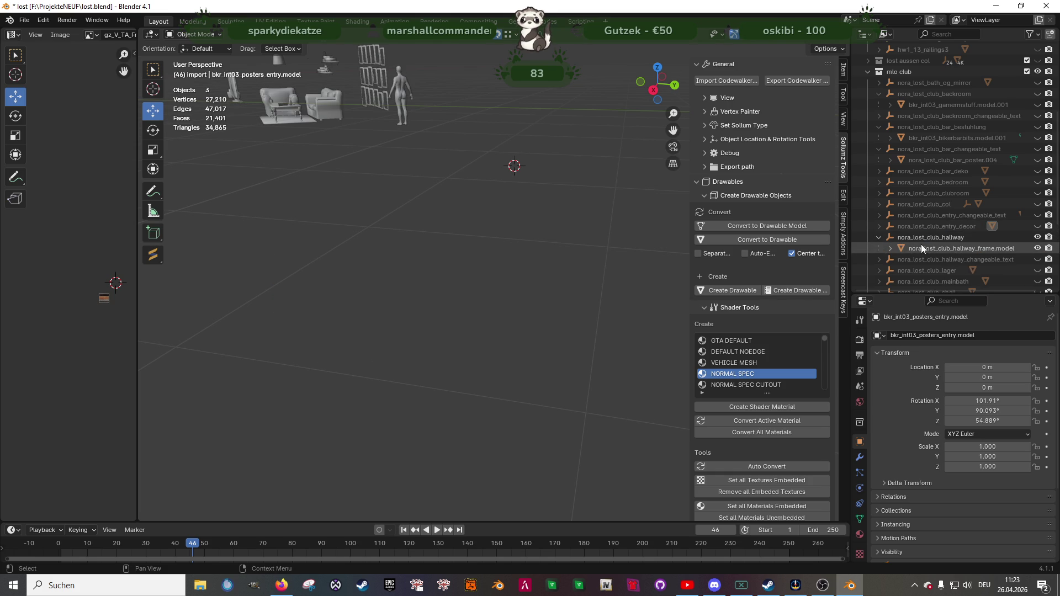
pyautogui.click(918, 249)
pyautogui.scroll(3, 410, 220)
pyautogui.press('Tab')
pyautogui.moveTo(409, 221)
pyautogui.mouseDown(button='middle')
pyautogui.moveTo(415, 276)
pyautogui.moveTo(247, 109)
pyautogui.mouseUp(button='middle')
pyautogui.click(217, 37)
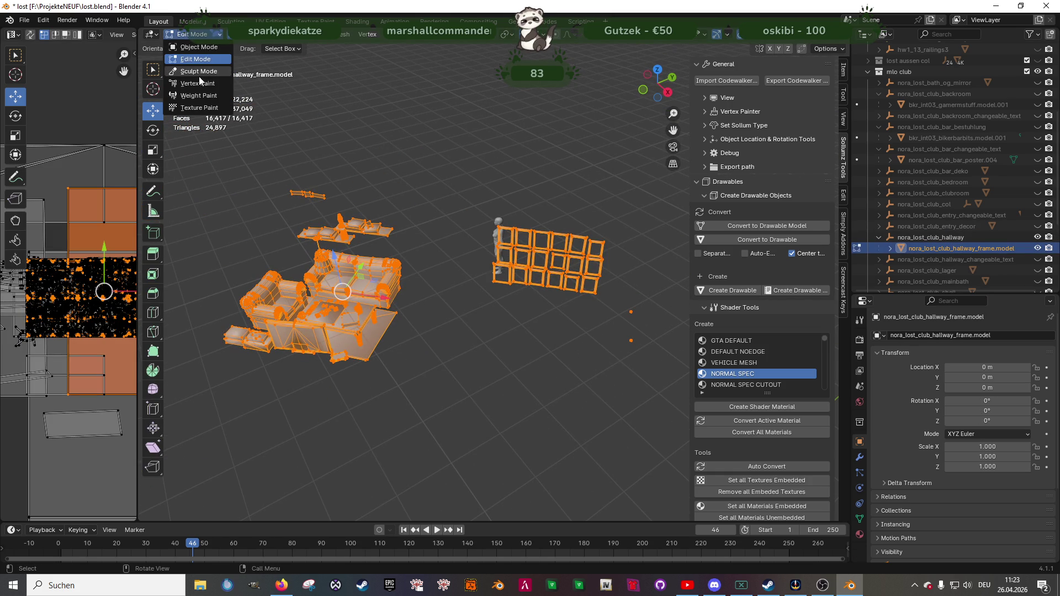
pyautogui.click(198, 80)
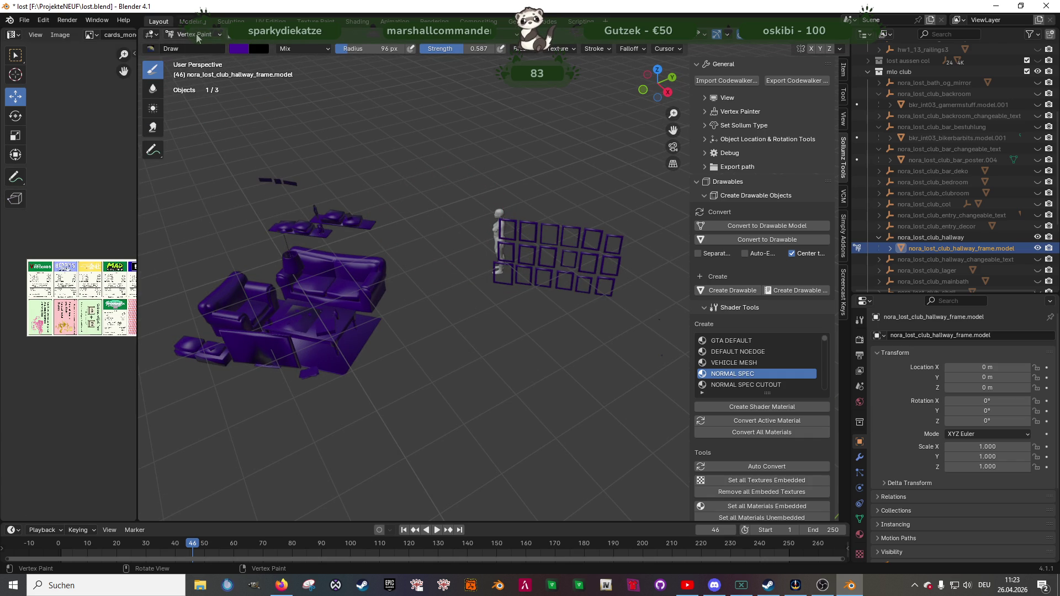
pyautogui.click(196, 34)
pyautogui.click(194, 48)
pyautogui.click(879, 237)
pyautogui.click(1037, 237)
# - Fill the hallway changeable-text frames purple with Set Vertex Colors, then hide that collection
pyautogui.click(1038, 249)
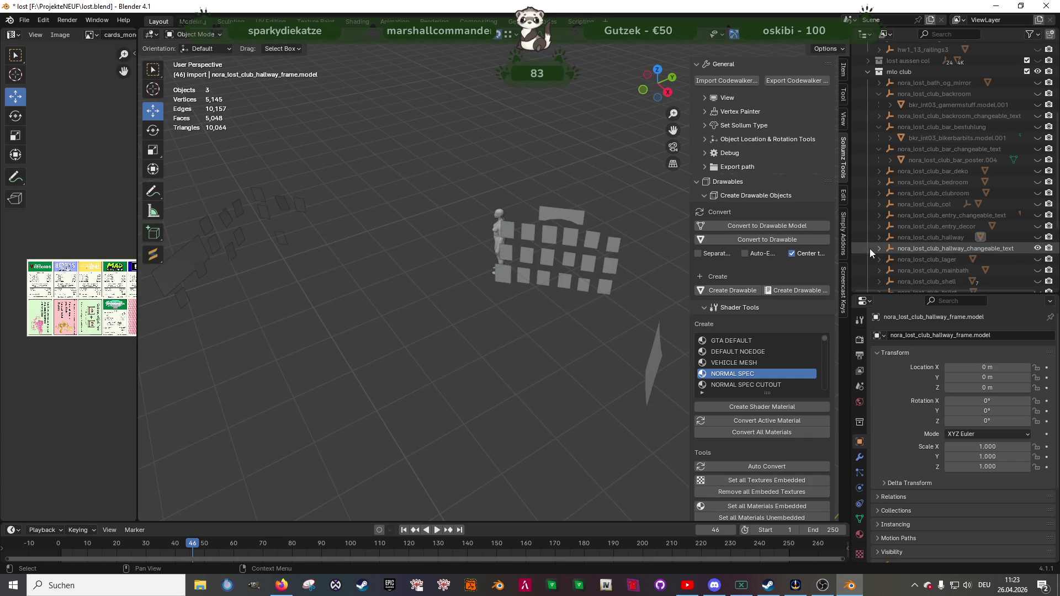
pyautogui.press('Tab')
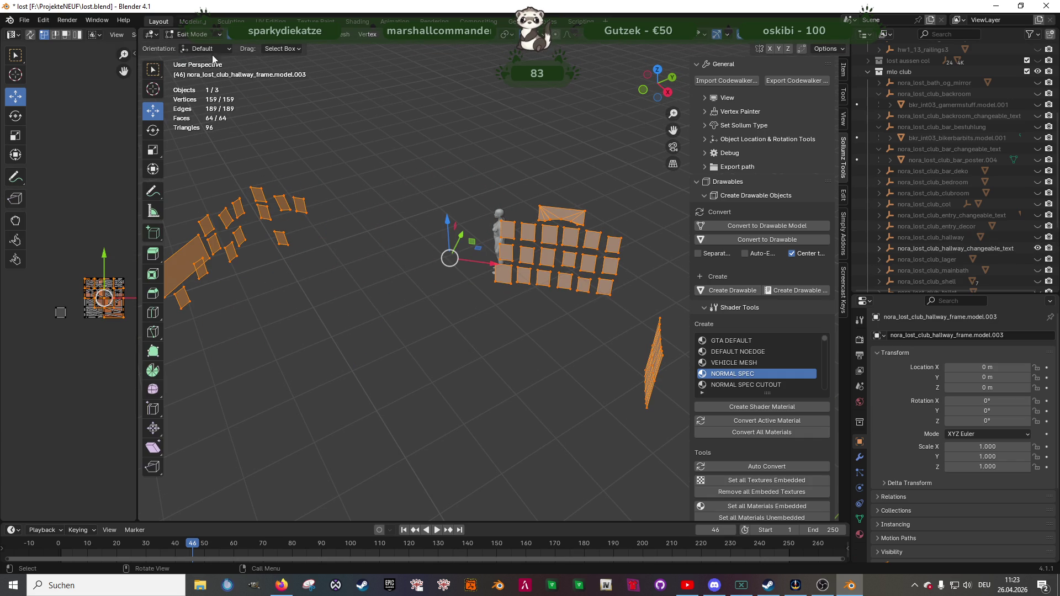
pyautogui.click(191, 34)
pyautogui.click(194, 83)
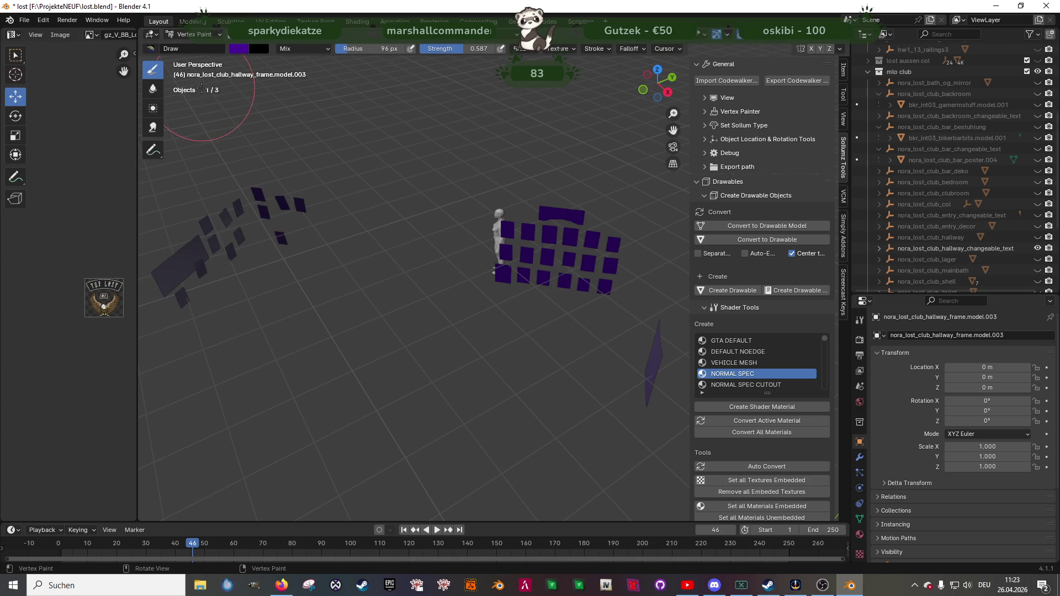
pyautogui.click(288, 36)
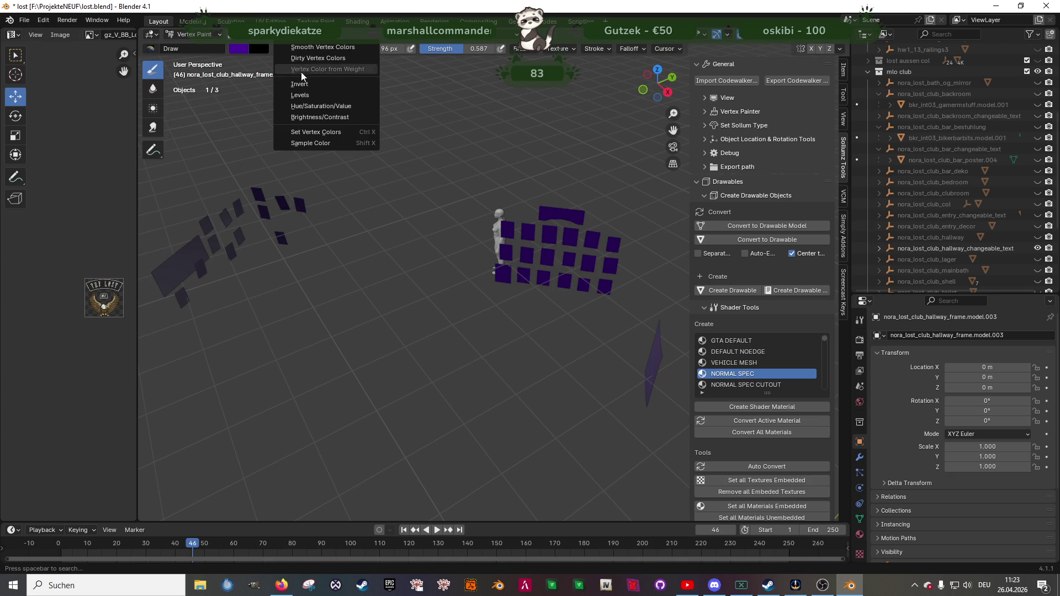
pyautogui.click(305, 133)
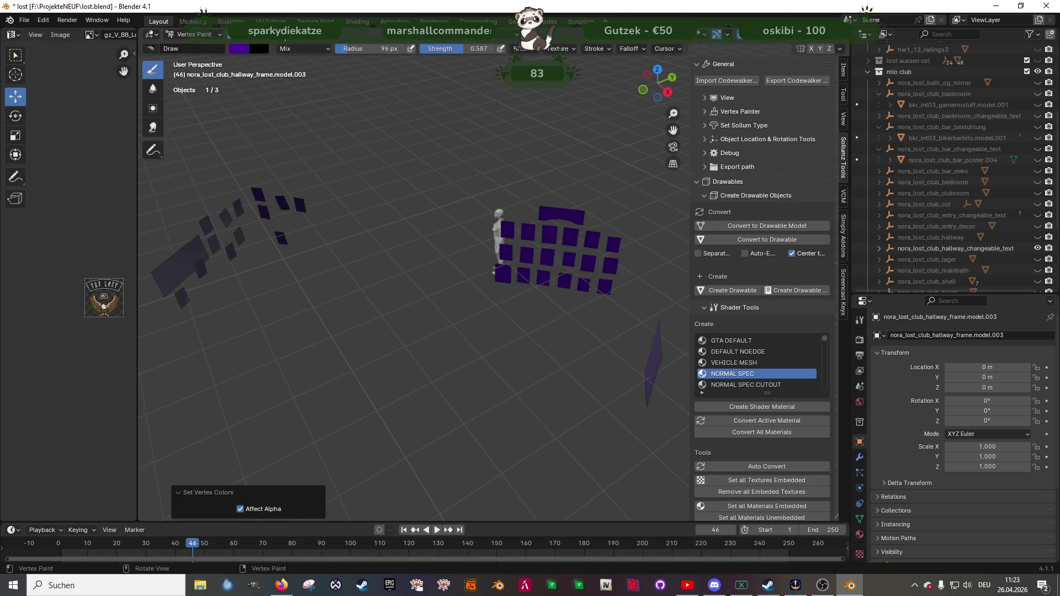
pyautogui.click(289, 34)
pyautogui.click(295, 51)
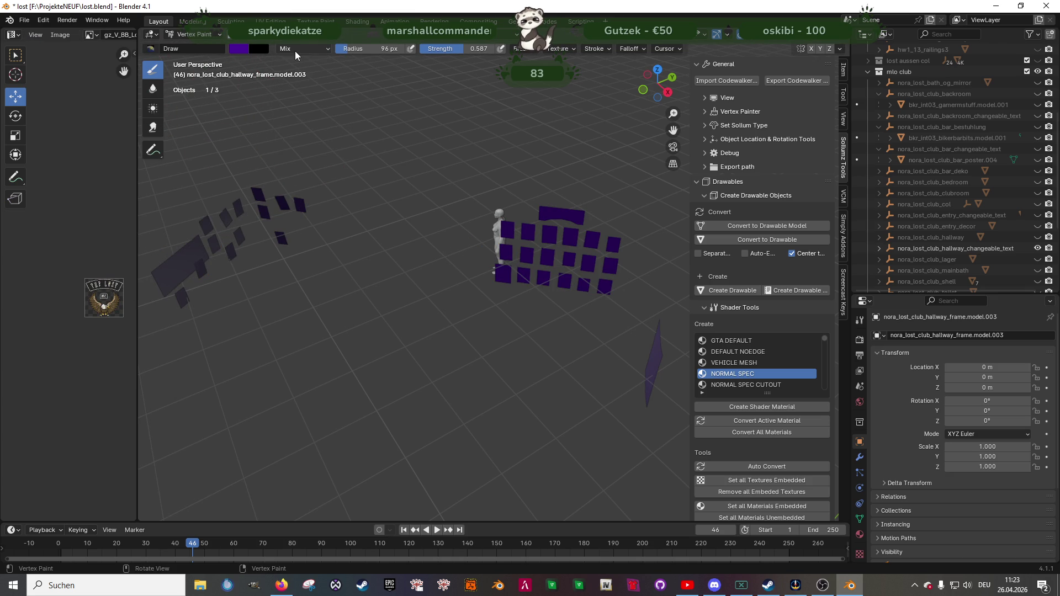
pyautogui.moveTo(402, 197)
pyautogui.mouseDown(button='middle')
pyautogui.moveTo(326, 141)
pyautogui.moveTo(521, 186)
pyautogui.moveTo(331, 201)
pyautogui.mouseUp(button='middle')
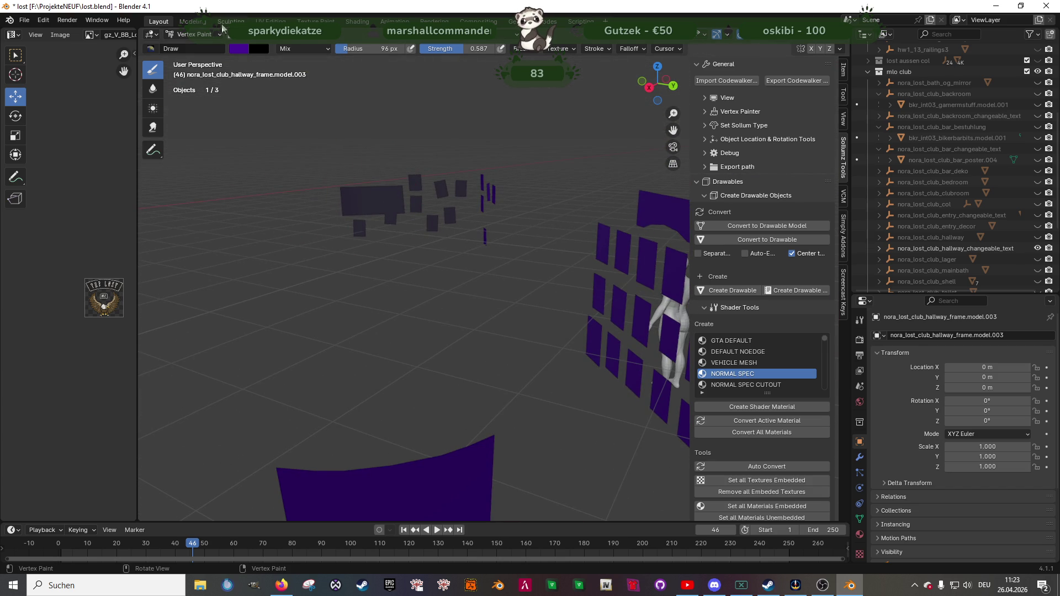
pyautogui.click(200, 35)
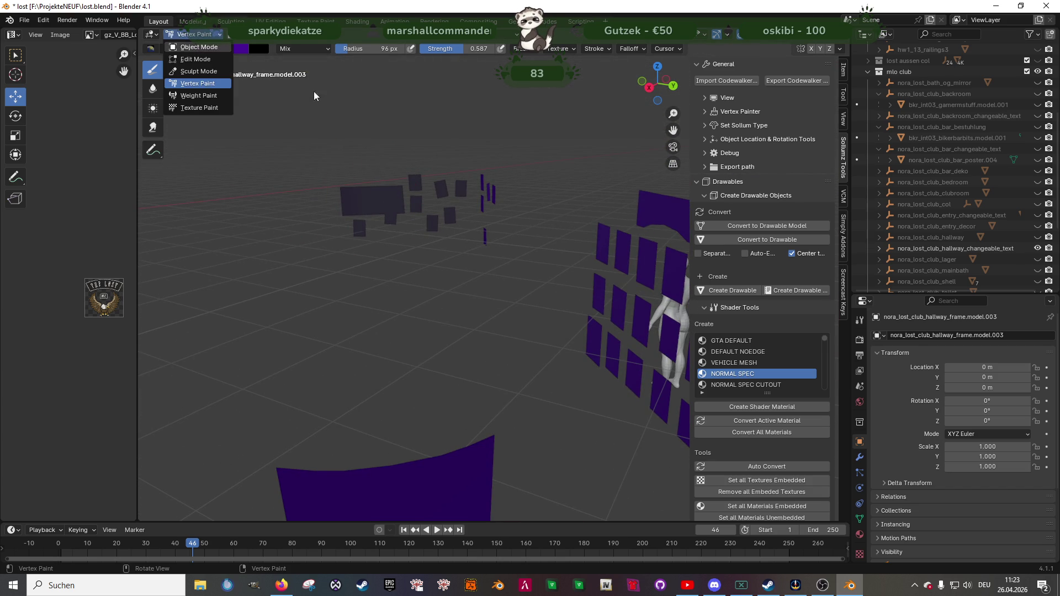
pyautogui.click(199, 47)
pyautogui.click(1037, 248)
# - Show the lager collection, check bkr_int03_planwindow.model.001's purple vertex colours, then hide it
pyautogui.click(1037, 259)
pyautogui.click(879, 259)
pyautogui.click(933, 270)
pyautogui.scroll(-5, 521, 300)
pyautogui.scroll(-3, 521, 300)
pyautogui.moveTo(455, 315); pyautogui.dragTo(438, 239, button='middle')
pyautogui.press('Tab')
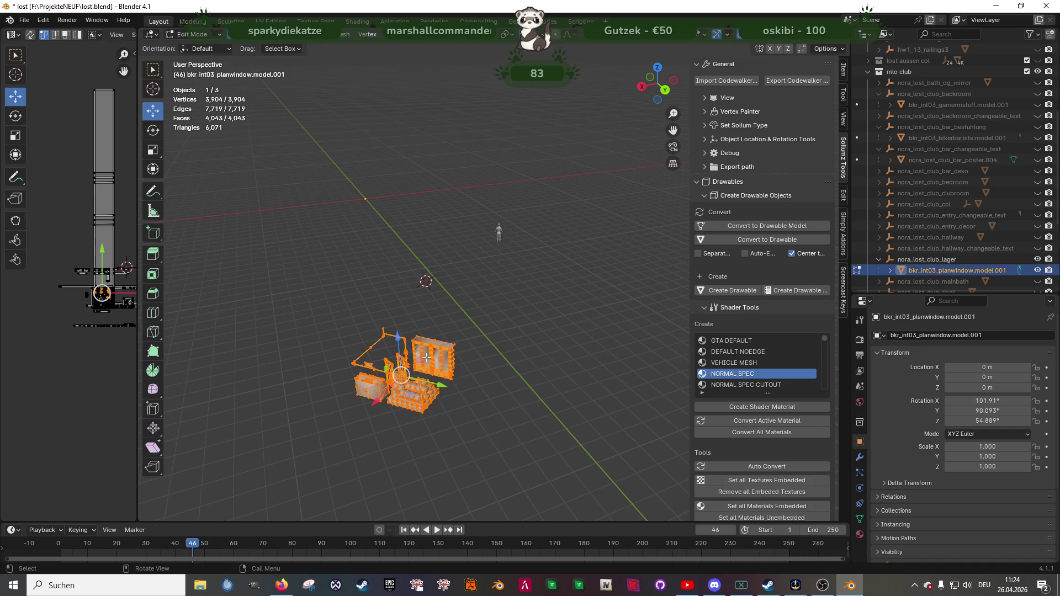
pyautogui.click(193, 35)
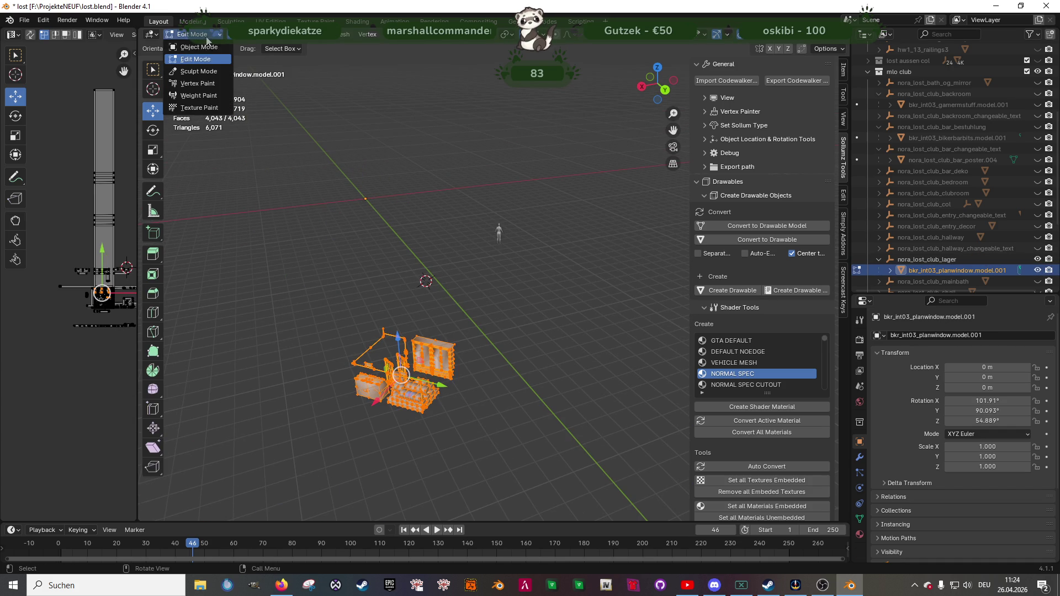
pyautogui.click(195, 88)
pyautogui.scroll(5, 378, 189)
pyautogui.click(190, 34)
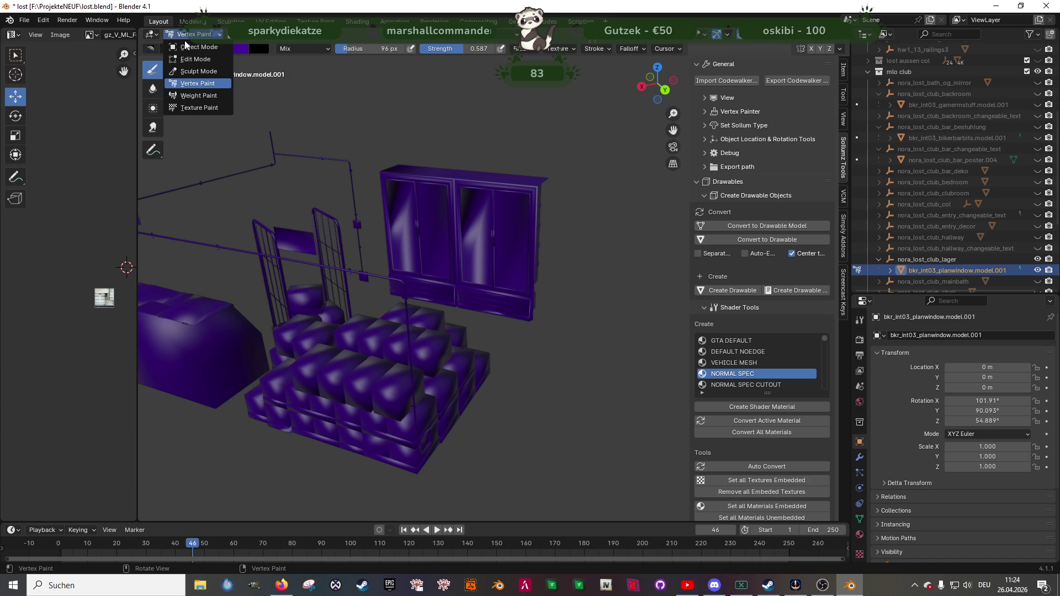
pyautogui.click(190, 48)
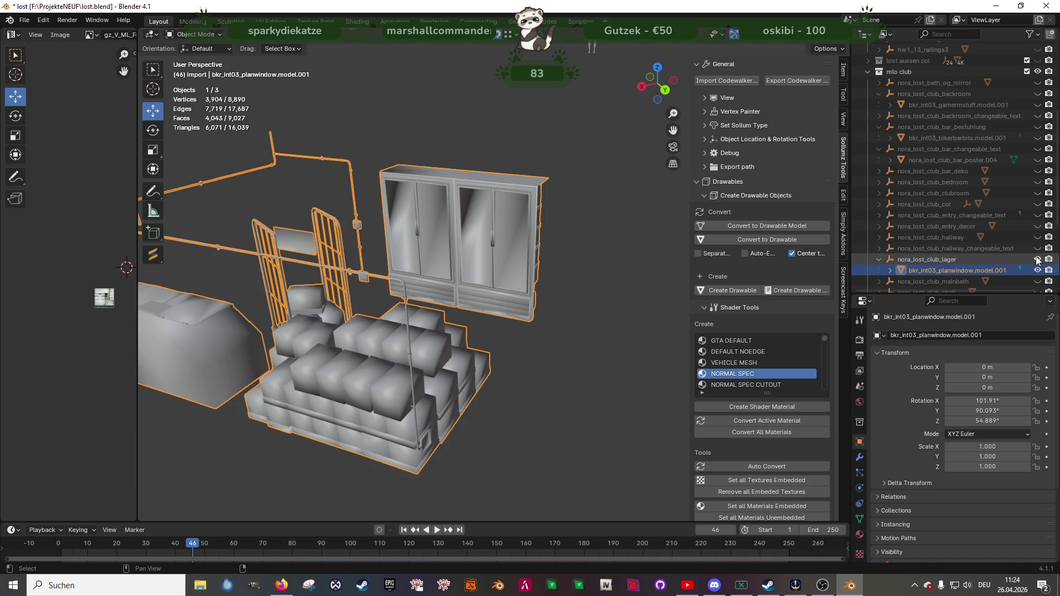
pyautogui.click(1037, 260)
# - Check v_16_mid_bath_mesh_delta.model.001's purple vertex colours, then collapse and hide the mainbath collection
pyautogui.scroll(-2, 1021, 265)
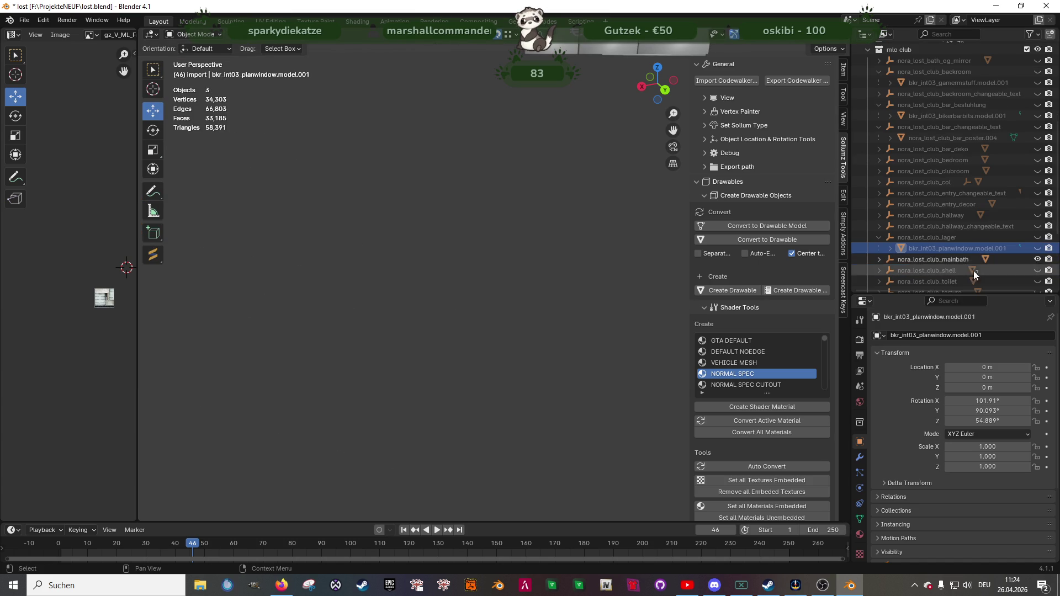
pyautogui.click(880, 260)
pyautogui.click(915, 270)
pyautogui.moveTo(501, 149)
pyautogui.mouseDown(button='middle')
pyautogui.moveTo(537, 187)
pyautogui.moveTo(505, 236)
pyautogui.mouseUp(button='middle')
pyautogui.press('Tab')
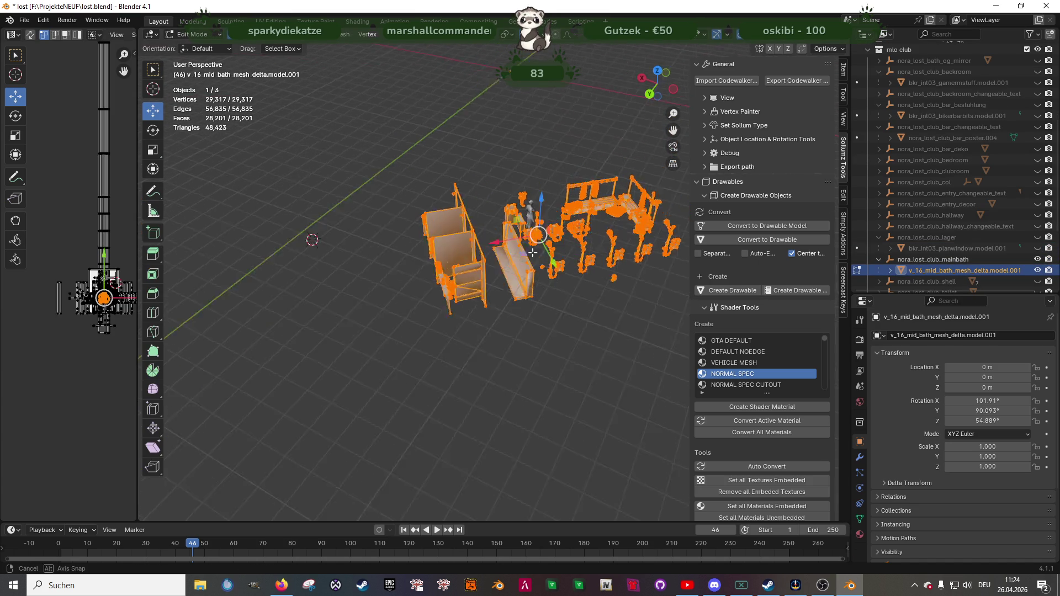
pyautogui.click(218, 38)
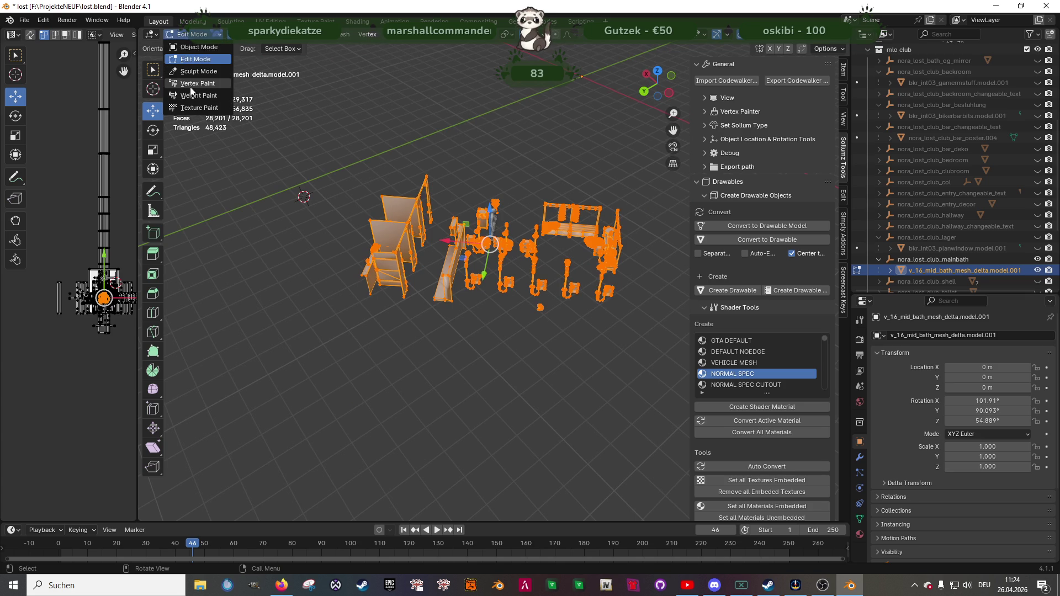
pyautogui.click(188, 85)
pyautogui.moveTo(497, 147); pyautogui.dragTo(367, 177, button='middle')
pyautogui.click(210, 34)
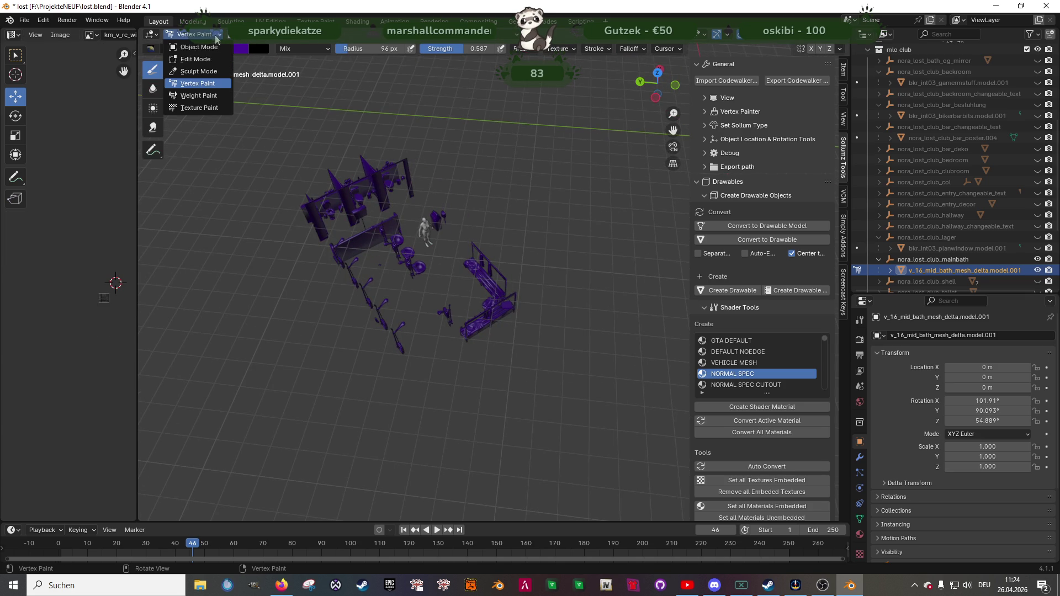
pyautogui.click(193, 50)
pyautogui.click(879, 260)
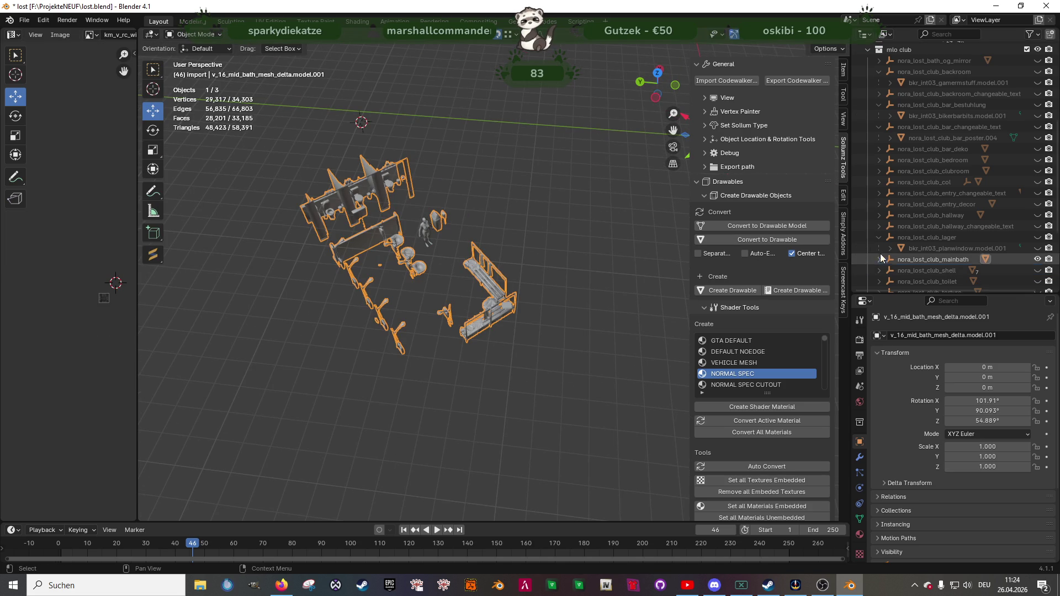
pyautogui.click(879, 237)
pyautogui.click(1037, 248)
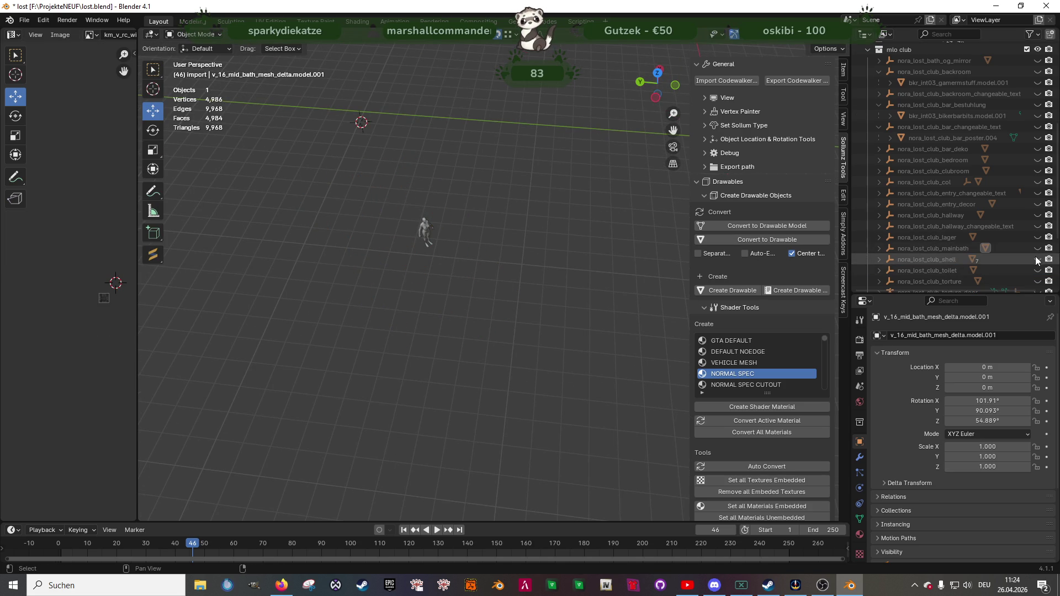
# - Review the shell meshes, decke through ug, in Vertex Paint mode and collapse the shell collection
pyautogui.click(1037, 260)
pyautogui.click(878, 259)
pyautogui.click(921, 269)
pyautogui.scroll(-3, 920, 270)
pyautogui.keyDown('shift'); pyautogui.click(920, 271); pyautogui.keyUp('shift')
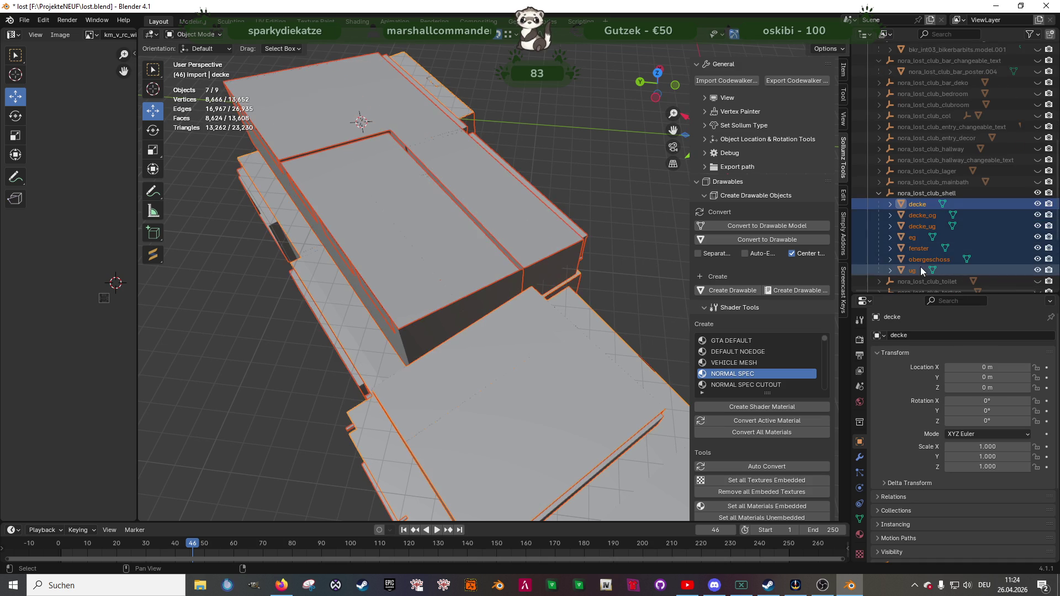
pyautogui.press('Tab')
pyautogui.moveTo(580, 291); pyautogui.dragTo(481, 242, button='middle')
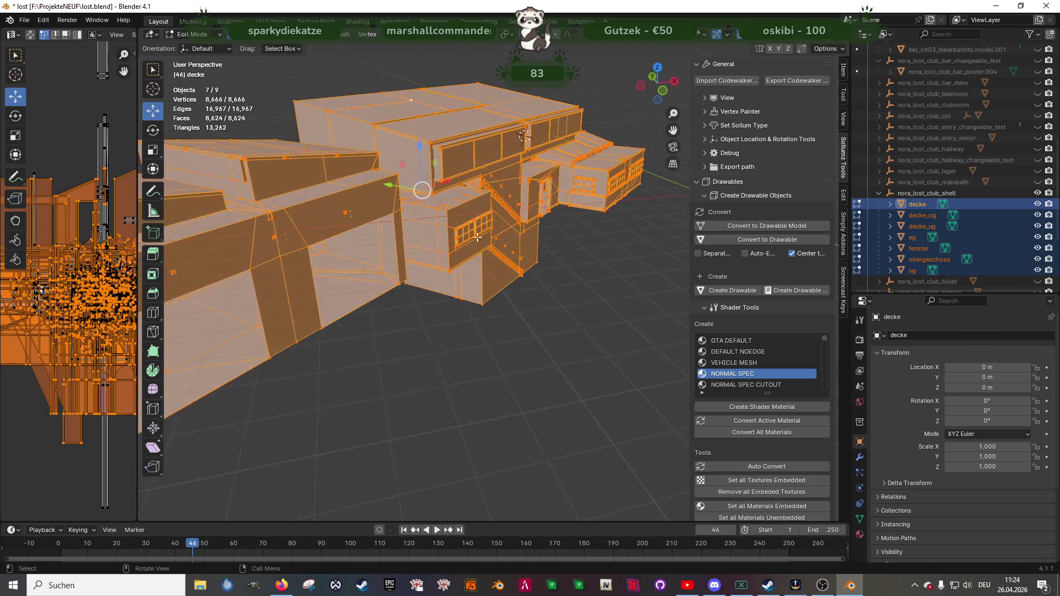
pyautogui.click(192, 34)
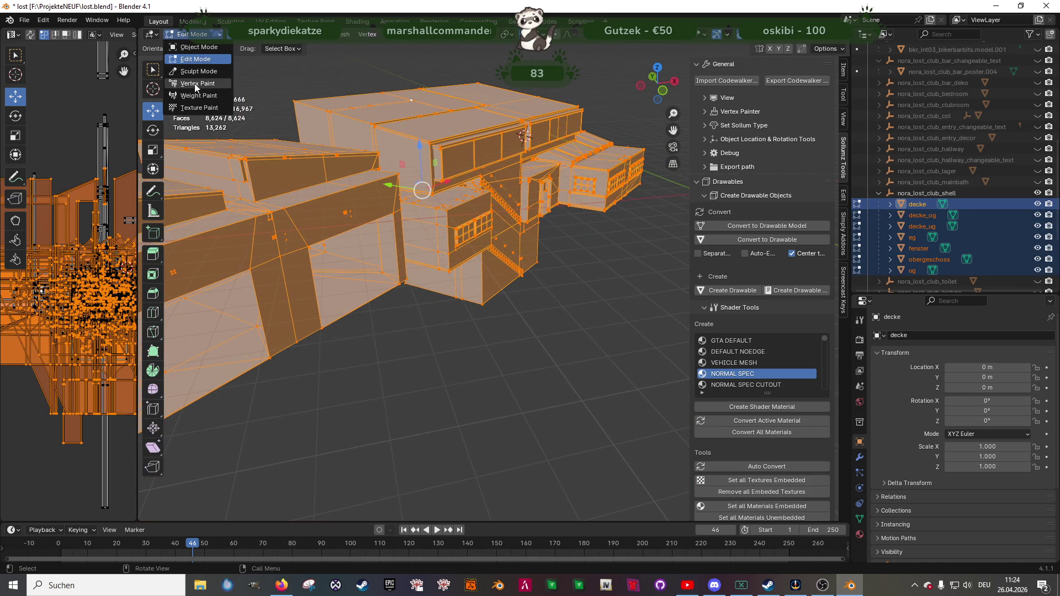
pyautogui.click(195, 84)
pyautogui.moveTo(331, 193)
pyautogui.mouseDown(button='middle')
pyautogui.moveTo(524, 231)
pyautogui.moveTo(485, 231)
pyautogui.moveTo(505, 259)
pyautogui.mouseUp(button='middle')
pyautogui.click(192, 34)
pyautogui.click(196, 48)
pyautogui.scroll(-5, 439, 216)
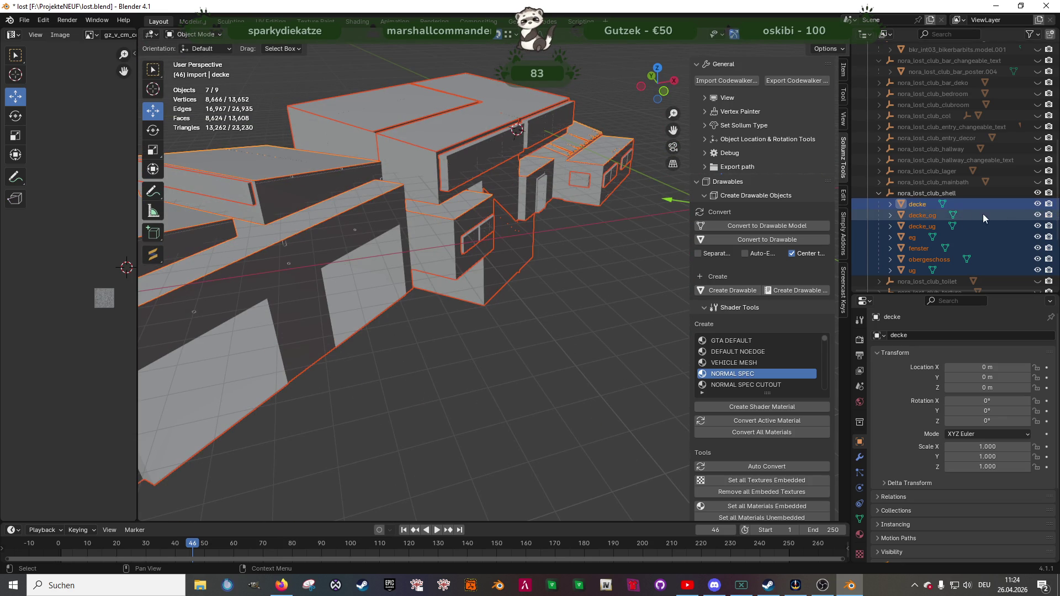
pyautogui.click(879, 193)
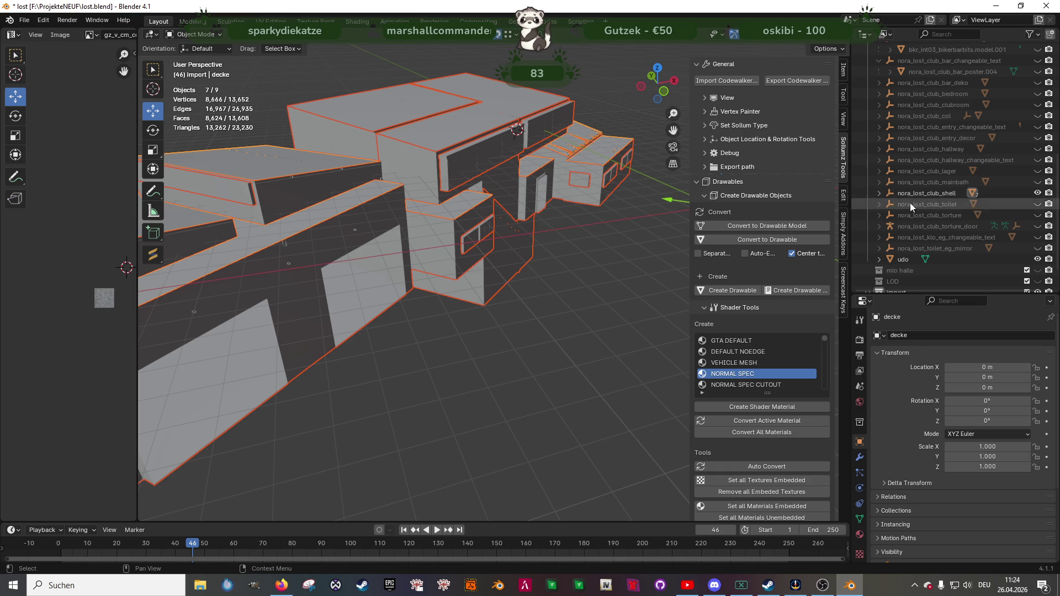
# - Check bkr_int03_toiletstuff.model's purple vertex colour, hide the toilet collection, and expand the torture collection
pyautogui.click(1037, 204)
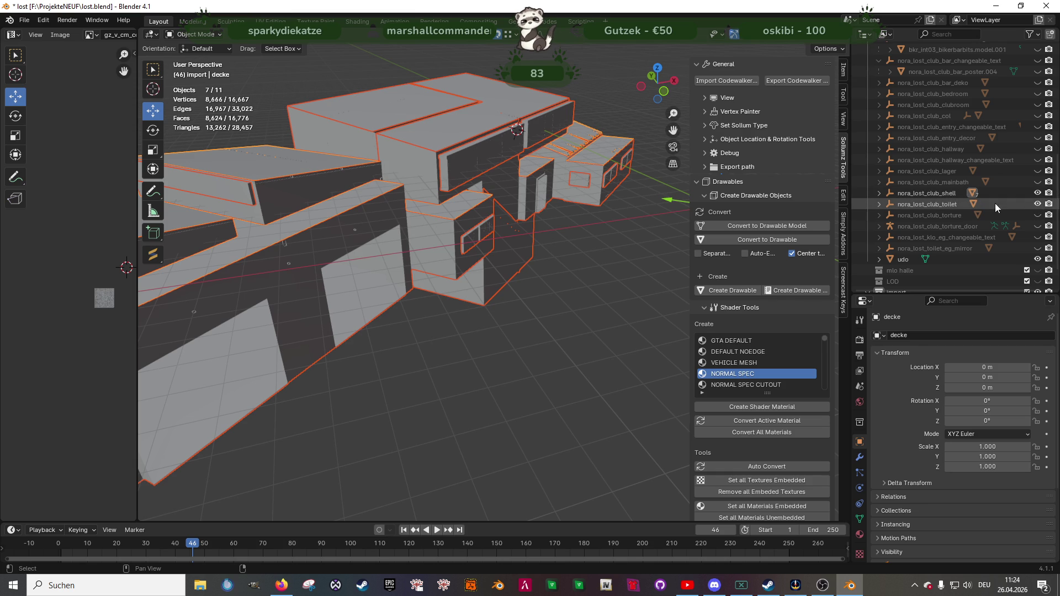
pyautogui.press('h')
pyautogui.click(930, 206)
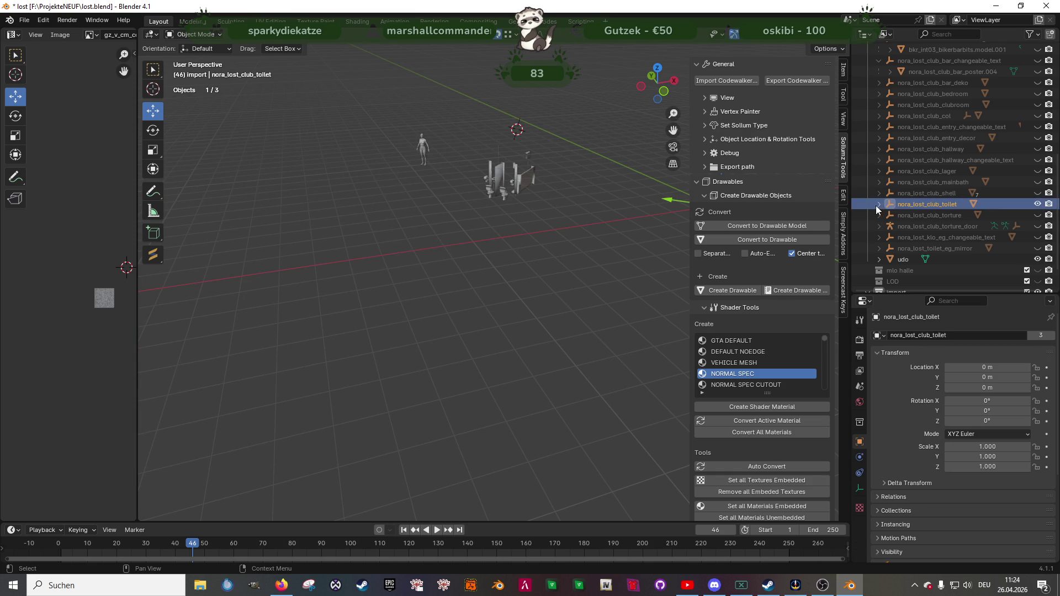
pyautogui.click(879, 204)
pyautogui.click(919, 215)
pyautogui.press('Tab')
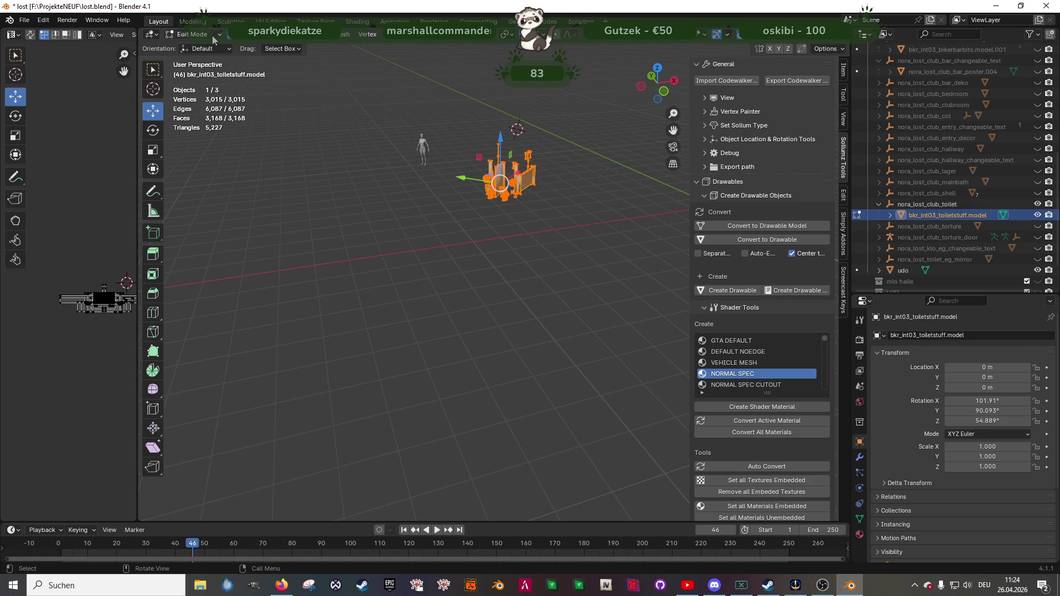
pyautogui.click(214, 36)
pyautogui.click(195, 83)
pyautogui.moveTo(343, 154); pyautogui.dragTo(549, 185, button='middle')
pyautogui.click(220, 36)
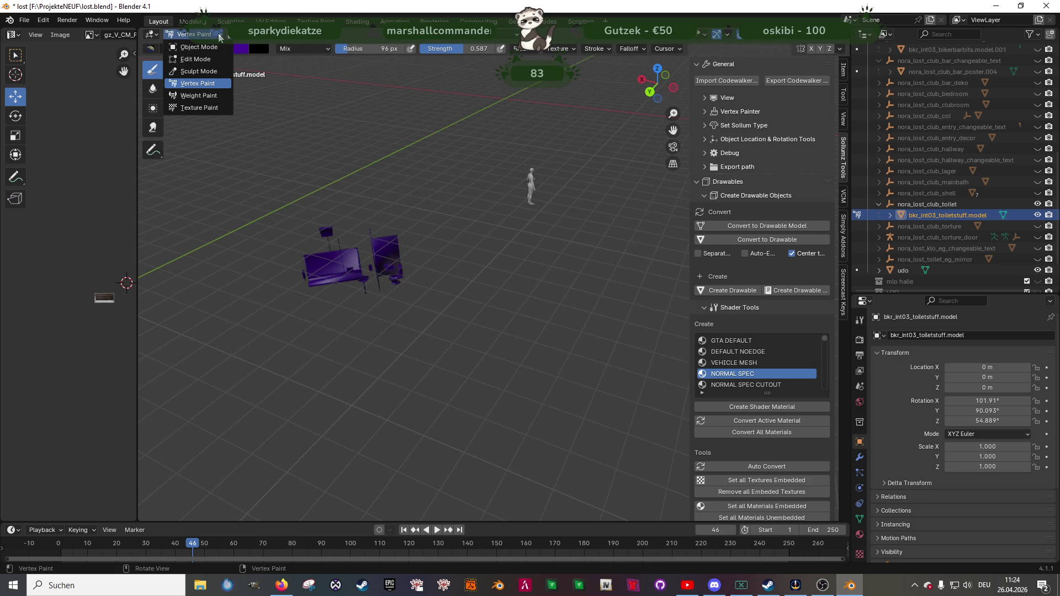
pyautogui.click(191, 49)
pyautogui.click(878, 204)
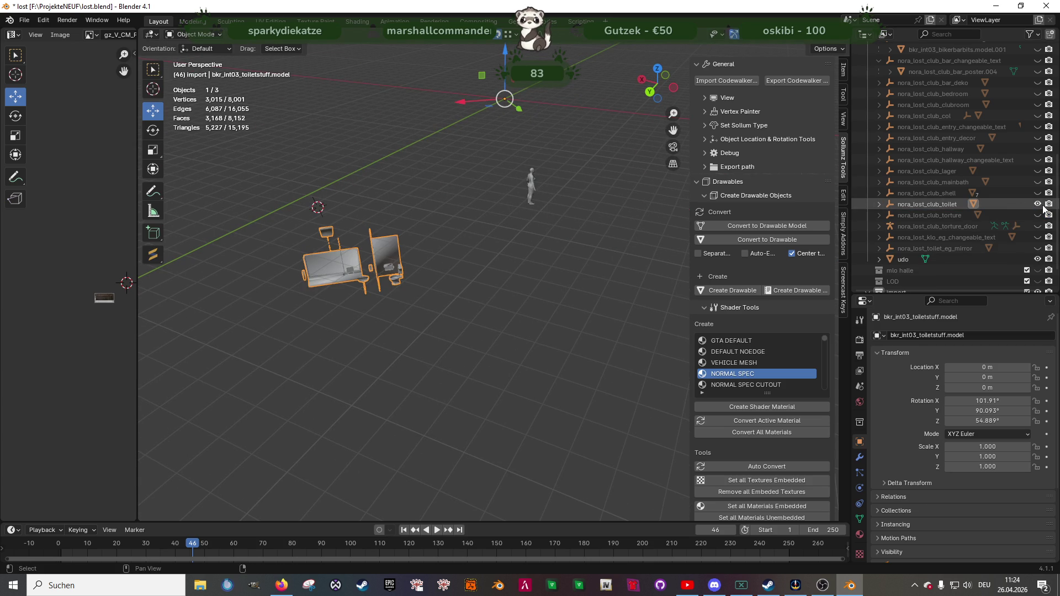
pyautogui.click(1039, 204)
pyautogui.click(1038, 215)
pyautogui.click(878, 214)
# - Fill the fridge model with purple vertex colour, then hide the nora_lost_club_torture collection
pyautogui.click(890, 226)
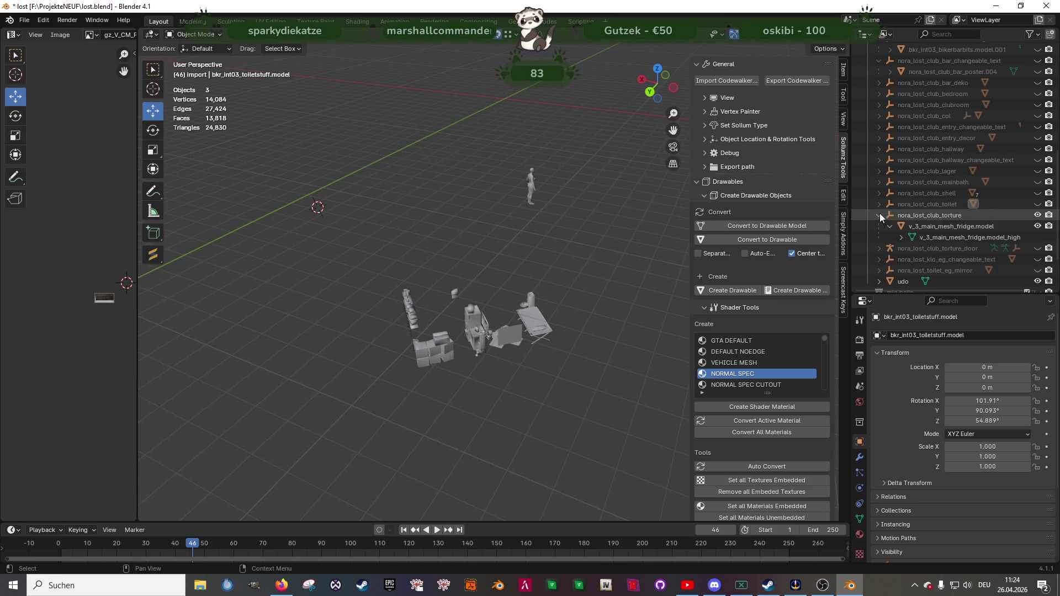
pyautogui.click(926, 228)
pyautogui.press('Tab')
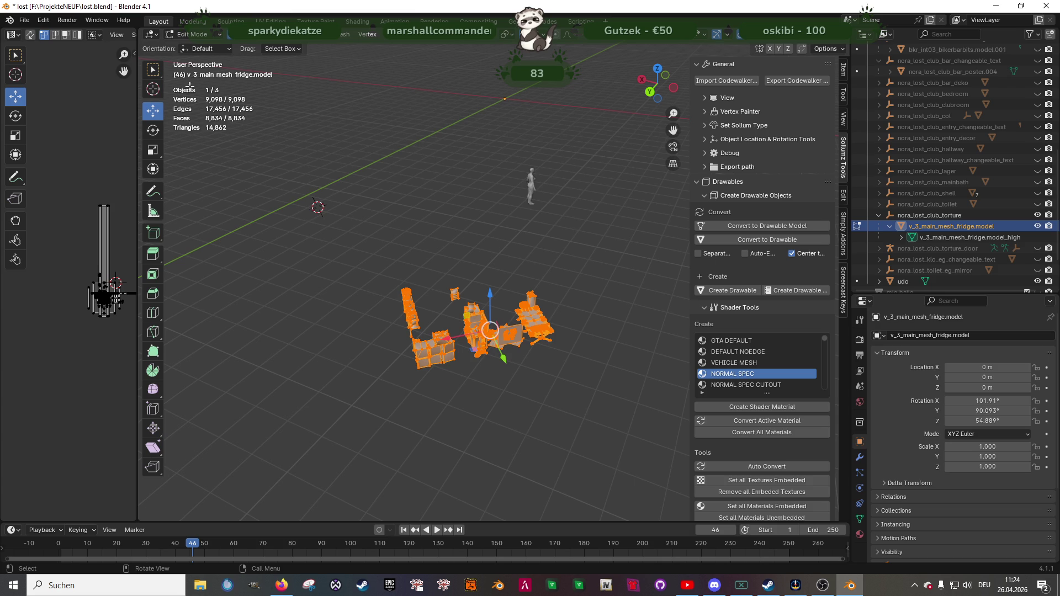
pyautogui.click(193, 34)
pyautogui.click(193, 85)
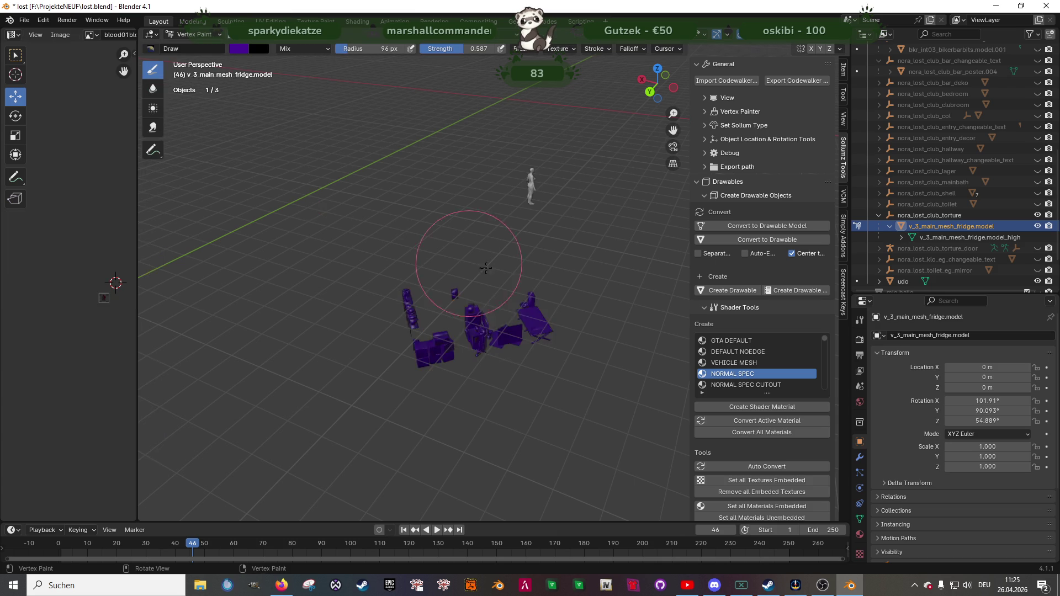
pyautogui.moveTo(433, 277); pyautogui.dragTo(397, 259, button='middle')
pyautogui.click(193, 34)
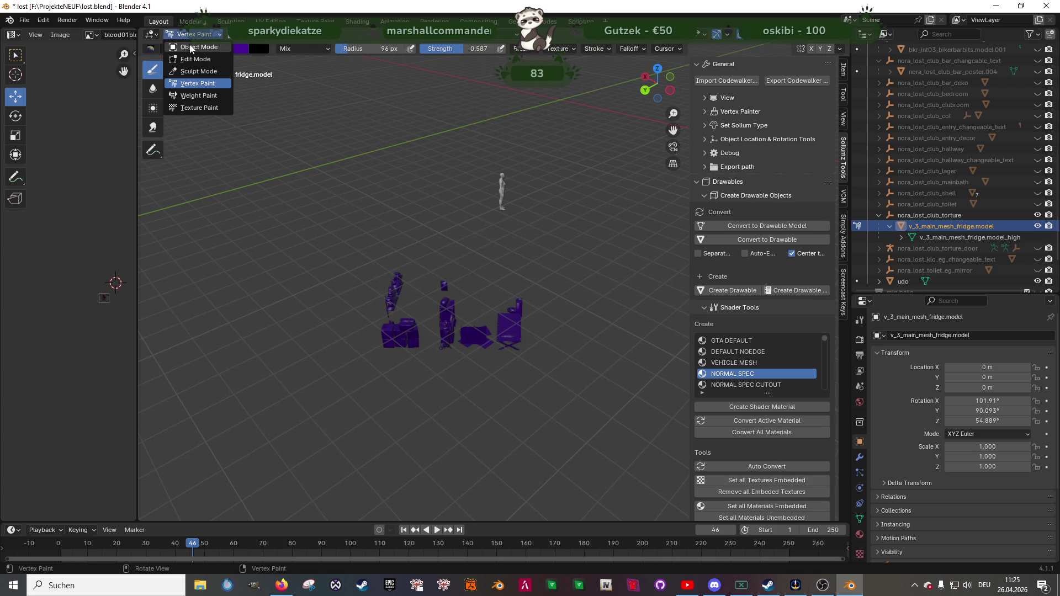
pyautogui.click(190, 44)
pyautogui.click(878, 214)
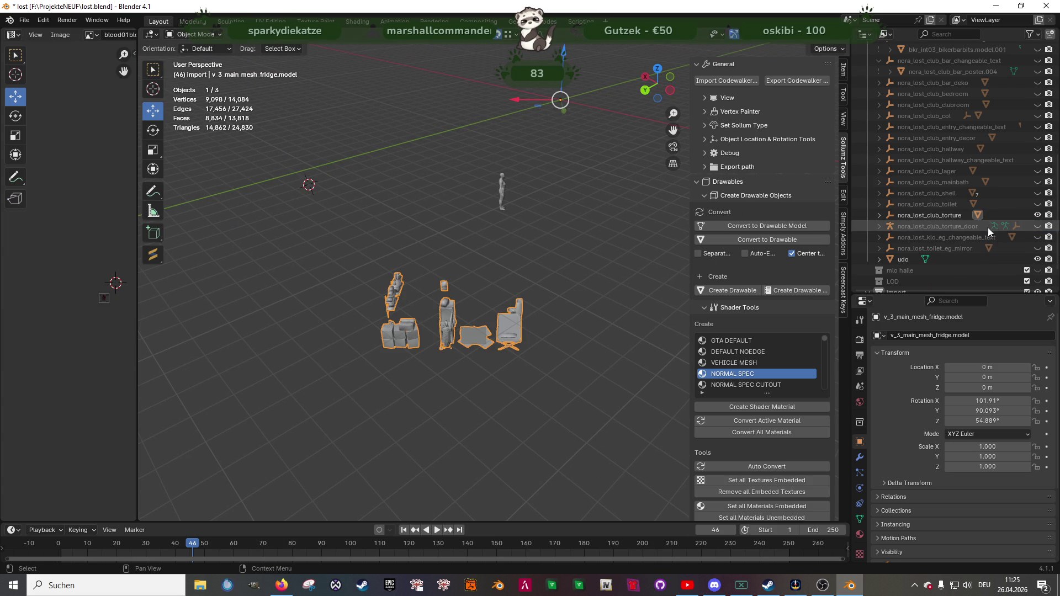
pyautogui.click(1038, 215)
# - Show the torture door collection, select V_ILev_CT_Door01 and hide its collision mesh
pyautogui.click(1037, 226)
pyautogui.click(879, 225)
pyautogui.click(943, 260)
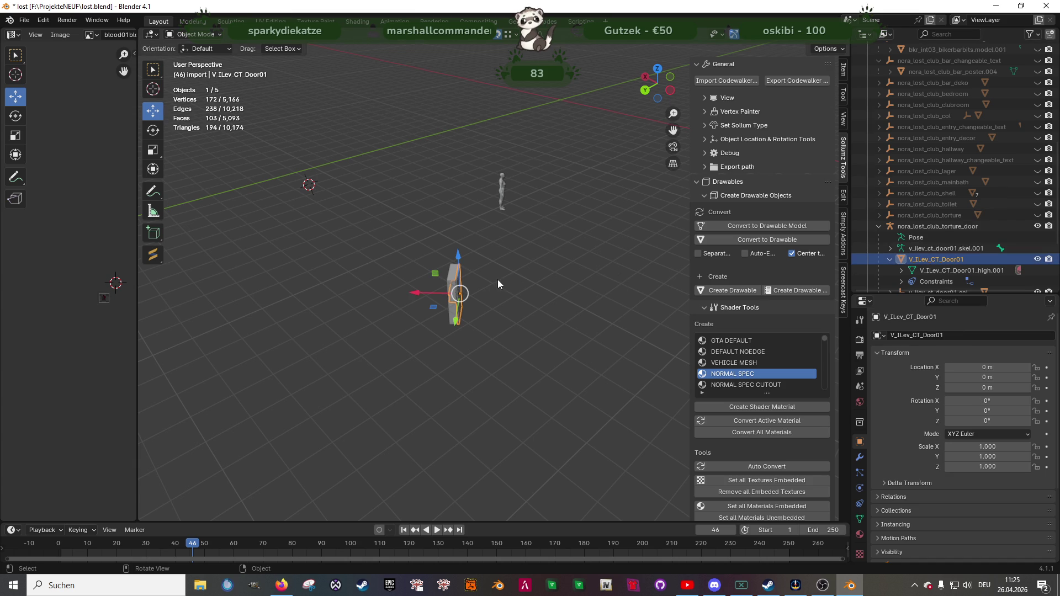
pyautogui.scroll(-2, 1026, 254)
pyautogui.click(1039, 249)
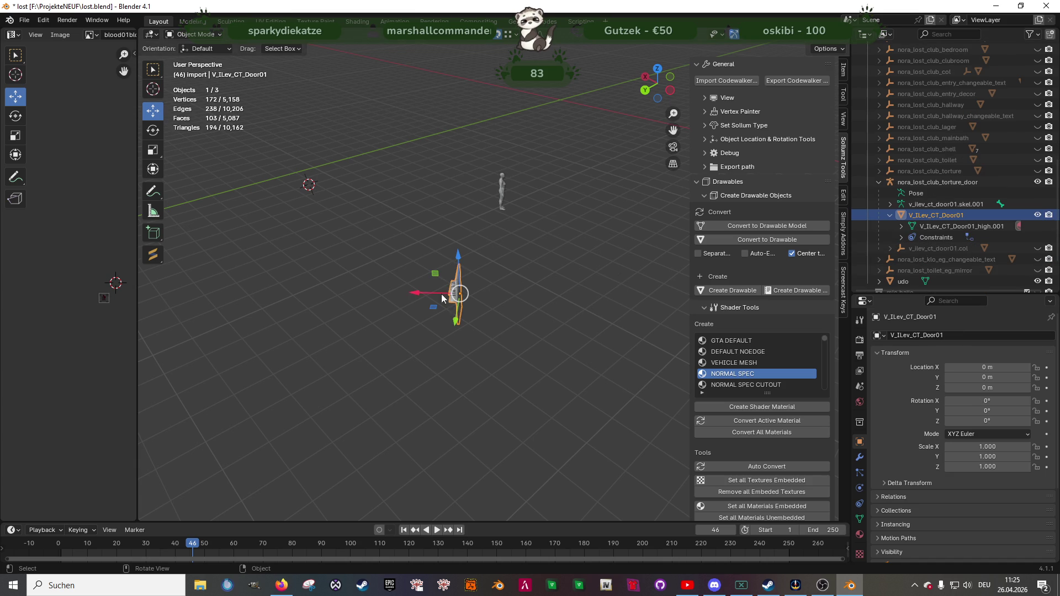
pyautogui.moveTo(342, 264); pyautogui.dragTo(331, 210, button='middle')
# - Fill the door mesh with purple vertex colour, then hide the torture door collection
pyautogui.press('Tab')
pyautogui.moveTo(210, 94); pyautogui.dragTo(253, 87, button='middle')
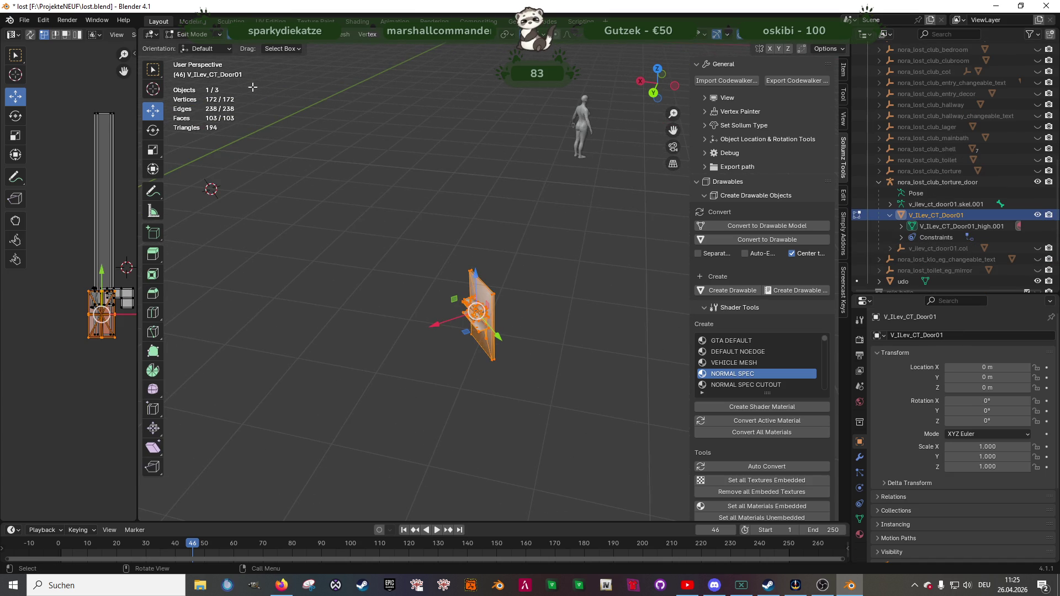
pyautogui.click(220, 42)
pyautogui.click(197, 81)
pyautogui.moveTo(396, 224); pyautogui.dragTo(308, 189, button='middle')
pyautogui.click(182, 34)
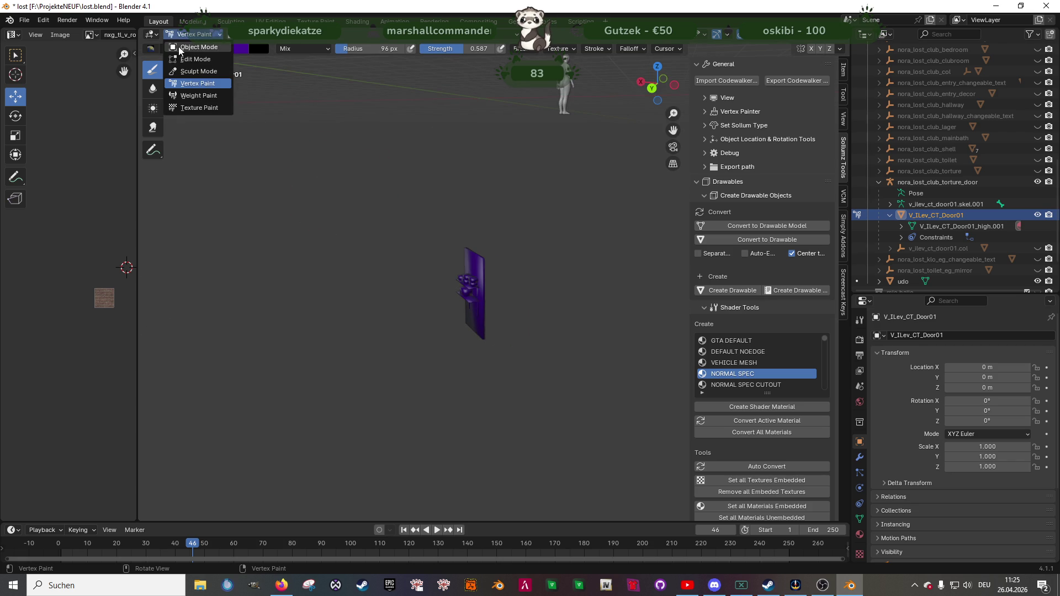
pyautogui.click(182, 47)
pyautogui.click(939, 182)
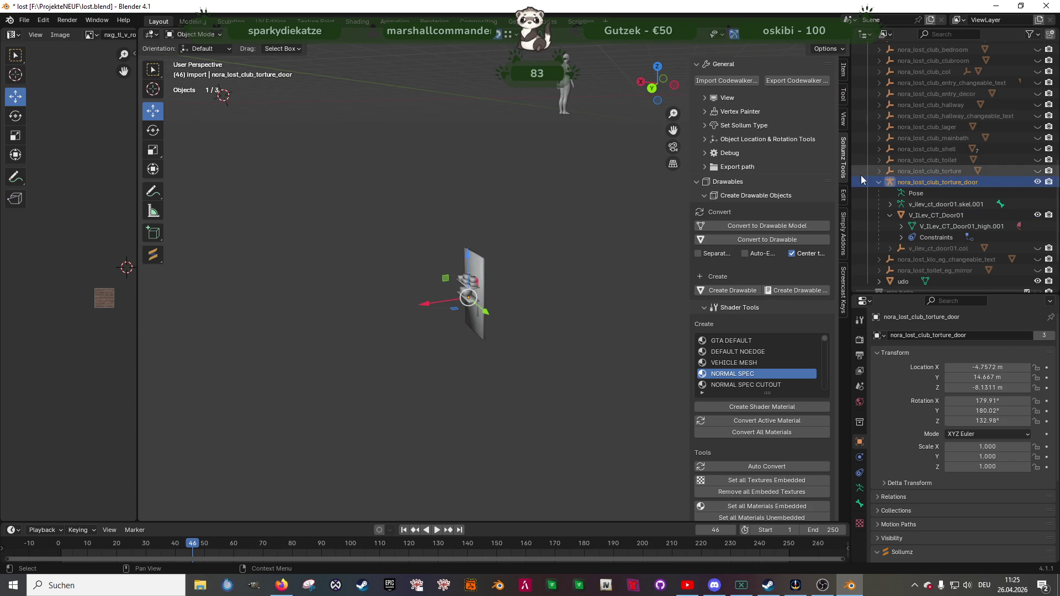
pyautogui.click(879, 182)
pyautogui.click(1038, 193)
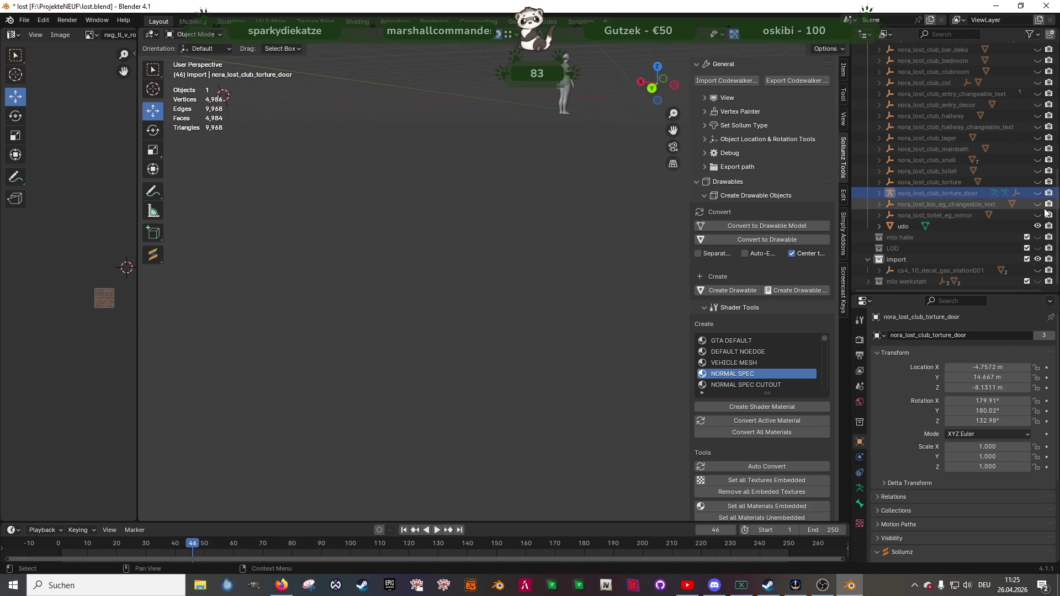
# - Fill bkr_int03_toilet_posters.model with purple vertex colour, then hide the toilet text collection
pyautogui.click(1038, 204)
pyautogui.click(879, 204)
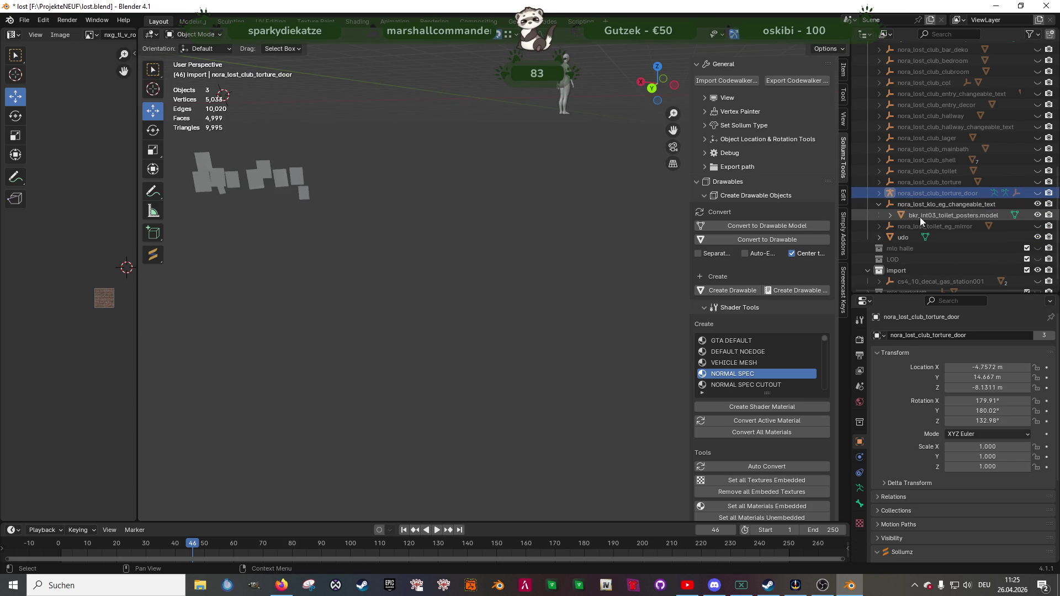
pyautogui.click(919, 215)
pyautogui.press('Tab')
pyautogui.press('KP_Decimal')
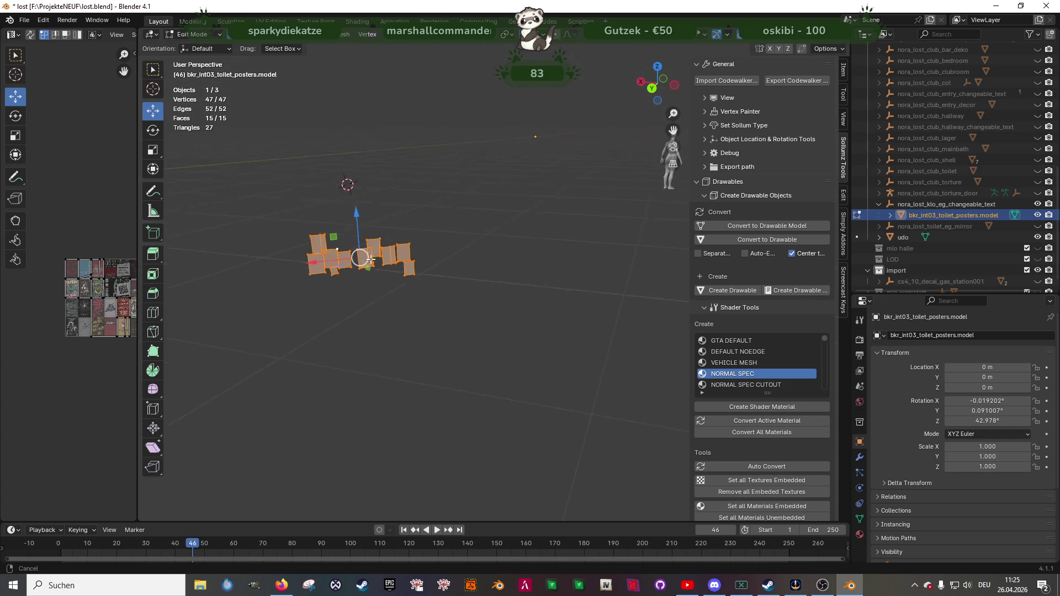
pyautogui.click(216, 37)
pyautogui.click(197, 83)
pyautogui.moveTo(308, 177)
pyautogui.mouseDown(button='middle')
pyautogui.moveTo(332, 165)
pyautogui.moveTo(257, 126)
pyautogui.mouseUp(button='middle')
pyautogui.click(196, 34)
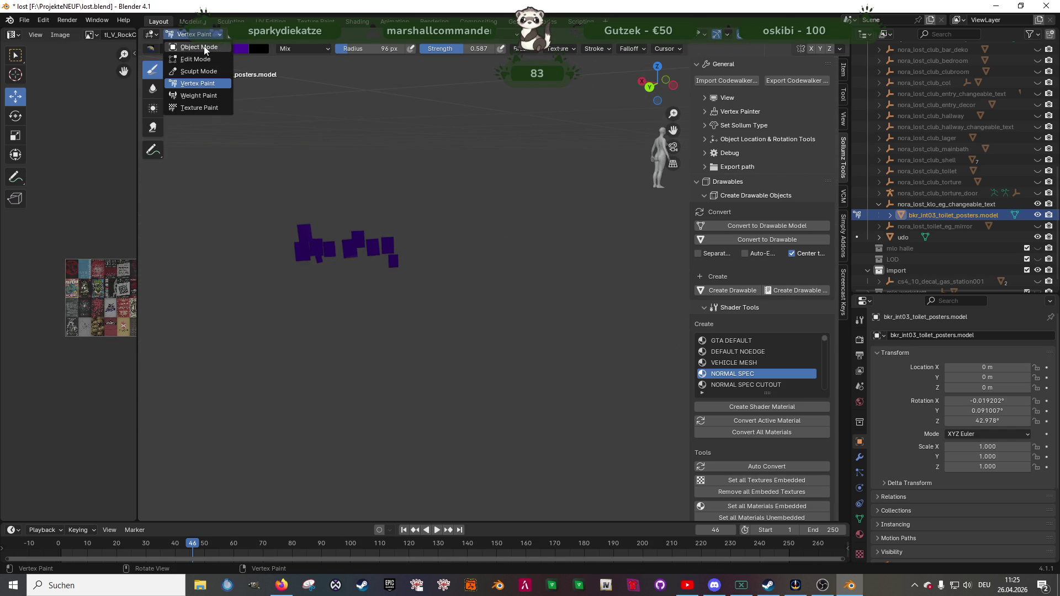
pyautogui.click(193, 46)
pyautogui.click(875, 204)
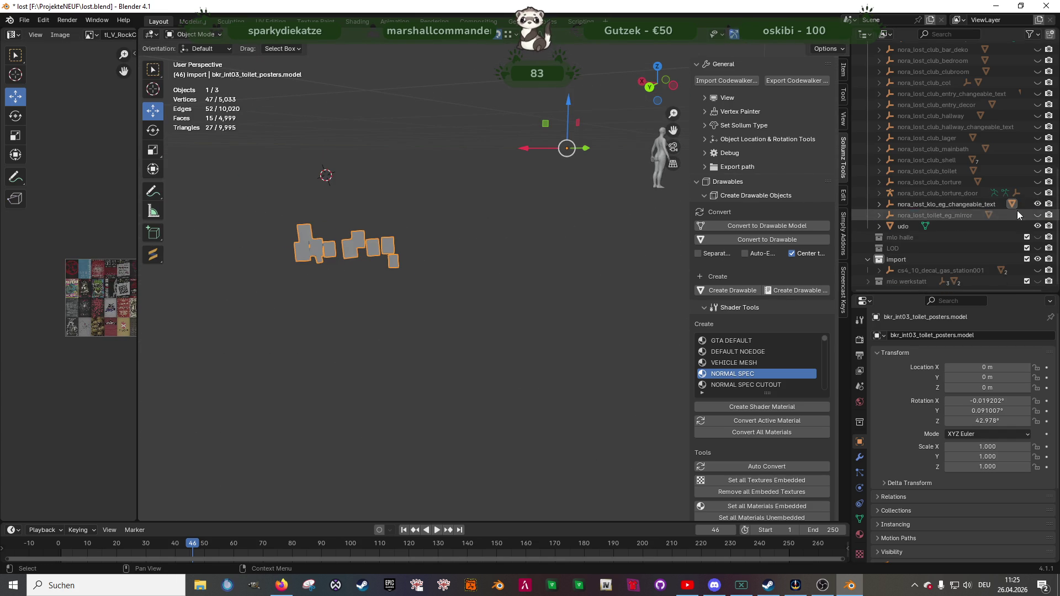
pyautogui.click(1037, 204)
# - Fill bkr_int03_toiletmirror.model with purple vertex colour, then hide the toilet mirror collection
pyautogui.click(1038, 216)
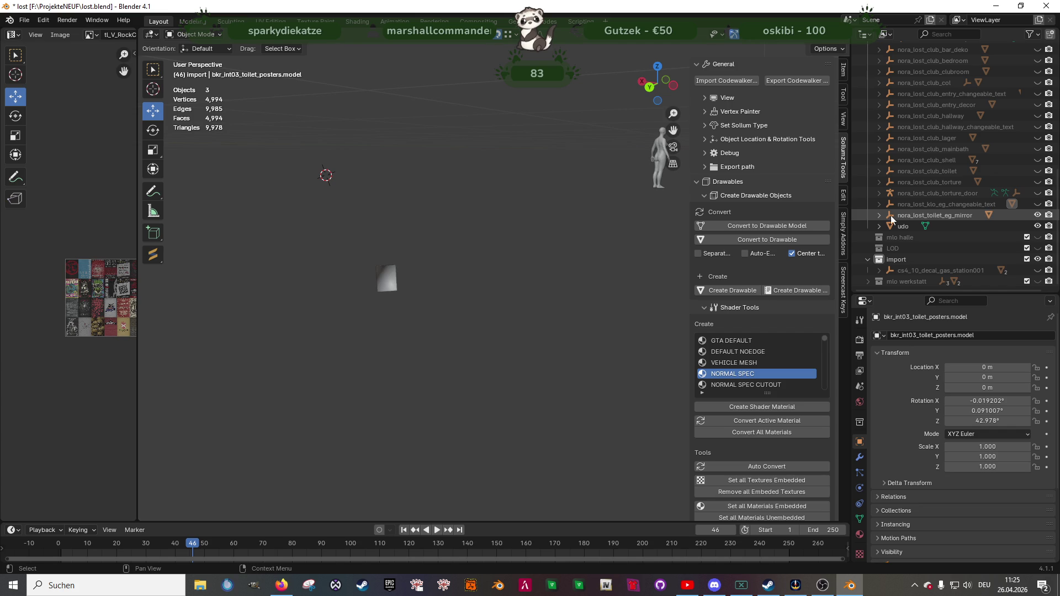
pyautogui.click(877, 216)
pyautogui.click(916, 226)
pyautogui.press('Tab')
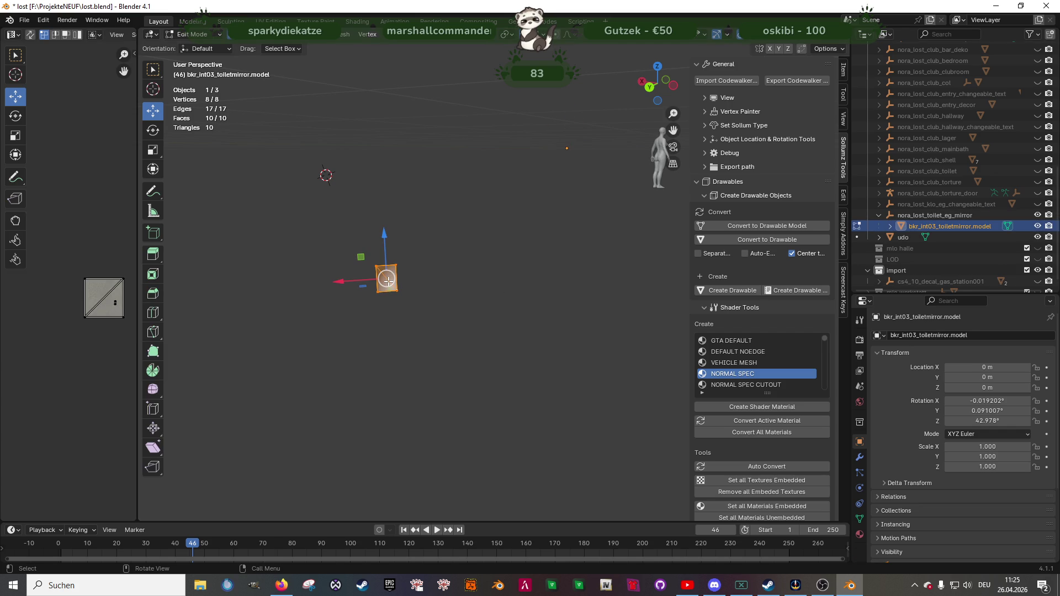
pyautogui.click(193, 34)
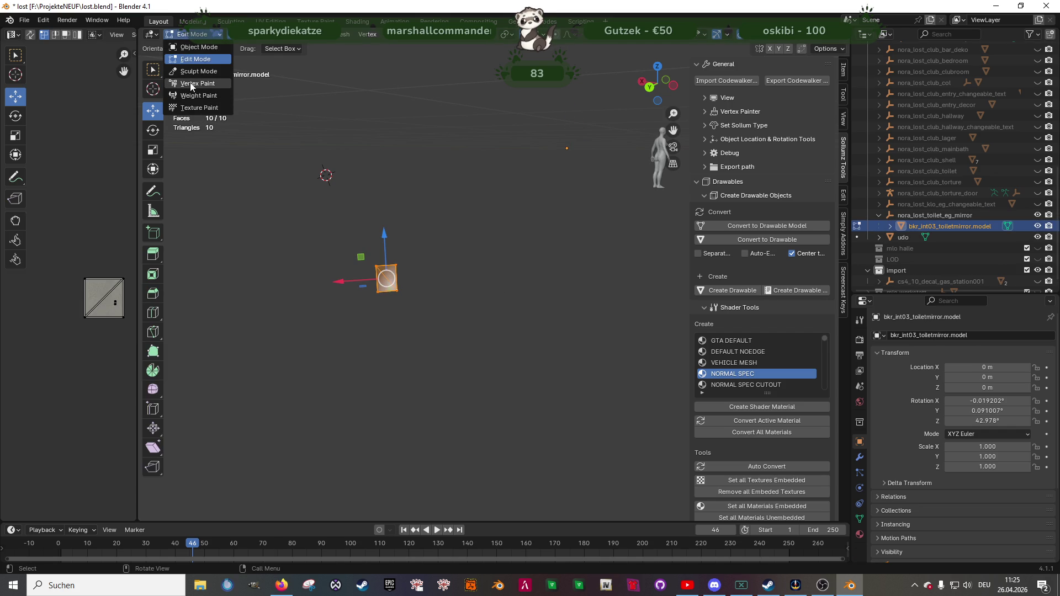
pyautogui.click(191, 83)
pyautogui.moveTo(348, 207); pyautogui.dragTo(327, 209, button='middle')
pyautogui.click(193, 34)
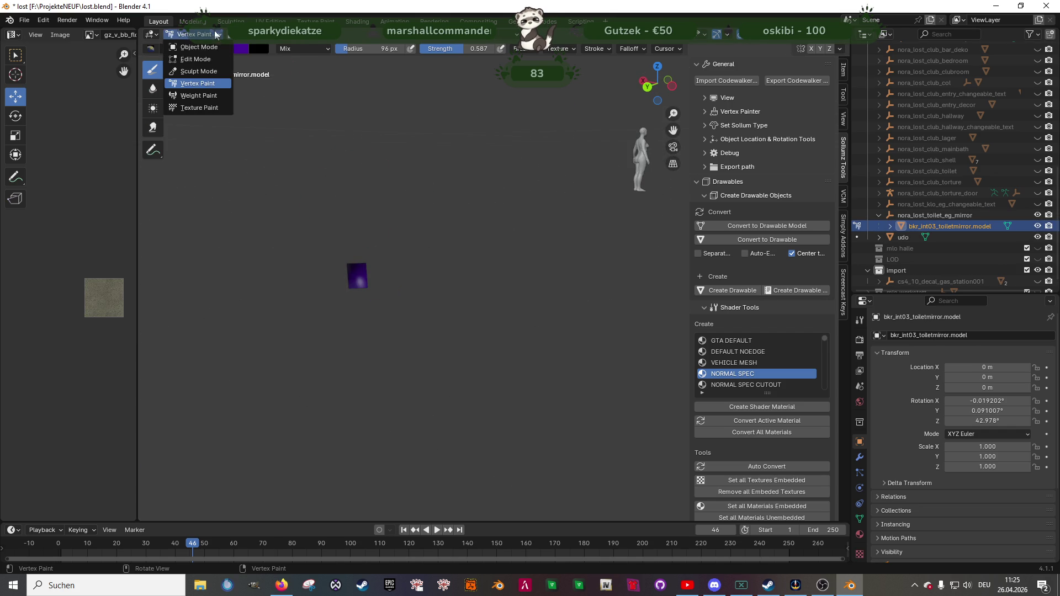
pyautogui.click(198, 47)
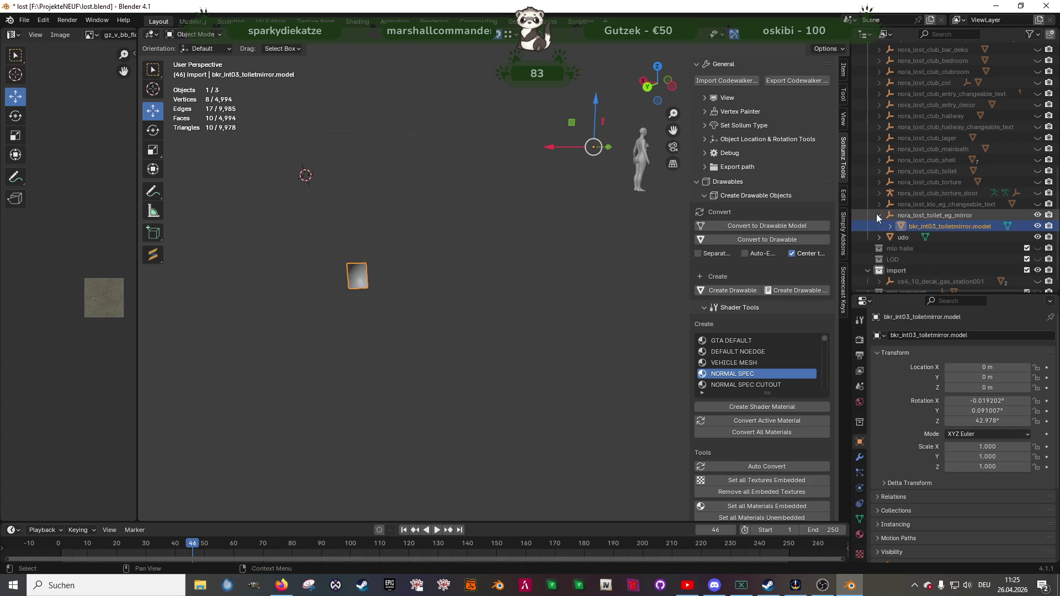
pyautogui.click(878, 216)
pyautogui.click(1037, 215)
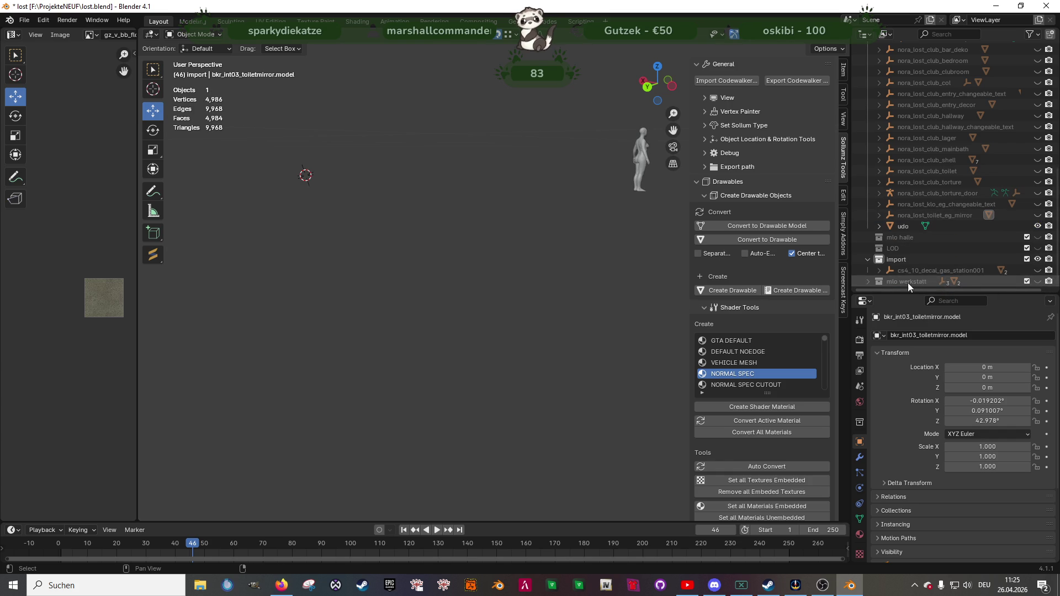
# - Select v_46_carmd3stuff.model in mlo werkstatt and fill it with purple vertex colour
pyautogui.click(867, 281)
pyautogui.scroll(-2, 932, 265)
pyautogui.click(933, 258)
pyautogui.moveTo(596, 259)
pyautogui.mouseDown(button='middle')
pyautogui.moveTo(557, 267)
pyautogui.moveTo(549, 315)
pyautogui.mouseUp(button='middle')
pyautogui.click(549, 318)
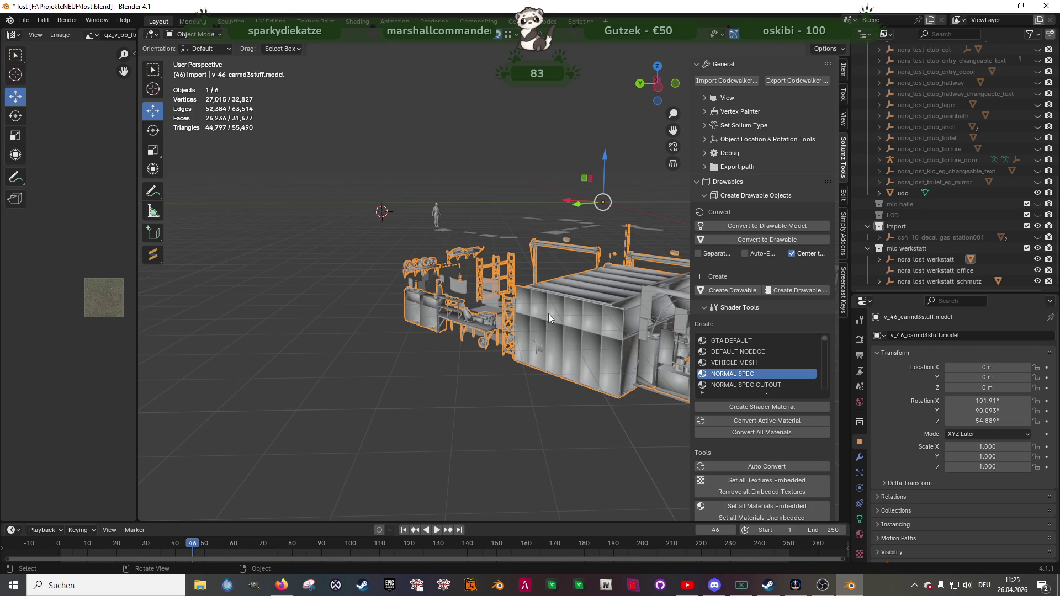
pyautogui.press('Tab')
pyautogui.click(217, 35)
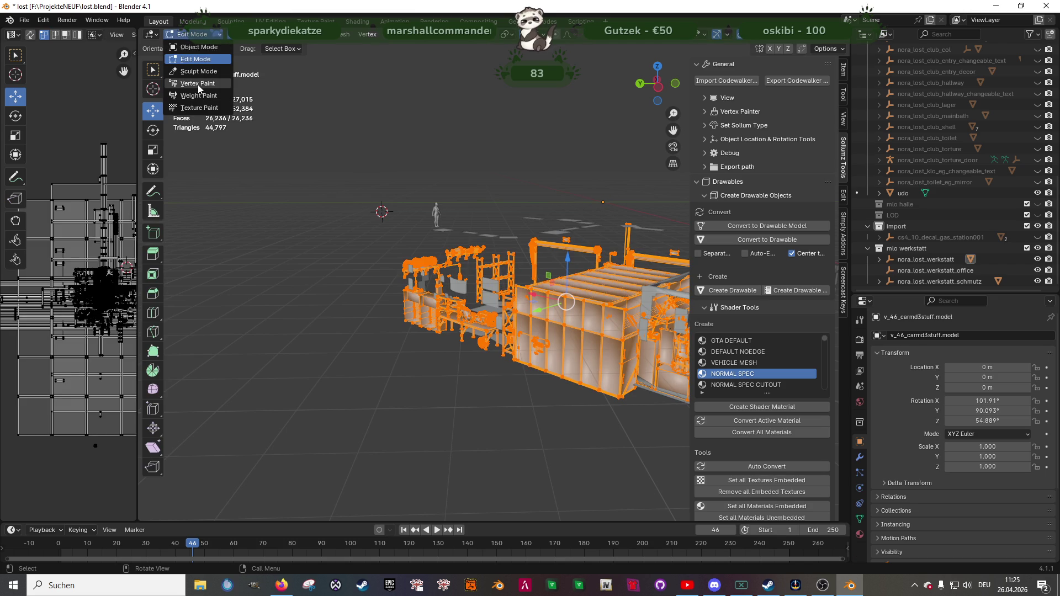
pyautogui.press('v')
pyautogui.moveTo(458, 241)
pyautogui.mouseDown(button='middle')
pyautogui.moveTo(396, 313)
pyautogui.moveTo(469, 293)
pyautogui.moveTo(563, 304)
pyautogui.mouseUp(button='middle')
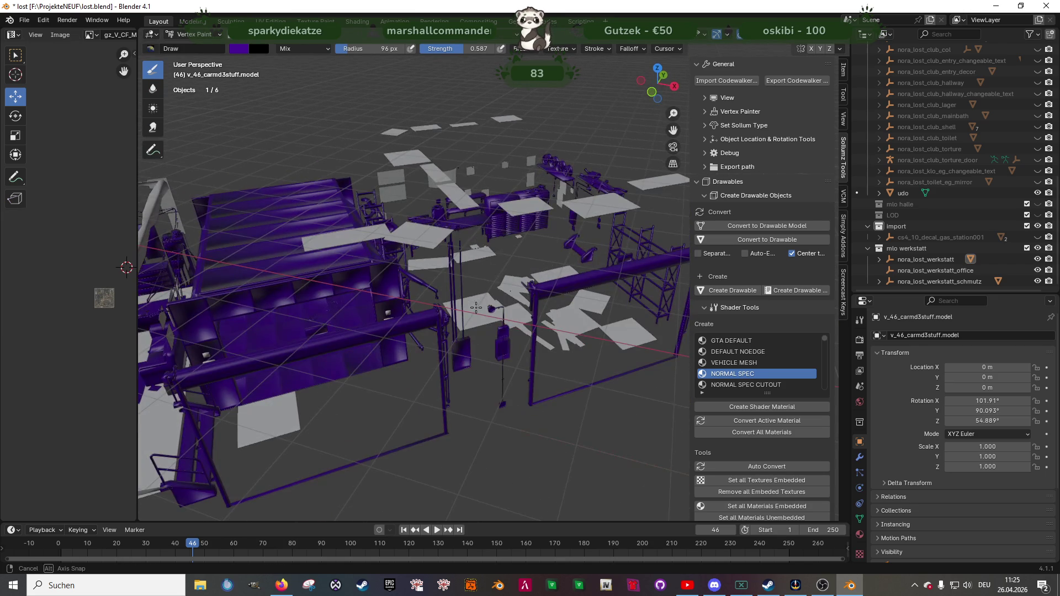
# - Hide the office and schmutz collections, return to Object Mode, and hide nora_lost_werkstatt
pyautogui.click(1037, 270)
pyautogui.click(1037, 281)
pyautogui.moveTo(453, 282); pyautogui.dragTo(514, 296, button='middle')
pyautogui.click(193, 34)
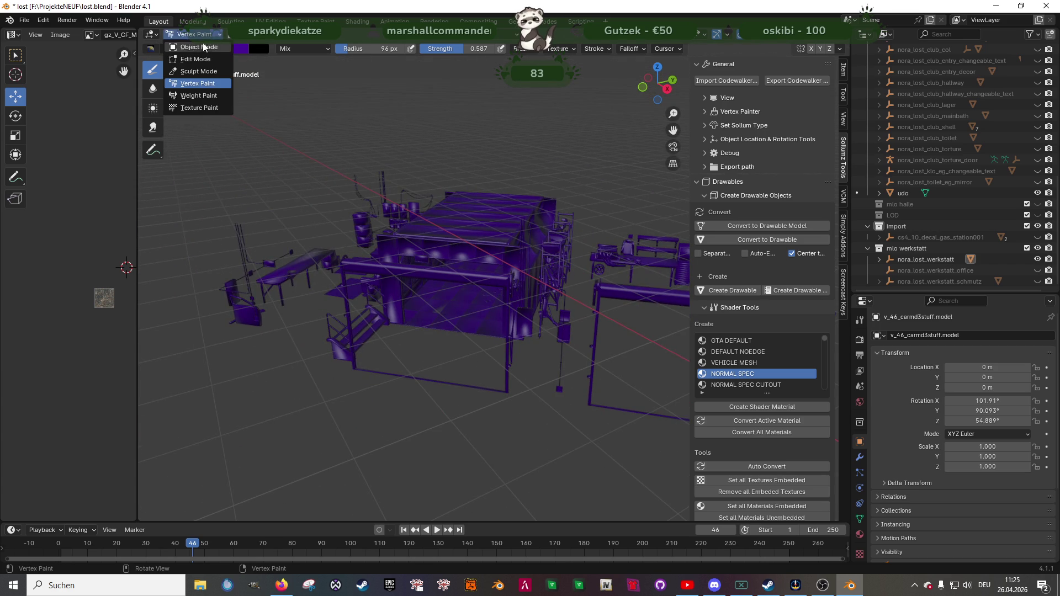
pyautogui.click(198, 46)
pyautogui.click(1037, 259)
# - Toggle collection visibility so werkstatt and office show while schmutz stays hidden
pyautogui.click(1038, 270)
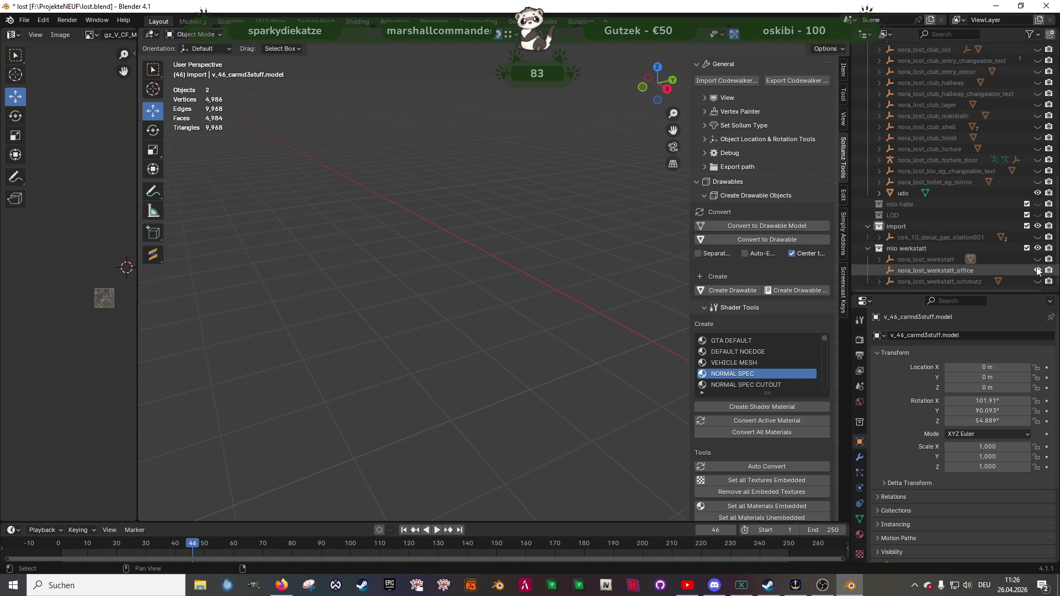
pyautogui.click(913, 271)
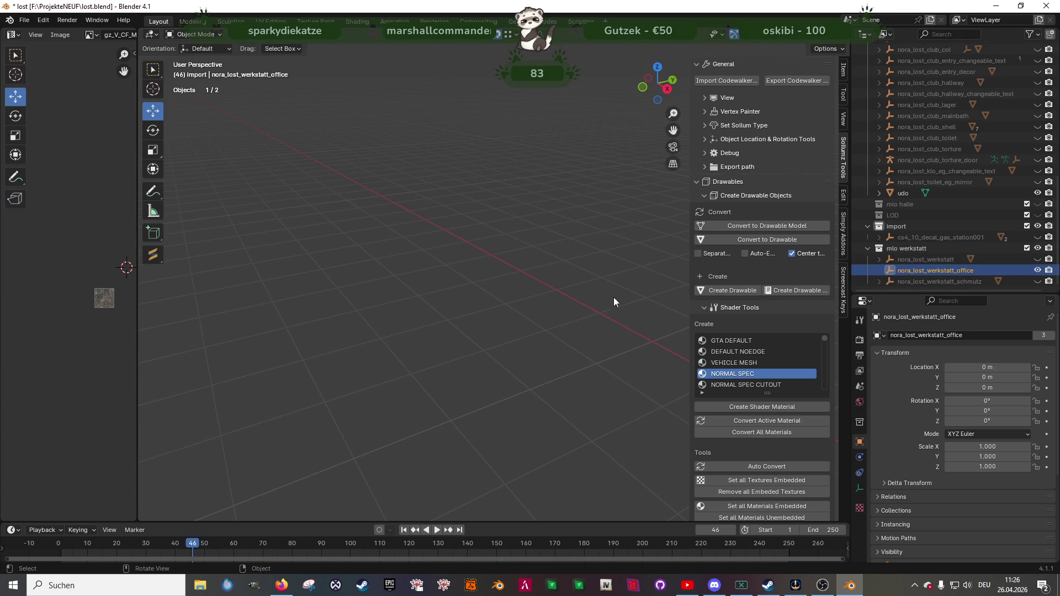
pyautogui.moveTo(549, 293)
pyautogui.mouseDown(button='middle')
pyautogui.moveTo(494, 292)
pyautogui.moveTo(565, 284)
pyautogui.mouseUp(button='middle')
pyautogui.click(1037, 270)
pyautogui.click(1037, 281)
pyautogui.click(1037, 281)
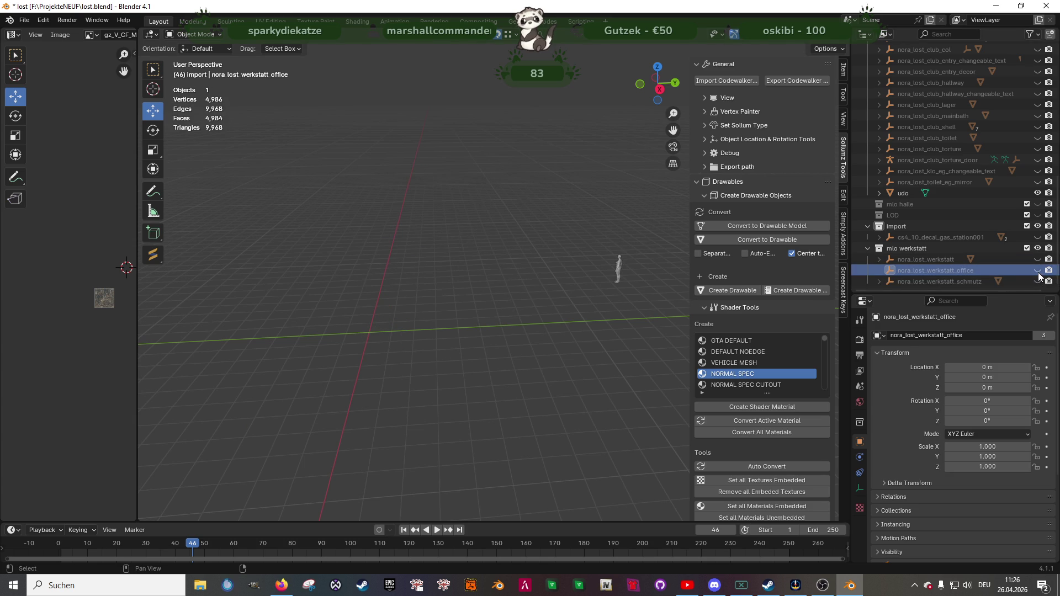
pyautogui.moveTo(1037, 259); pyautogui.dragTo(1037, 270)
pyautogui.scroll(3, 481, 268)
pyautogui.moveTo(482, 267)
pyautogui.mouseDown(button='middle')
pyautogui.moveTo(528, 293)
pyautogui.moveTo(501, 311)
pyautogui.mouseUp(button='middle')
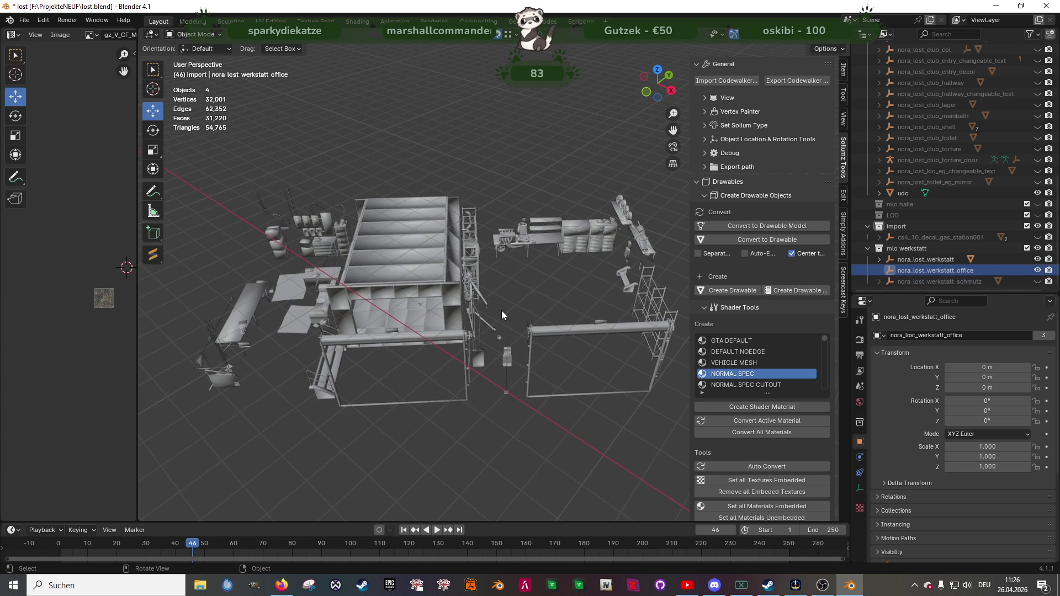
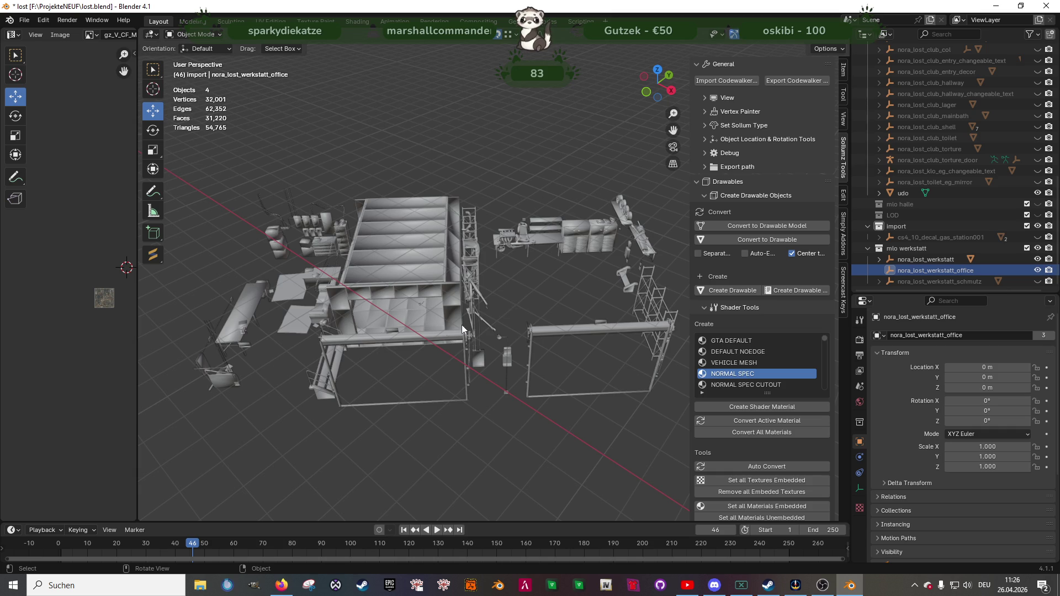
# - Hide nora_lost_werkstatt and delete the nora_lost_werkstatt_office object with its hierarchy
pyautogui.moveTo(452, 333); pyautogui.dragTo(503, 326, button='middle')
pyautogui.scroll(5, 482, 329)
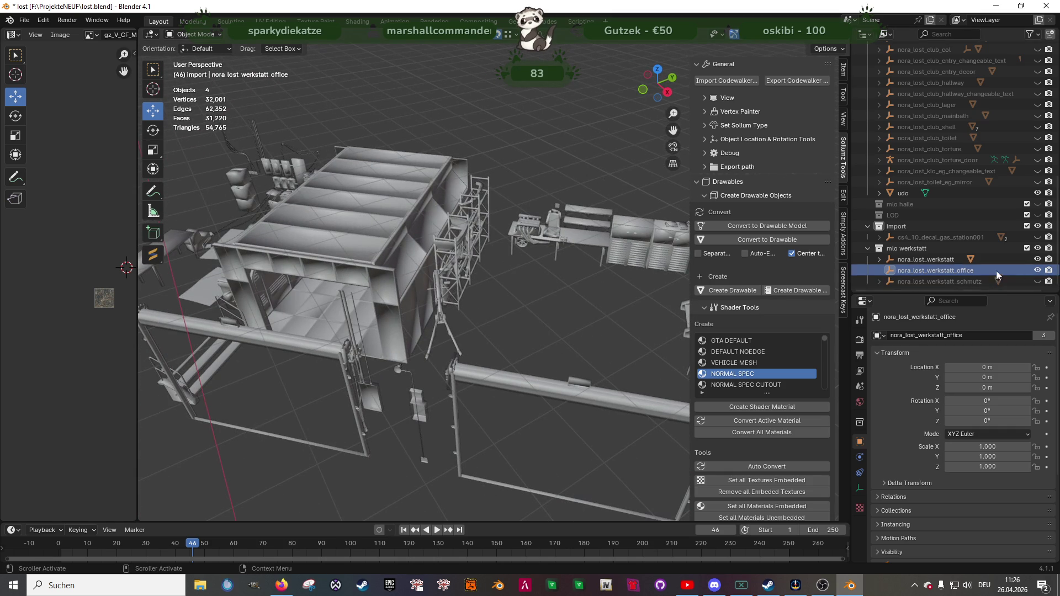
pyautogui.click(1037, 258)
pyautogui.click(955, 270)
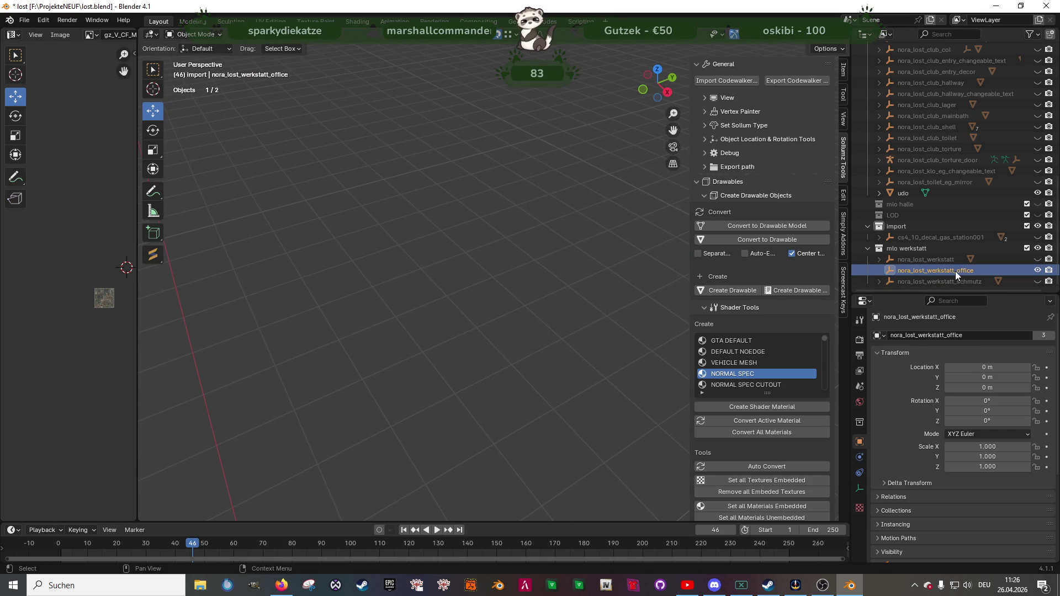
pyautogui.rightClick(955, 270)
pyautogui.press('Return')
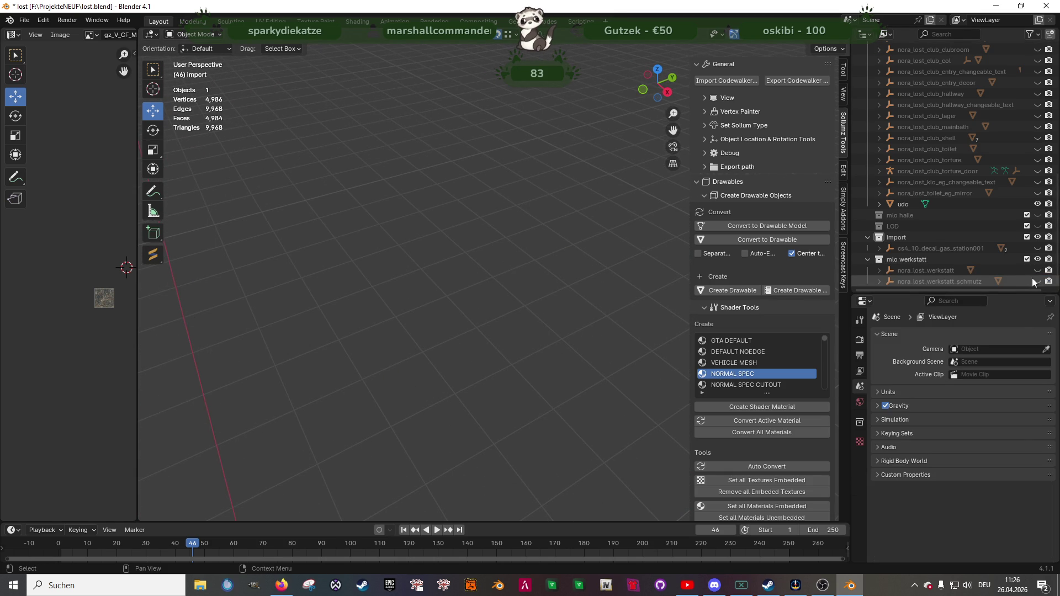
# - Unhide werkstatt_schmutz, briefly check its overlay mesh in Edit Mode, and unhide nora_lost_werkstatt
pyautogui.click(1036, 282)
pyautogui.click(545, 312)
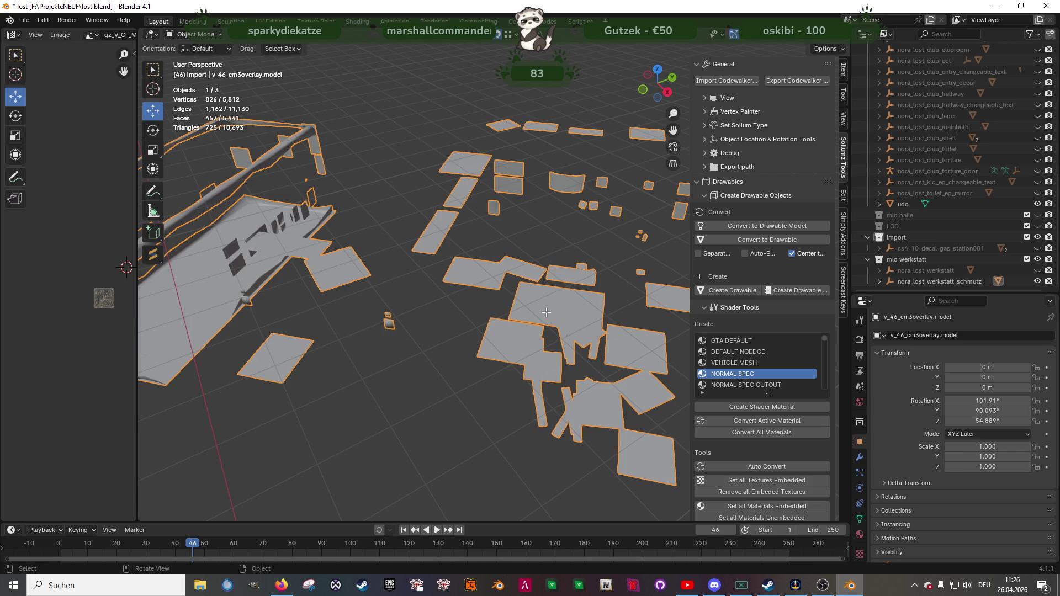
pyautogui.press('Tab')
pyautogui.moveTo(476, 310); pyautogui.dragTo(607, 299, button='middle')
pyautogui.press('Tab')
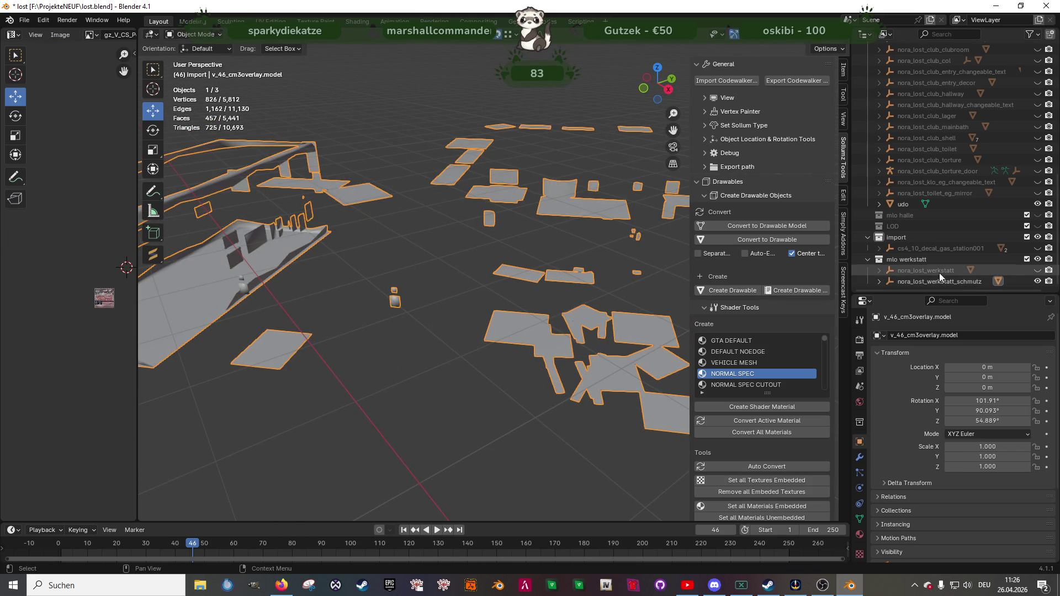
pyautogui.click(1036, 271)
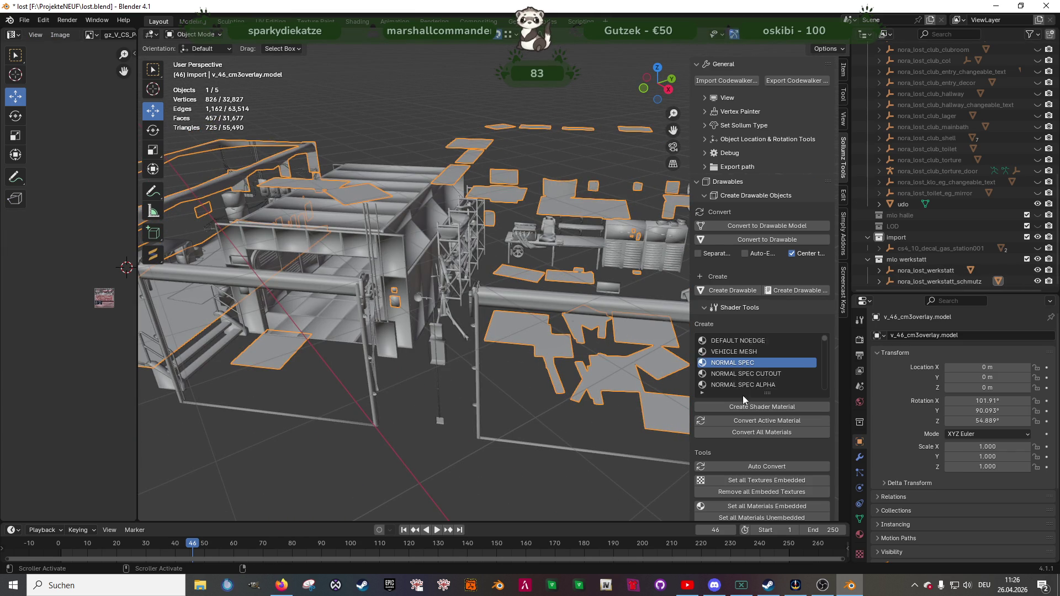
# - Remove the office and old werkstatt archetypes, then auto-create a new archetype from nora_lost_werkstatt
pyautogui.scroll(-15, 776, 432)
pyautogui.scroll(-5, 756, 412)
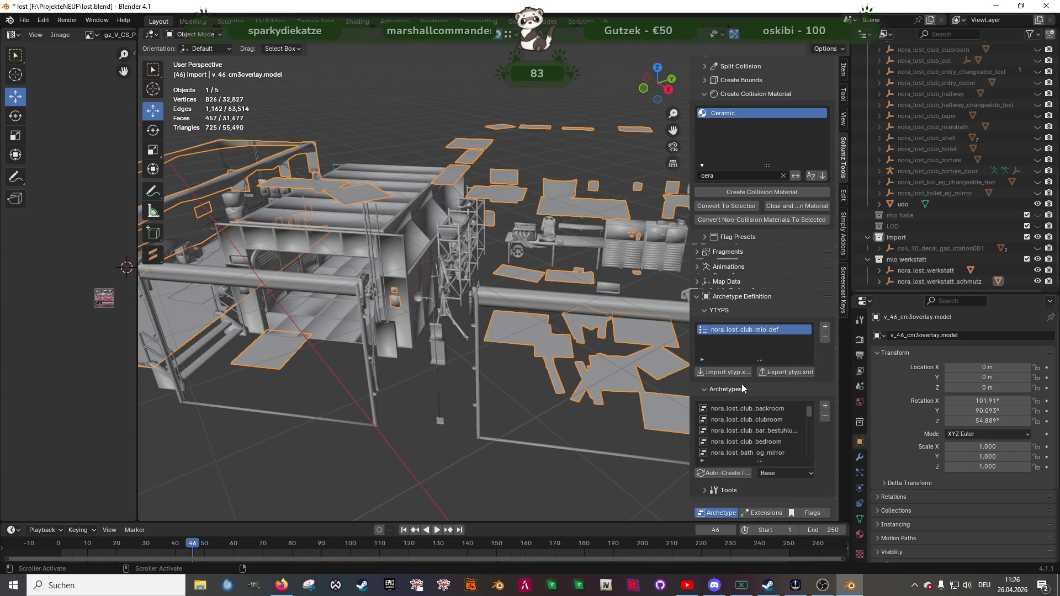
pyautogui.scroll(-2, 755, 386)
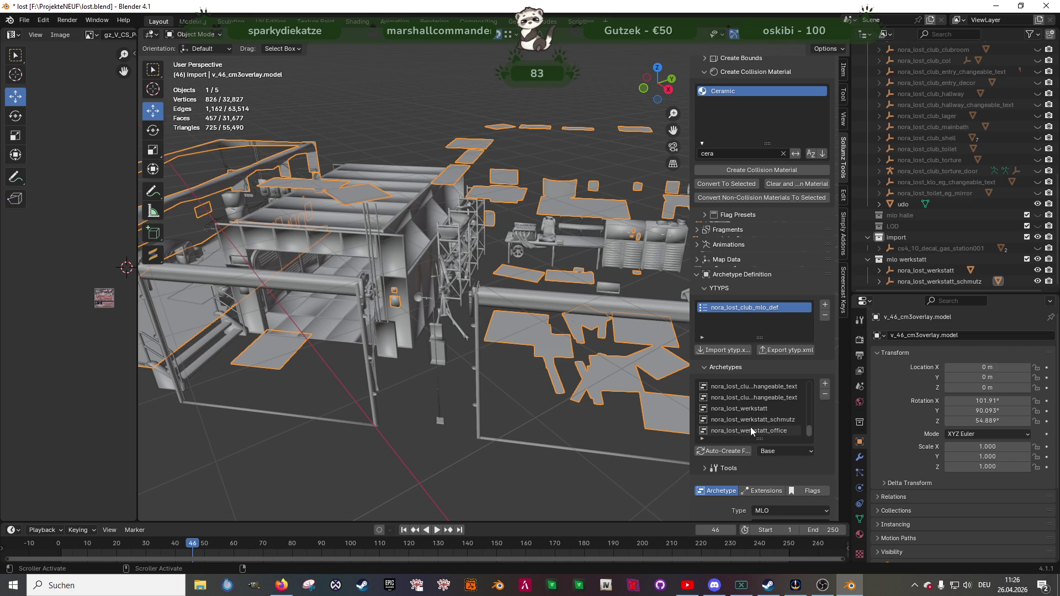
pyautogui.click(750, 431)
pyautogui.click(824, 394)
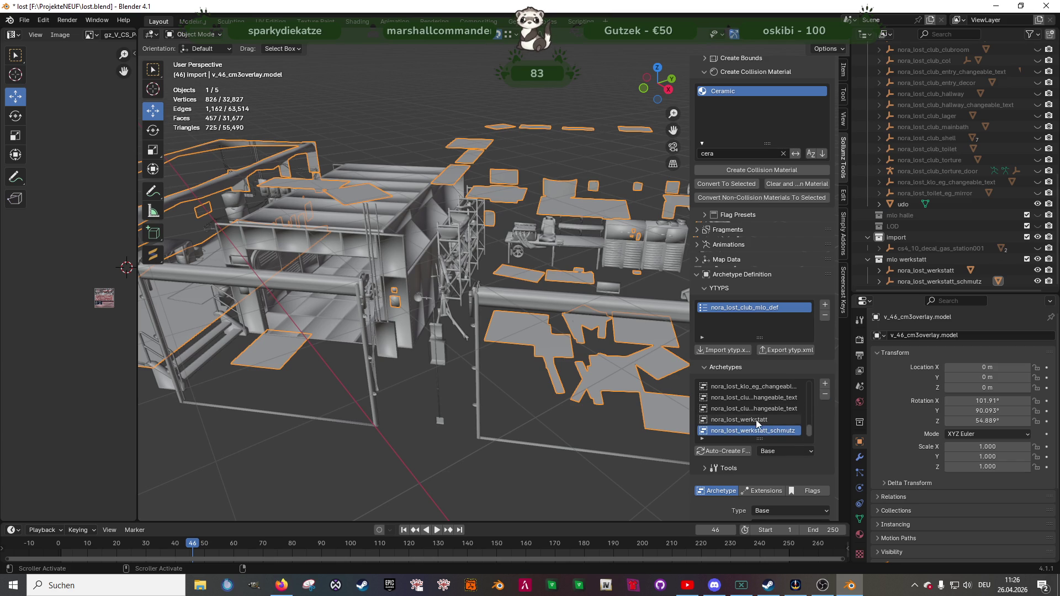
pyautogui.click(759, 420)
pyautogui.click(824, 396)
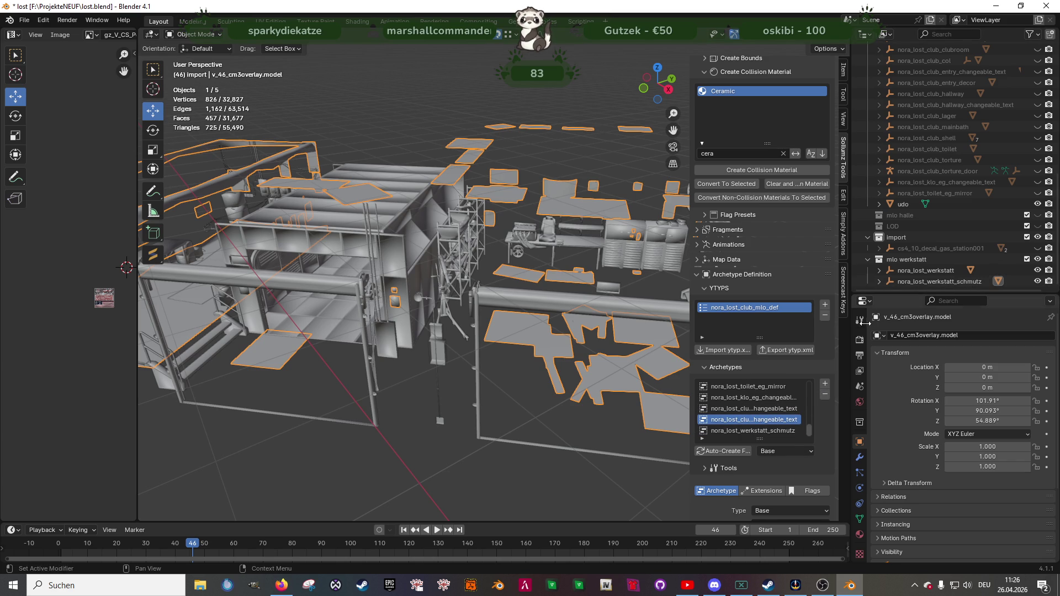
pyautogui.click(916, 270)
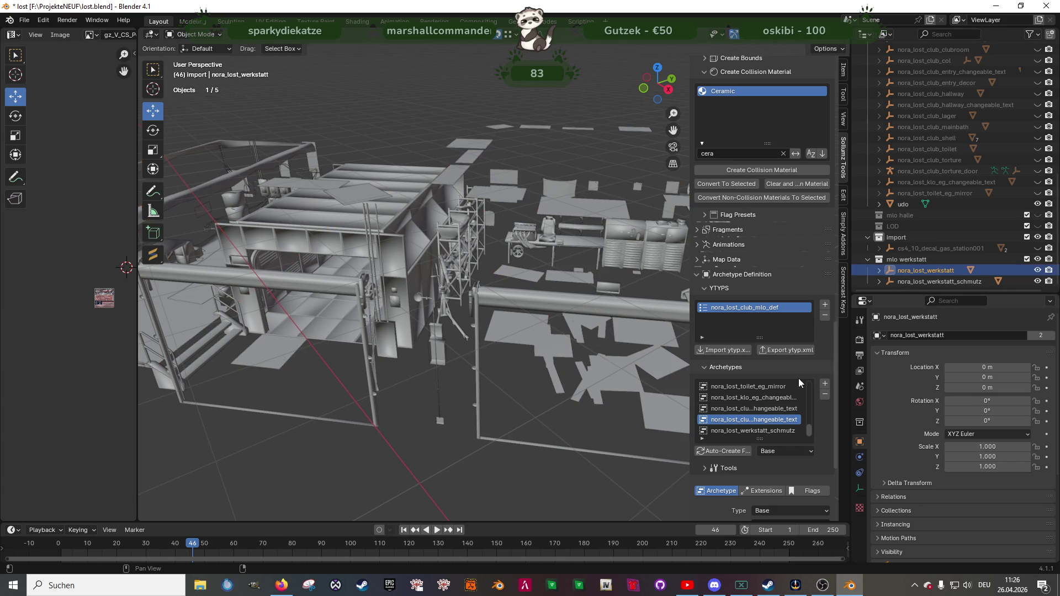
pyautogui.click(716, 451)
# - In the nora_lost_club_col MLO, remove the office and old nora_lost_werkstatt entities
pyautogui.scroll(10, 750, 406)
pyautogui.click(739, 390)
pyautogui.scroll(-10, 760, 463)
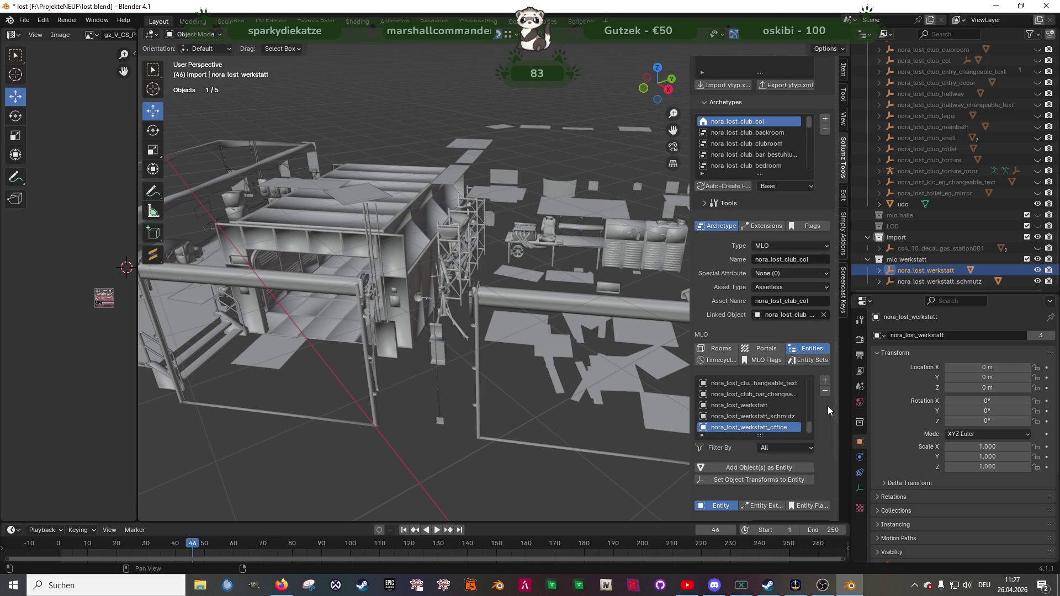
pyautogui.click(825, 391)
pyautogui.click(760, 415)
pyautogui.click(825, 391)
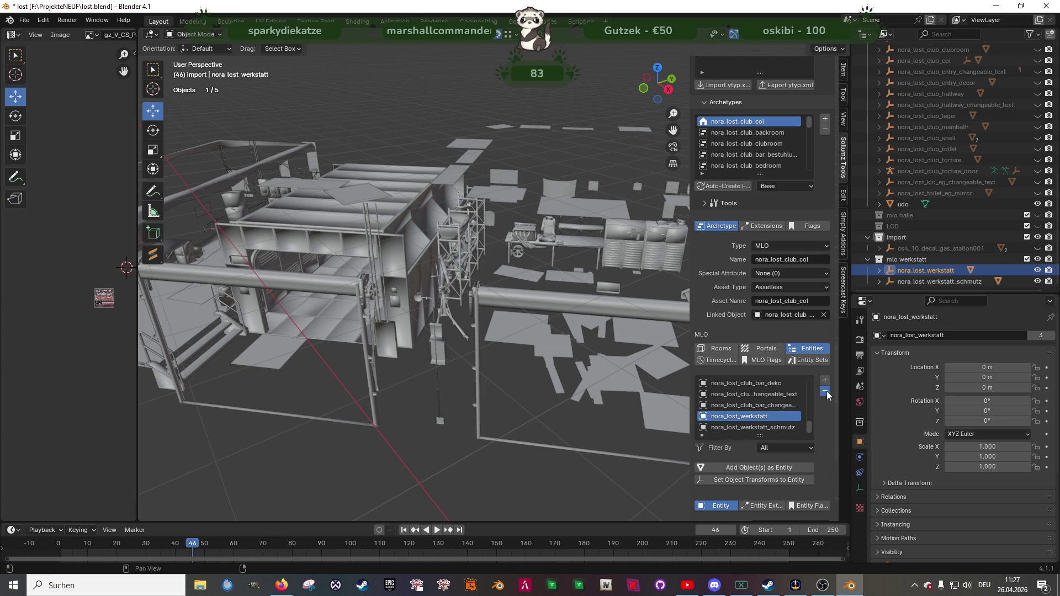
# - Add nora_lost_werkstatt as an MLO entity and set its room to werkstatt
pyautogui.click(747, 467)
pyautogui.scroll(-10, 734, 442)
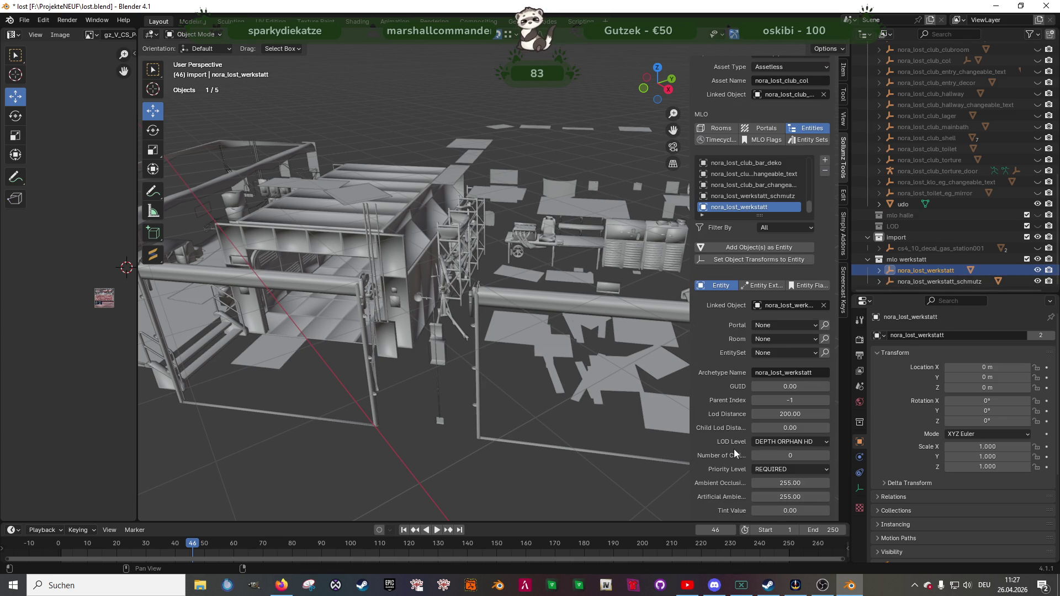
pyautogui.click(793, 340)
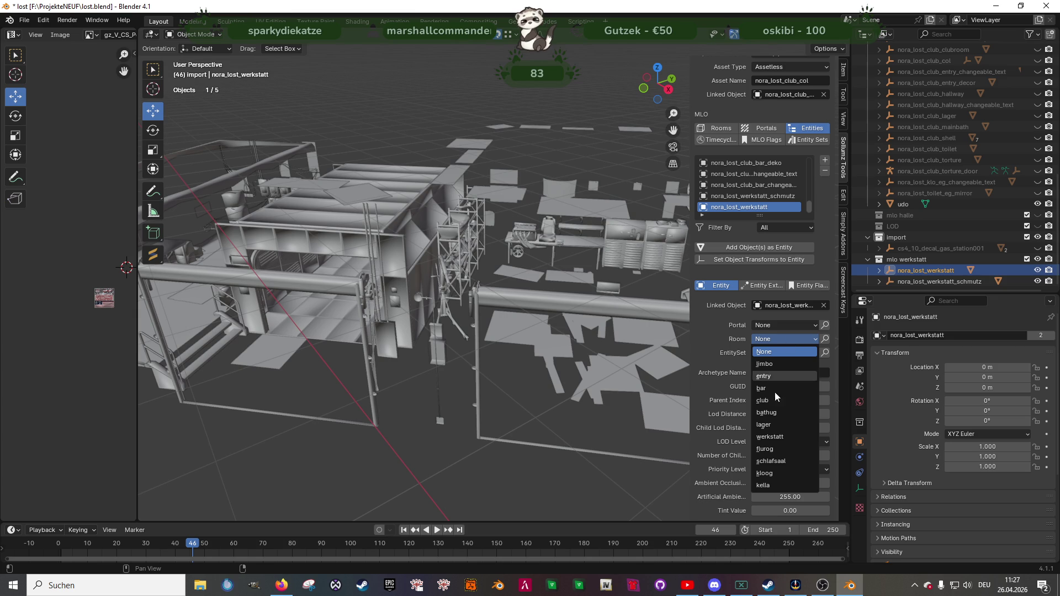
pyautogui.click(767, 438)
pyautogui.scroll(-5, 549, 381)
pyautogui.moveTo(455, 372)
pyautogui.mouseDown(button='middle')
pyautogui.moveTo(489, 405)
pyautogui.moveTo(437, 381)
pyautogui.mouseUp(button='middle')
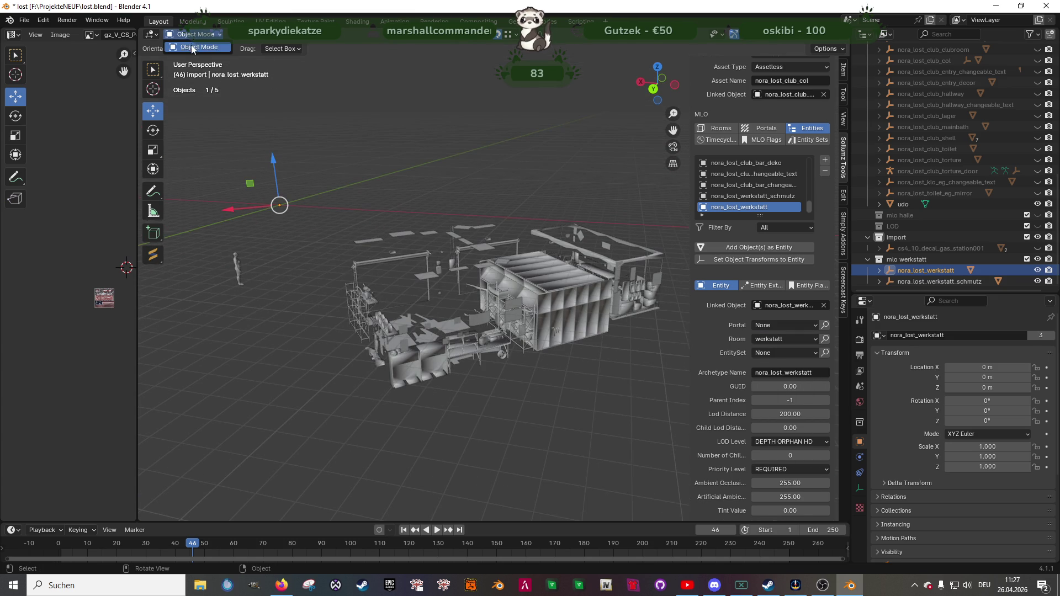
# - Check the mode list on the carmd3stuff mesh, then switch the viewport to Material Preview
pyautogui.click(246, 118)
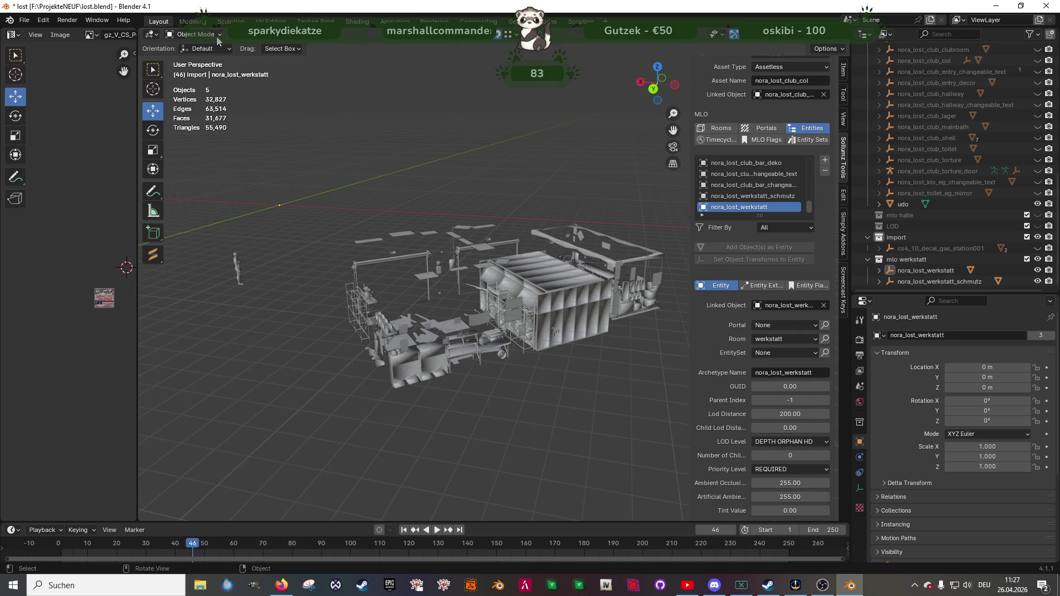
pyautogui.click(508, 297)
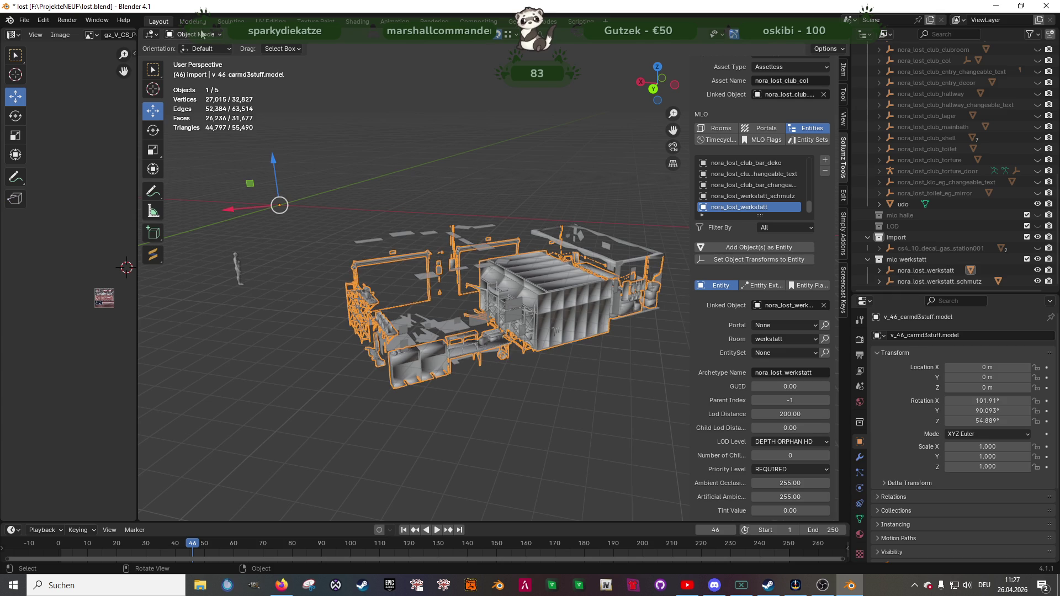
pyautogui.click(210, 36)
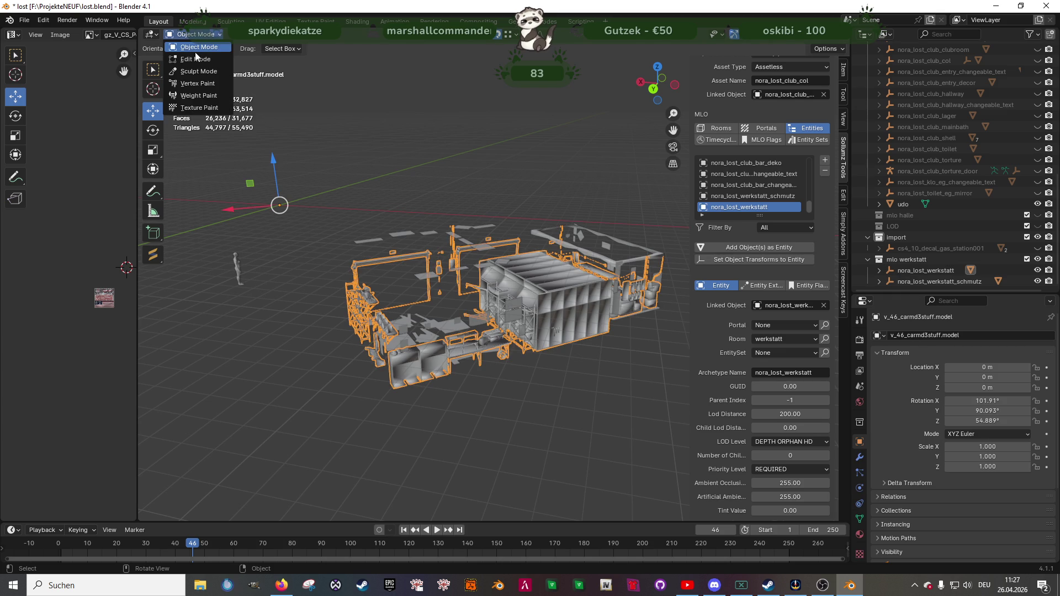
pyautogui.click(480, 120)
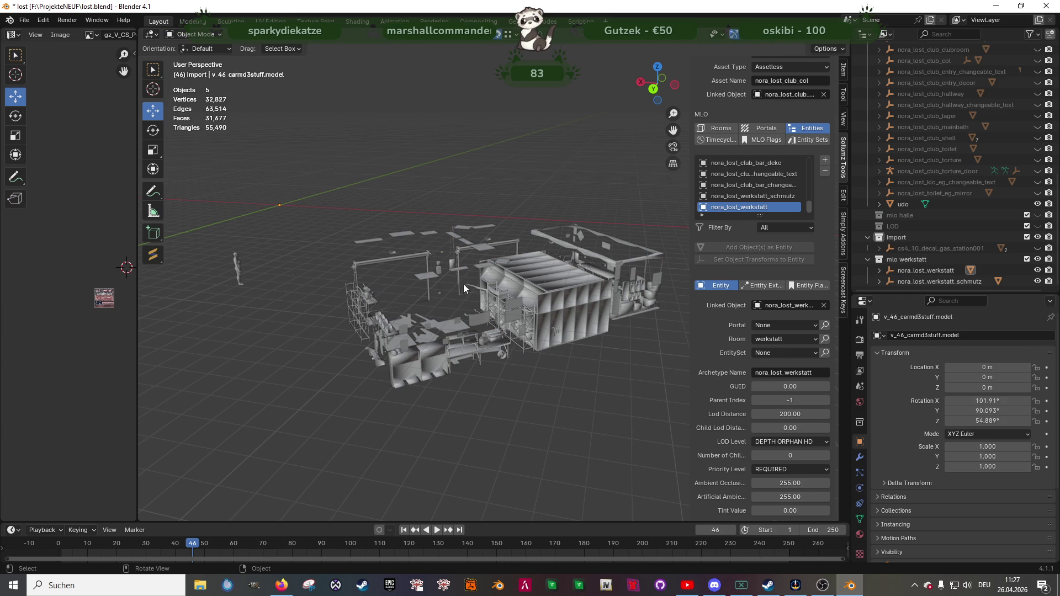
pyautogui.press('z')
pyautogui.moveTo(451, 280)
pyautogui.mouseDown(button='middle')
pyautogui.moveTo(592, 290)
pyautogui.moveTo(462, 294)
pyautogui.moveTo(556, 351)
pyautogui.moveTo(545, 373)
pyautogui.moveTo(431, 316)
pyautogui.moveTo(449, 283)
pyautogui.moveTo(513, 332)
pyautogui.moveTo(564, 340)
pyautogui.mouseUp(button='middle')
pyautogui.scroll(5, 547, 369)
# - Put the overlay decal mesh into Vertex Paint to inspect its colours, then return to Object Mode
pyautogui.click(564, 340)
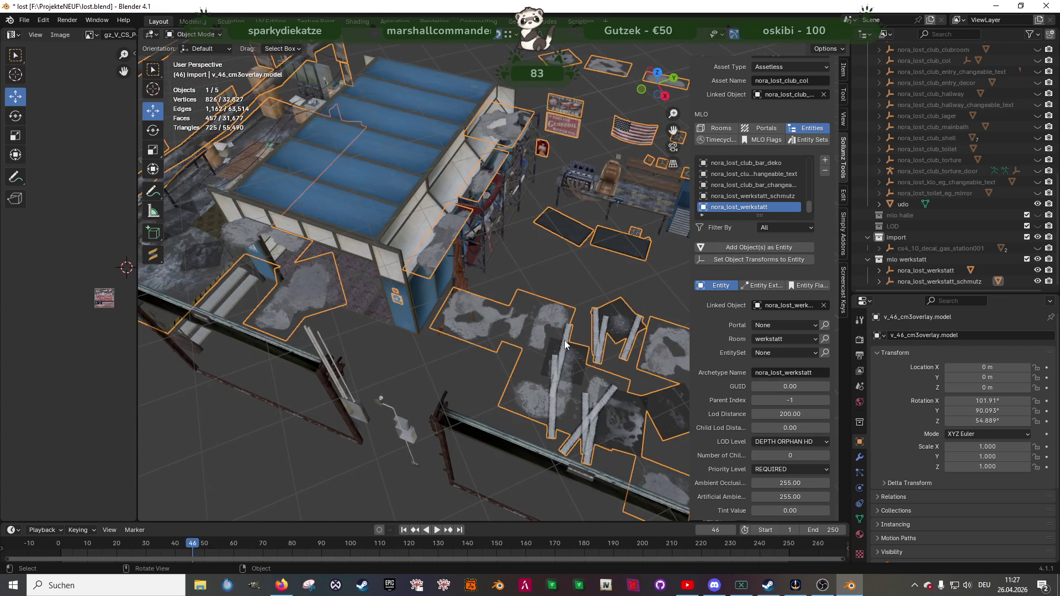
pyautogui.press('Tab')
pyautogui.click(193, 34)
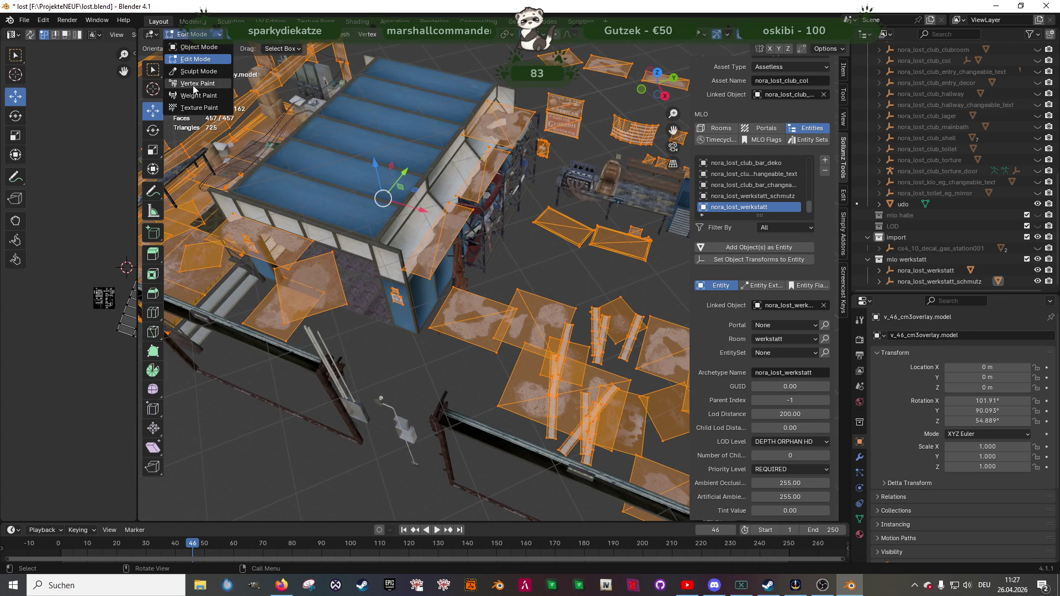
pyautogui.click(209, 83)
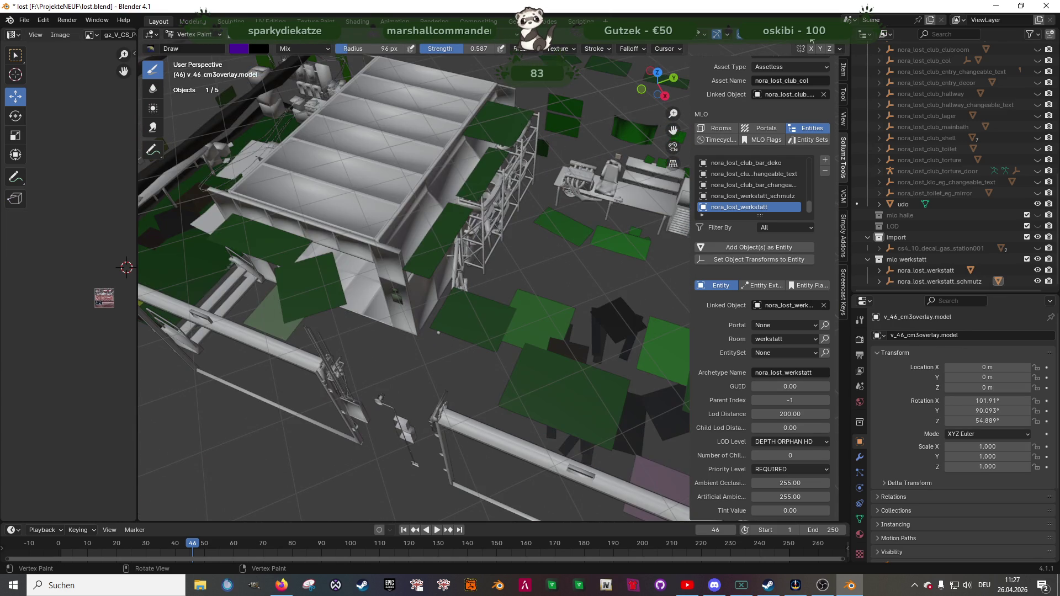
pyautogui.scroll(-5, 464, 210)
pyautogui.moveTo(430, 209); pyautogui.dragTo(475, 209, button='middle')
pyautogui.click(193, 34)
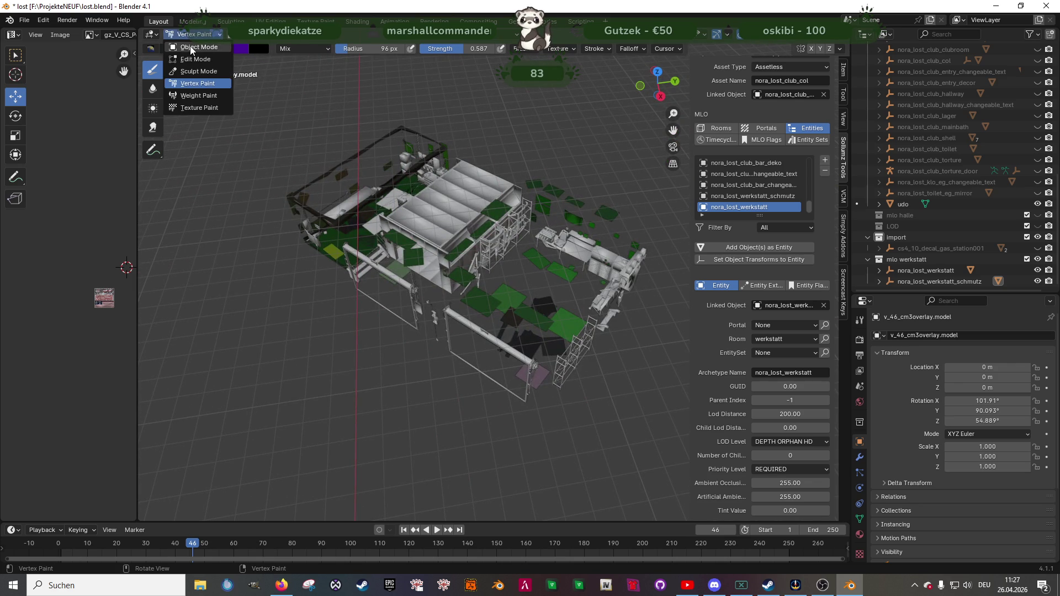
pyautogui.click(190, 44)
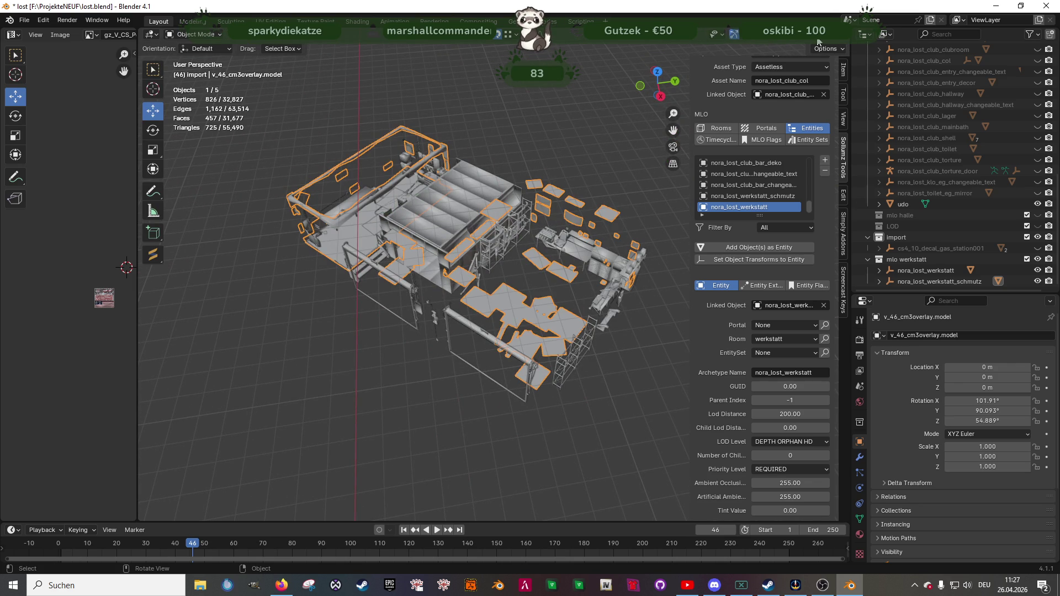
pyautogui.scroll(4, 425, 253)
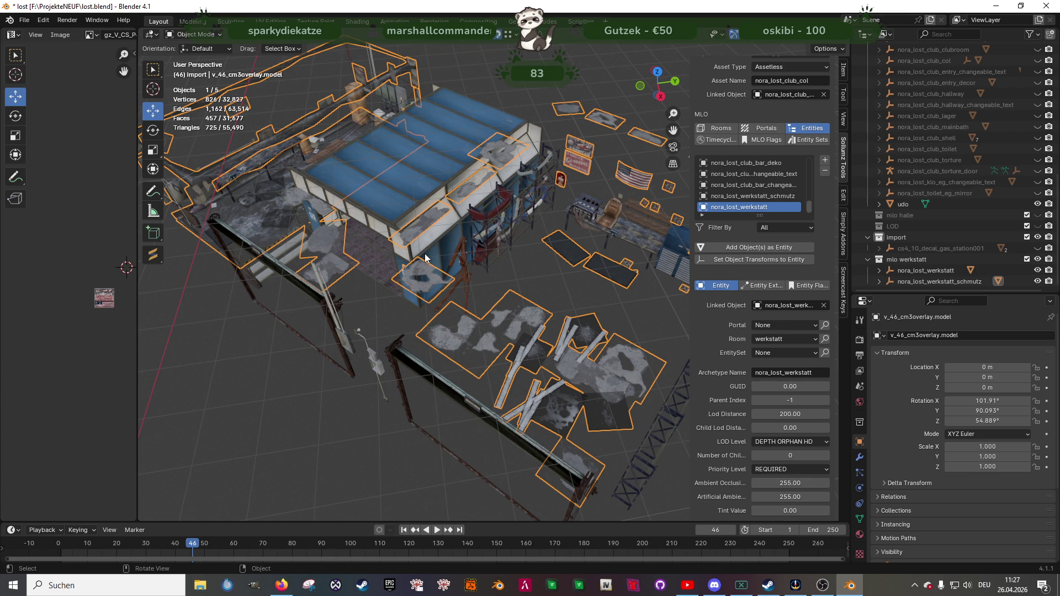
pyautogui.scroll(-10, 549, 353)
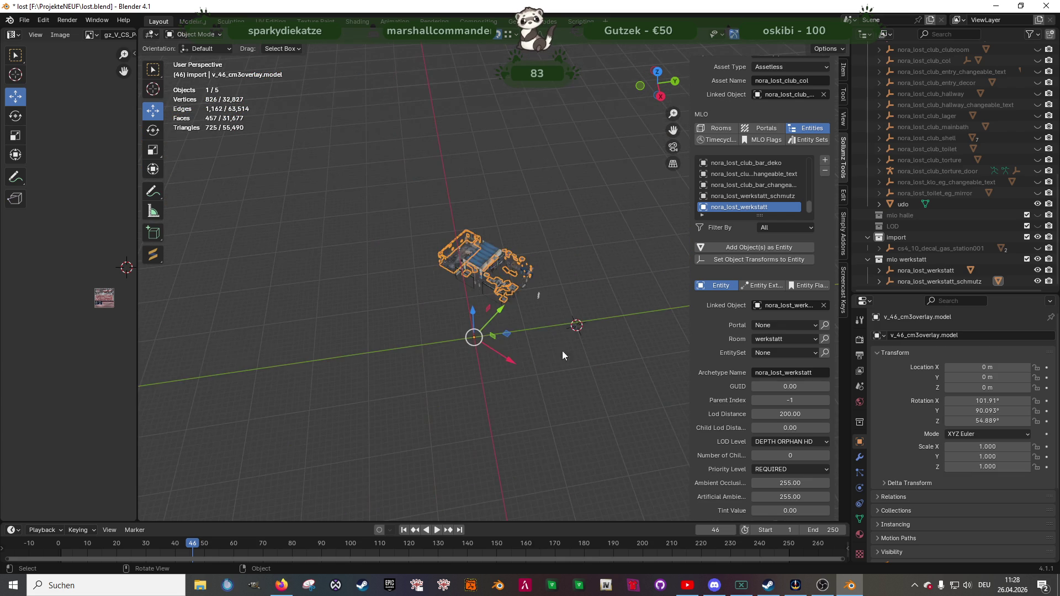
pyautogui.scroll(7, 572, 381)
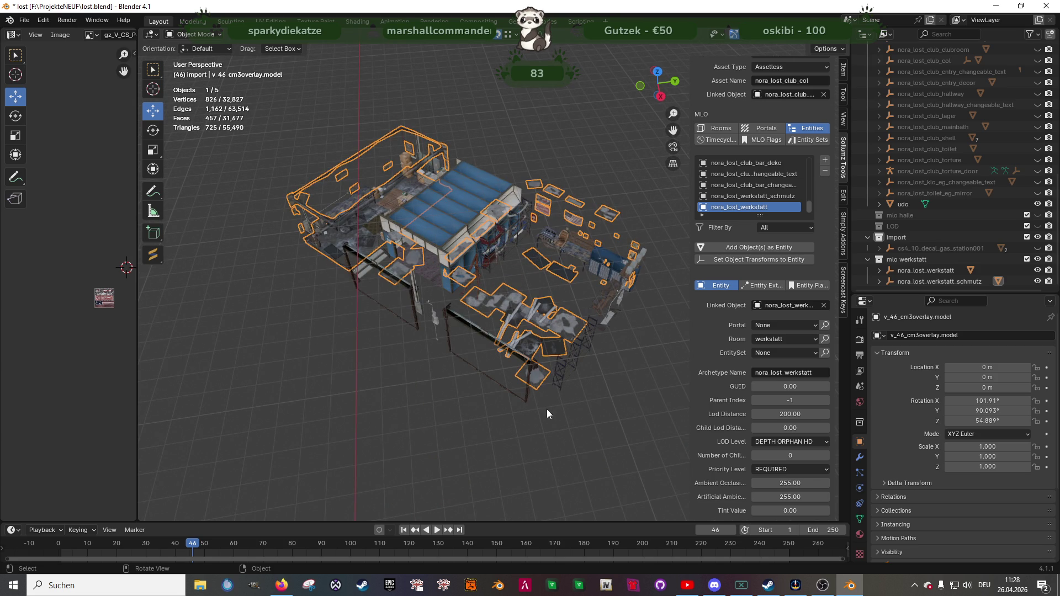
pyautogui.moveTo(462, 323)
pyautogui.mouseDown(button='middle')
pyautogui.moveTo(479, 361)
pyautogui.moveTo(497, 362)
pyautogui.mouseUp(button='middle')
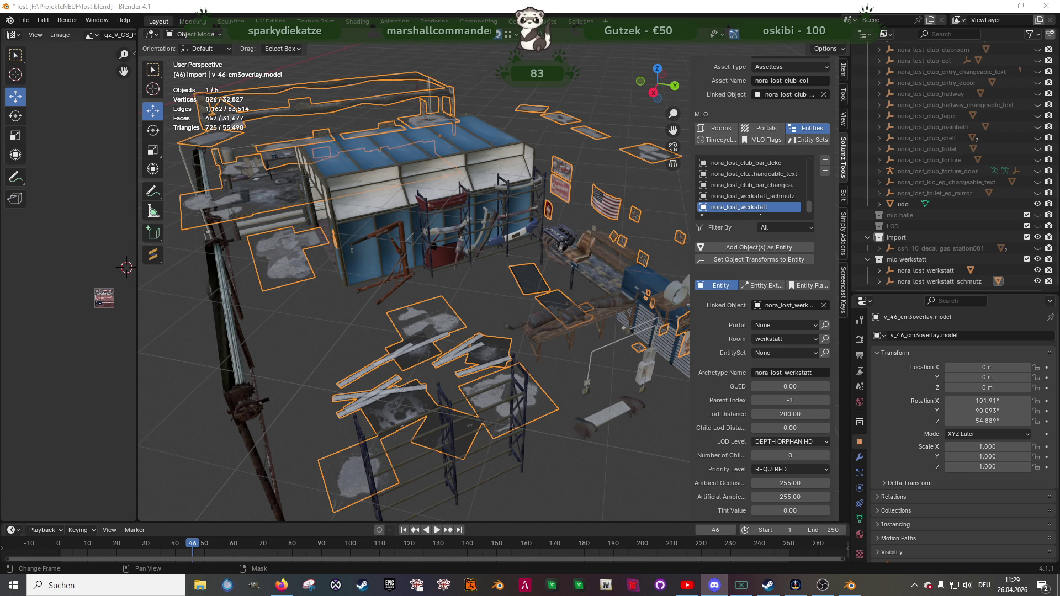
pyautogui.moveTo(348, 416)
pyautogui.mouseDown(button='middle')
pyautogui.moveTo(433, 406)
pyautogui.moveTo(460, 353)
pyautogui.moveTo(504, 342)
pyautogui.moveTo(492, 349)
pyautogui.mouseUp(button='middle')
# - Select nora_lost_werkstatt with its dirt overlay and start the ytyp export in the EXPORT folder
pyautogui.click(915, 270)
pyautogui.keyDown('shift'); pyautogui.click(912, 283); pyautogui.keyUp('shift')
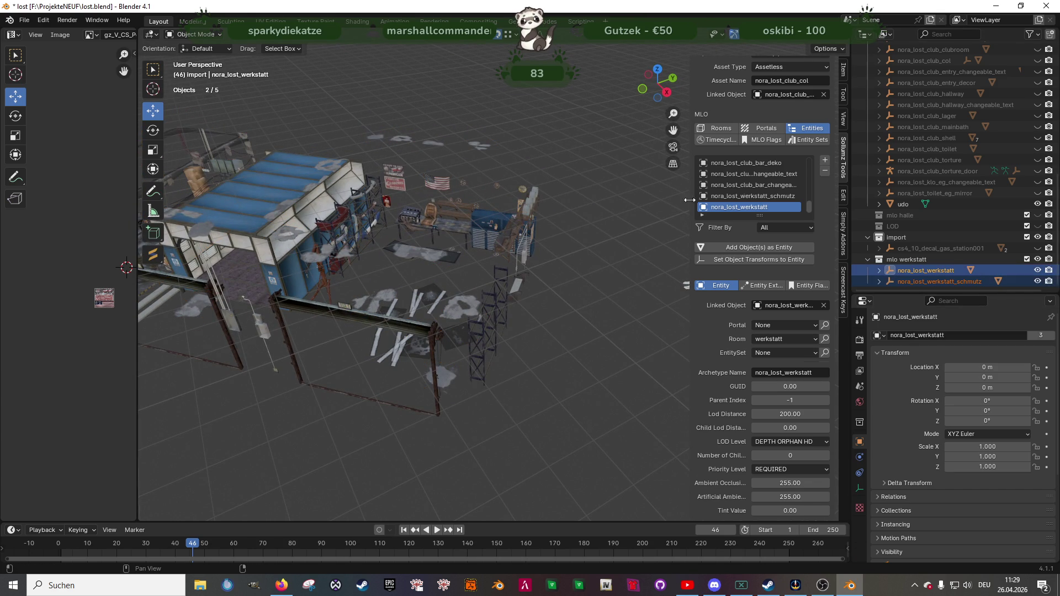
pyautogui.scroll(5, 740, 179)
pyautogui.scroll(3, 741, 180)
pyautogui.click(794, 107)
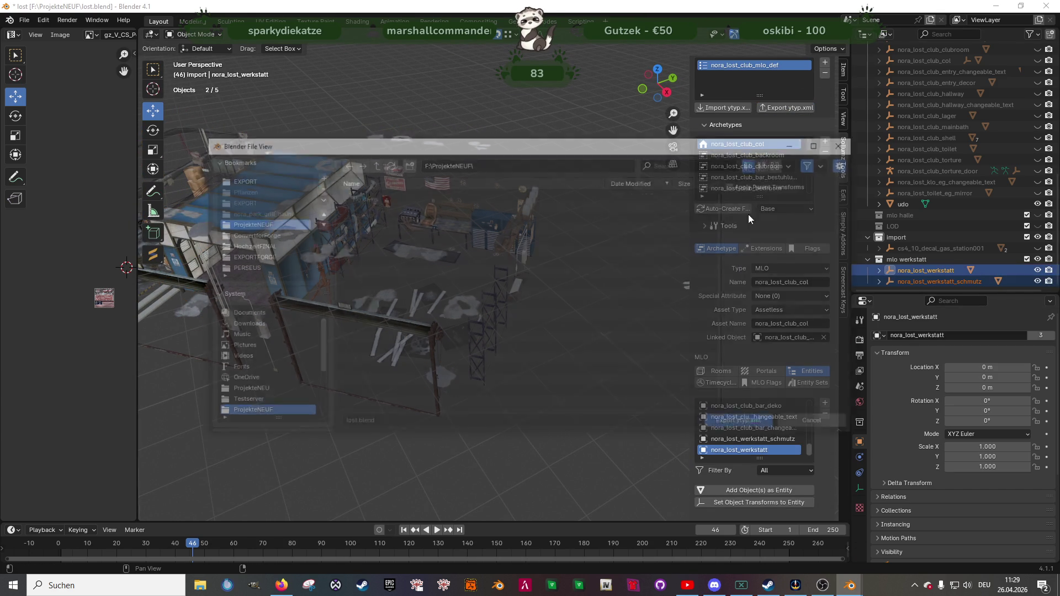
pyautogui.doubleClick(364, 216)
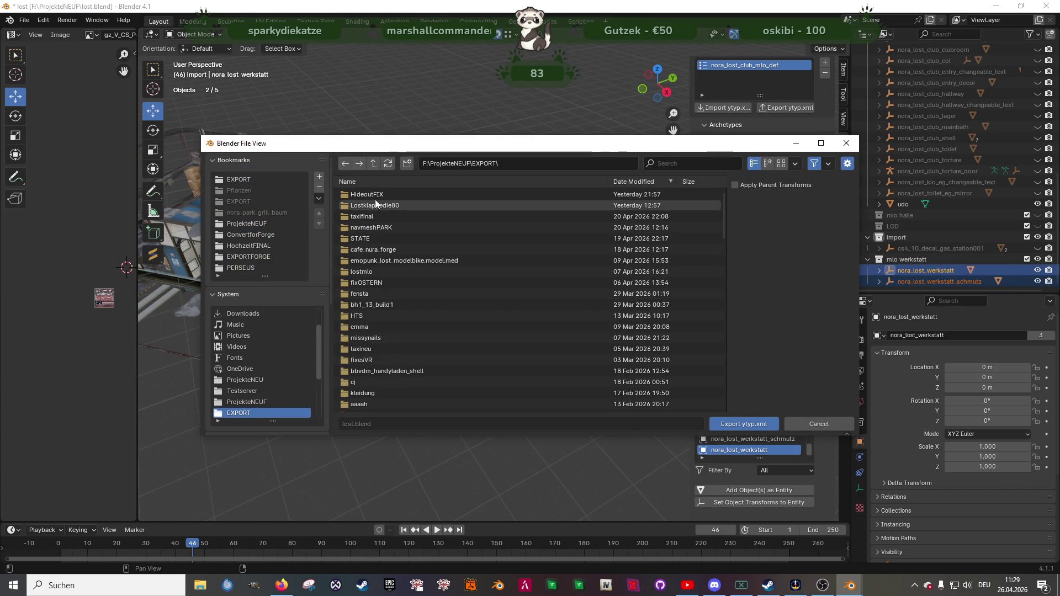
# - Create a 'loooooooost' folder in EXPORT and export nora_lost_club_mlo_def.ytyp.xml into it
pyautogui.rightClick(690, 261)
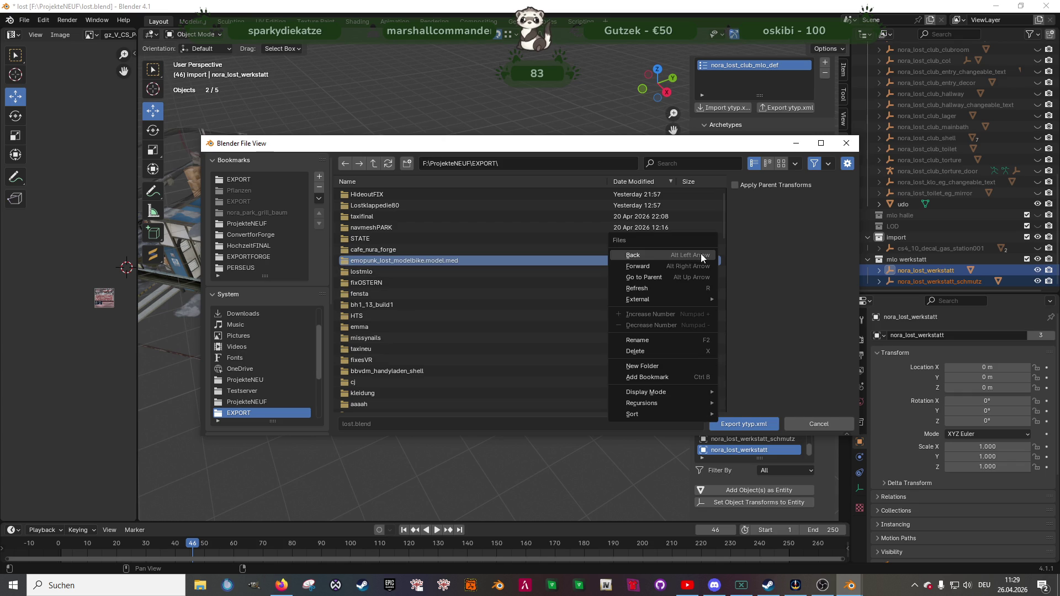
pyautogui.click(643, 366)
pyautogui.write('loooooooost')
pyautogui.press('Return')
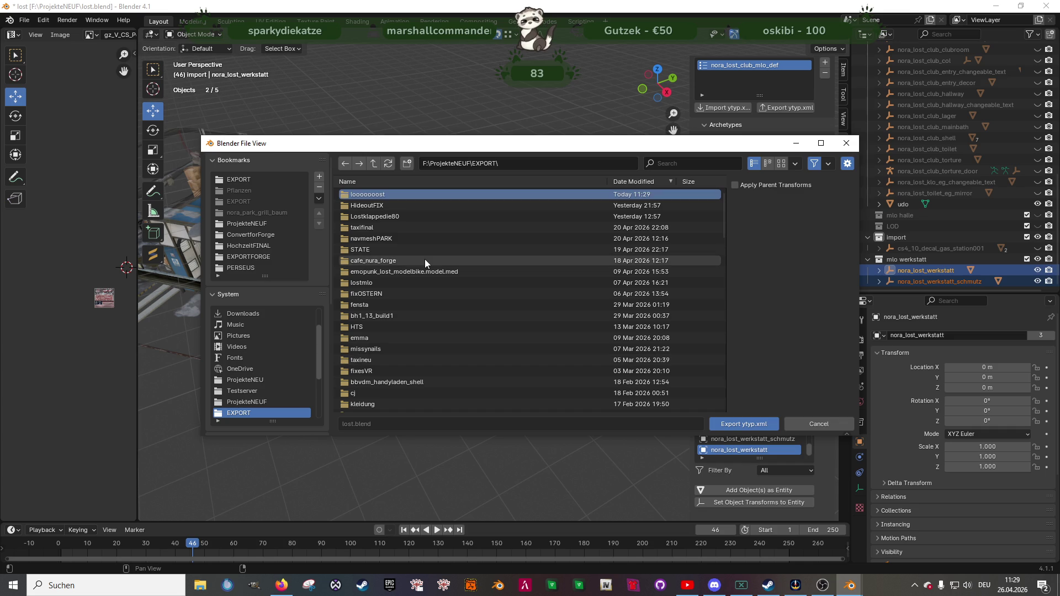
pyautogui.doubleClick(413, 196)
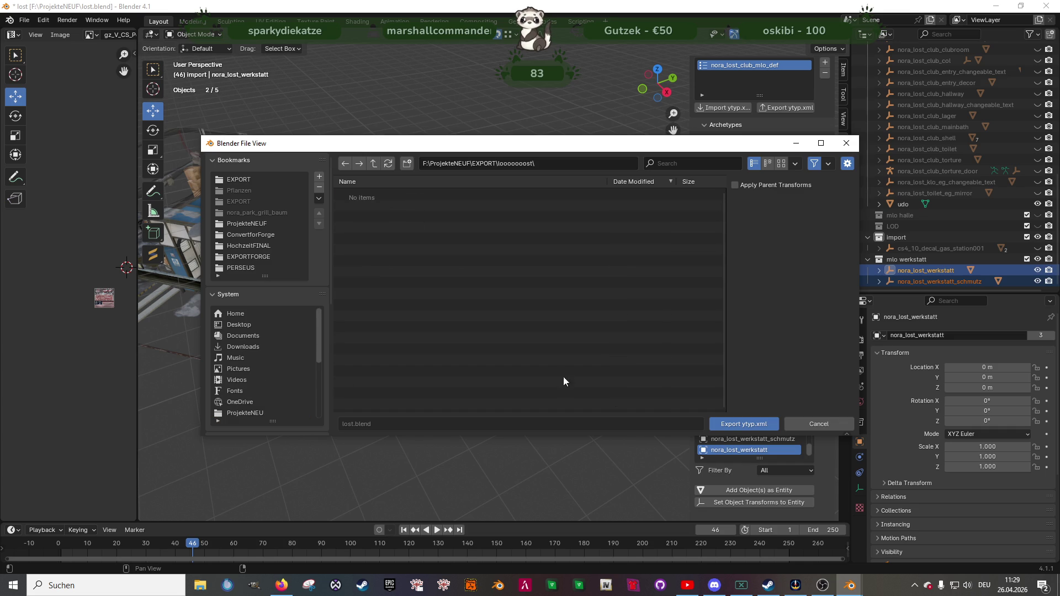
pyautogui.click(731, 426)
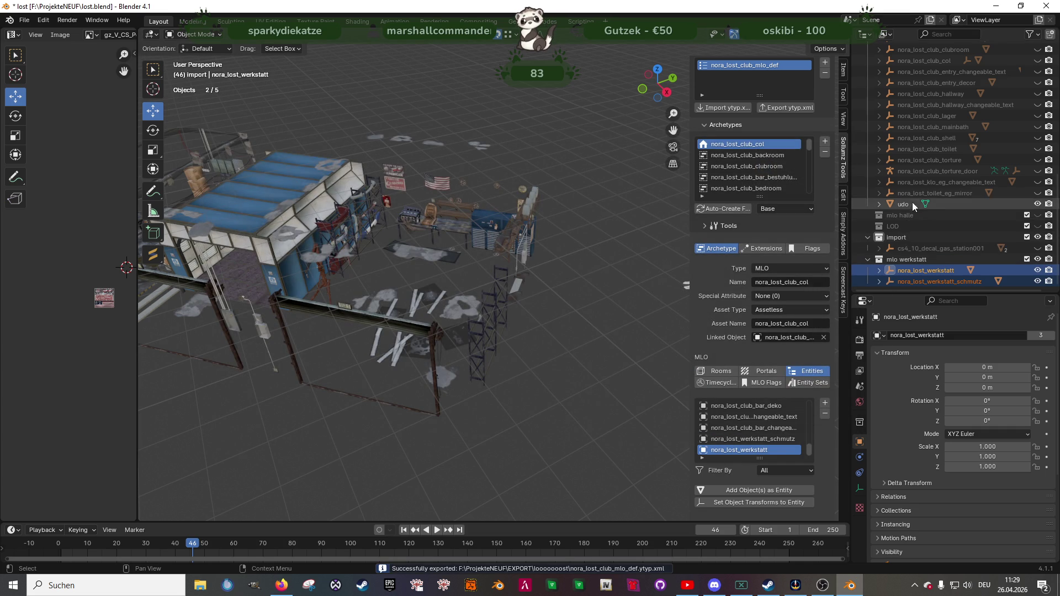
# - Show the mlo club collection, collapse its expanded entries, and select all its objects
pyautogui.scroll(10, 933, 187)
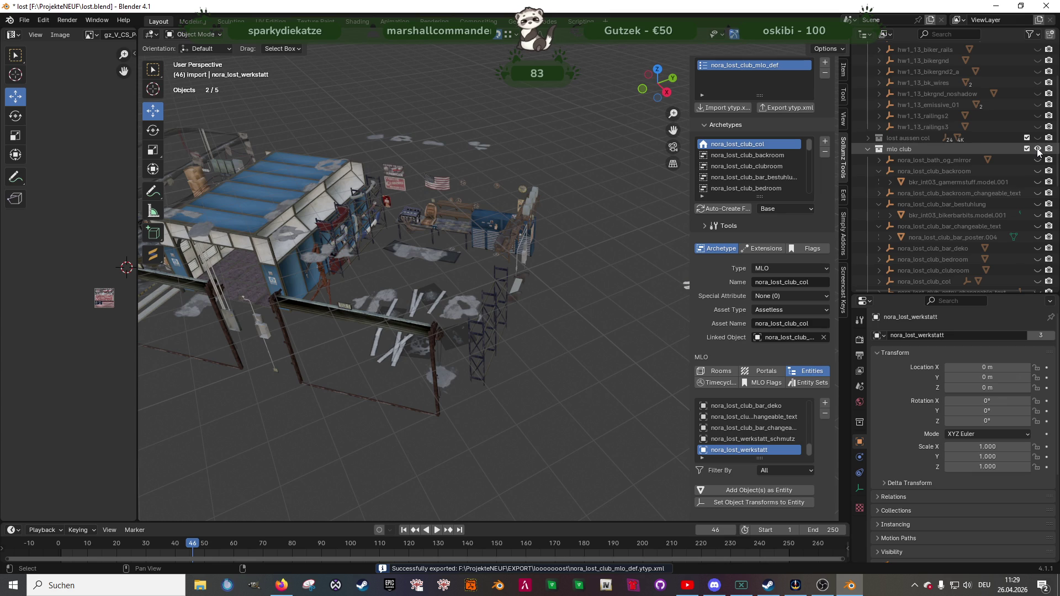
pyautogui.click(1038, 150)
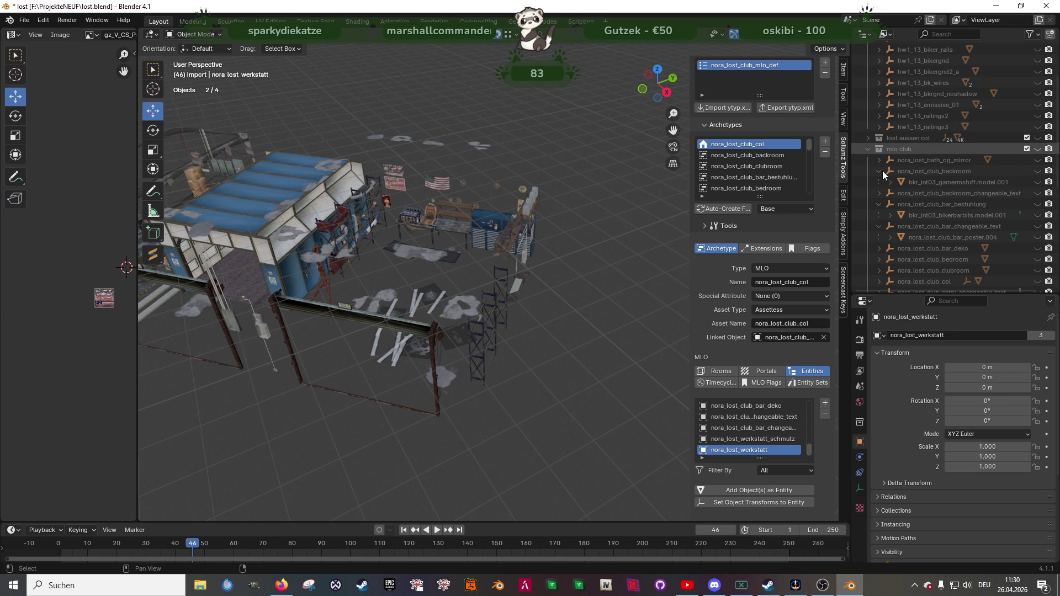
pyautogui.click(878, 170)
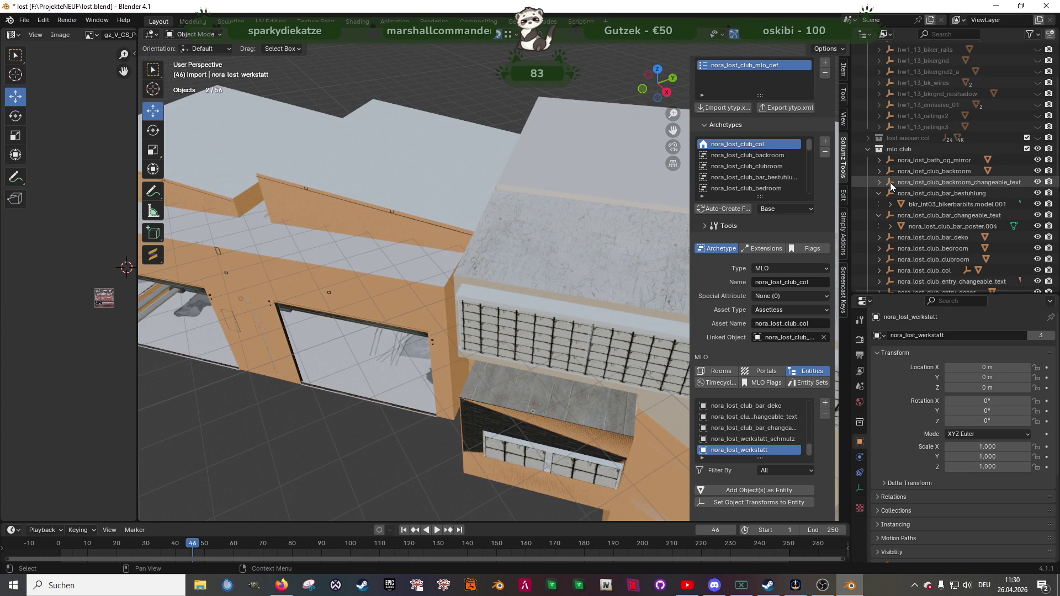
pyautogui.click(879, 193)
pyautogui.click(879, 205)
pyautogui.scroll(-5, 911, 219)
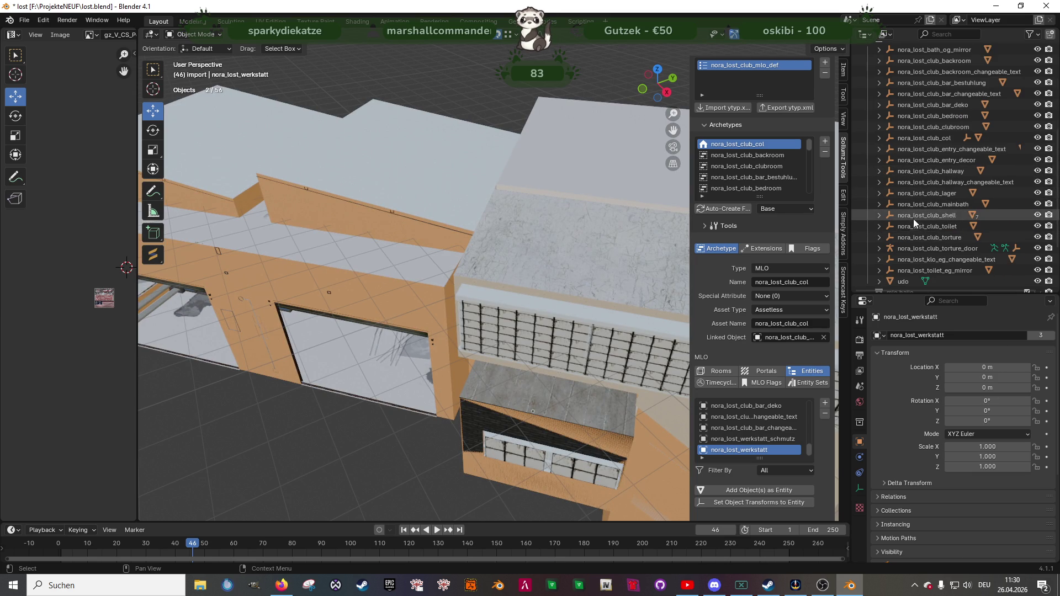
pyautogui.click(922, 270)
pyautogui.scroll(4, 923, 232)
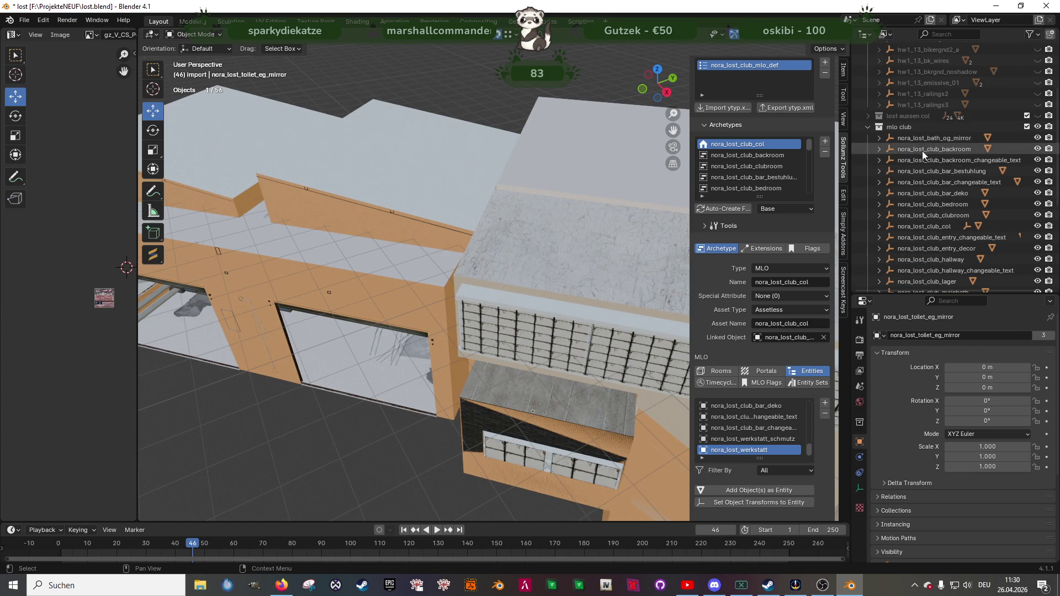
pyautogui.press('a')
# - Re-export nora_lost_club_mlo_def.ytyp.xml into the looooooost folder
pyautogui.click(804, 110)
pyautogui.press('Return')
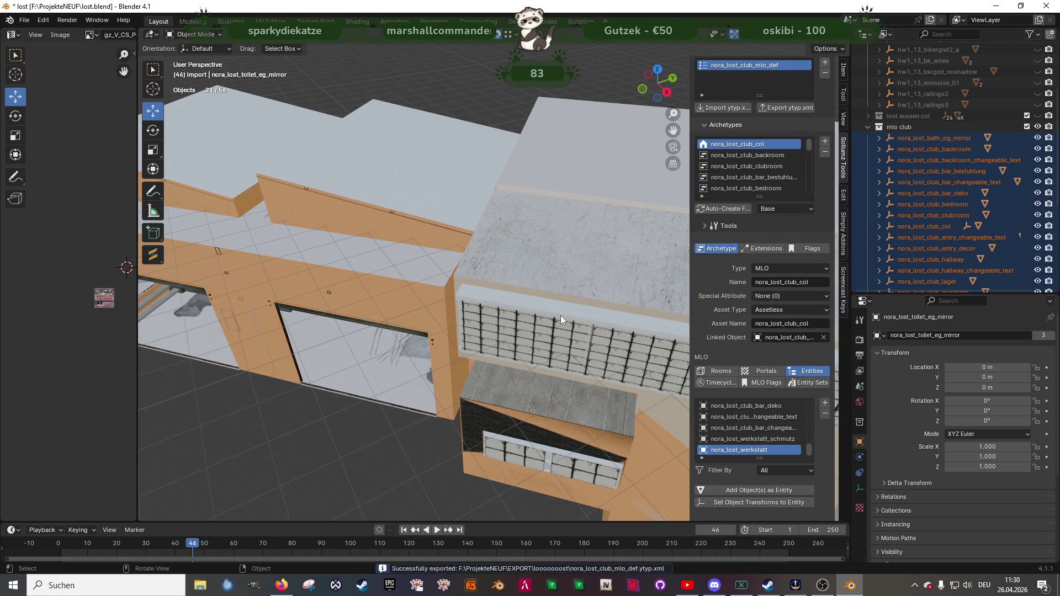
pyautogui.scroll(-5, 562, 318)
pyautogui.moveTo(564, 322)
pyautogui.mouseDown(button='middle')
pyautogui.moveTo(547, 321)
pyautogui.moveTo(776, 193)
pyautogui.mouseUp(button='middle')
# - Select the whole nora_lost_club_shell hierarchy so all 51 club objects are selected, shell active
pyautogui.click(916, 142)
pyautogui.scroll(-4, 926, 201)
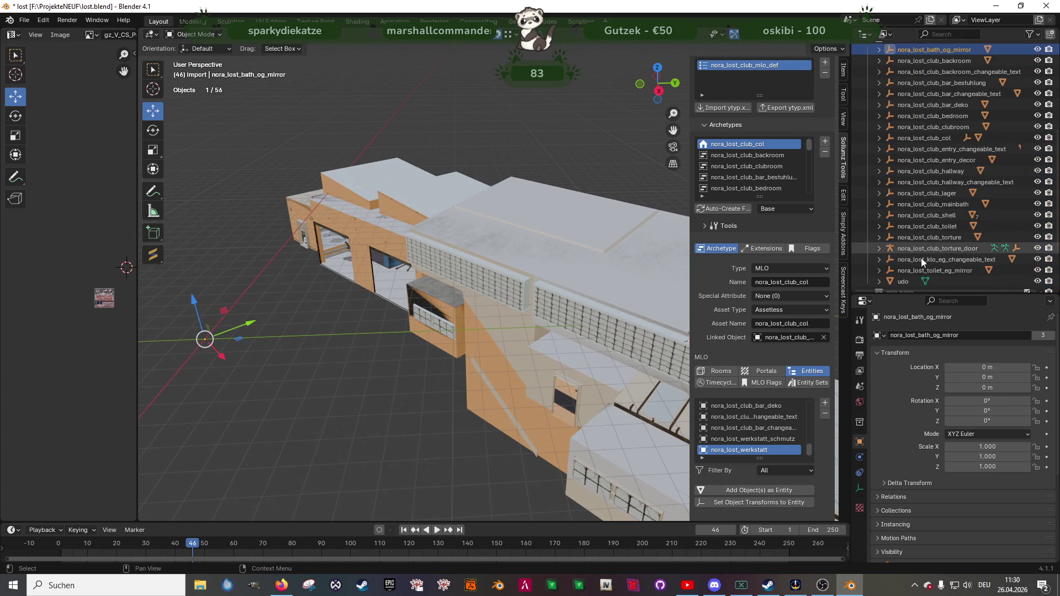
pyautogui.rightClick(929, 217)
pyautogui.click(885, 238)
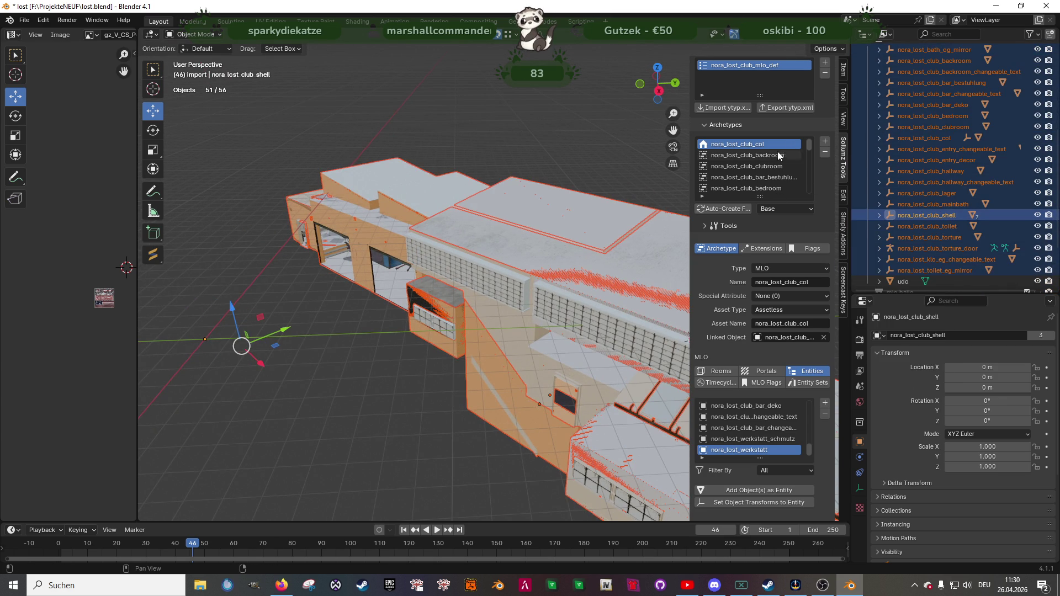
pyautogui.scroll(-15, 785, 128)
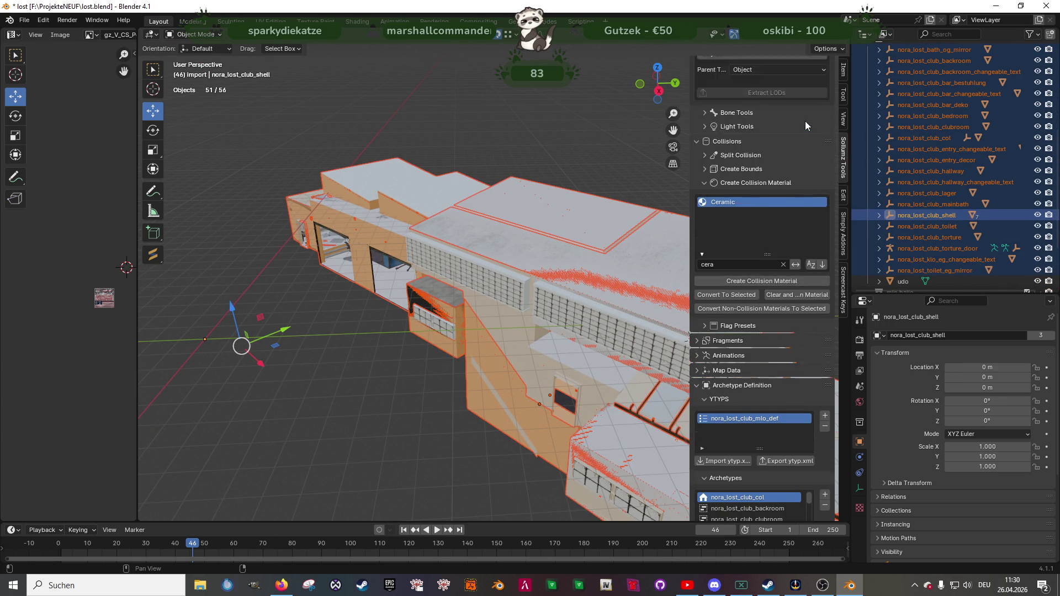
pyautogui.scroll(12, 806, 120)
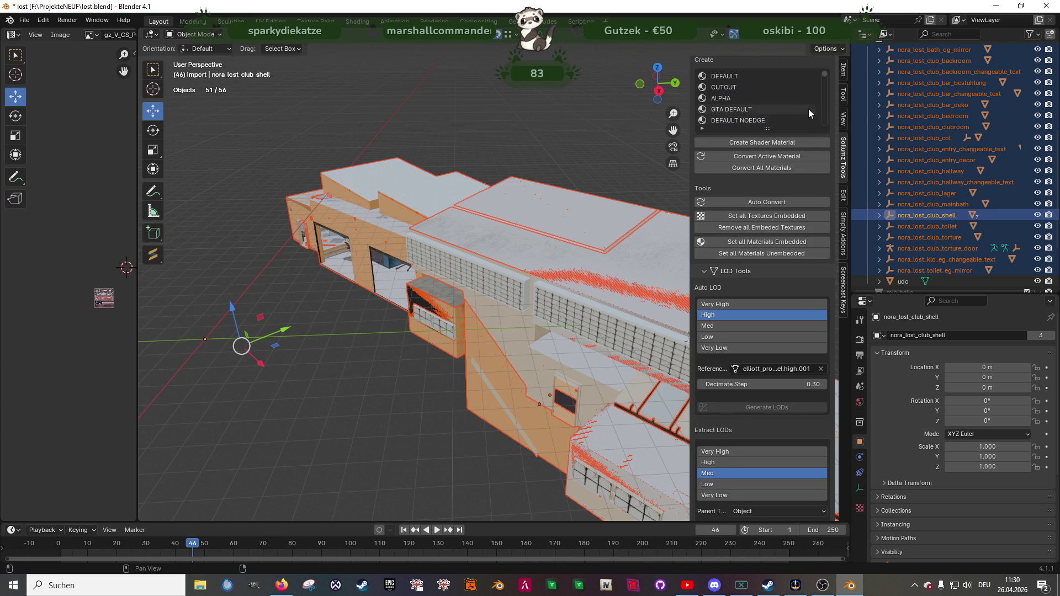
pyautogui.scroll(12, 819, 75)
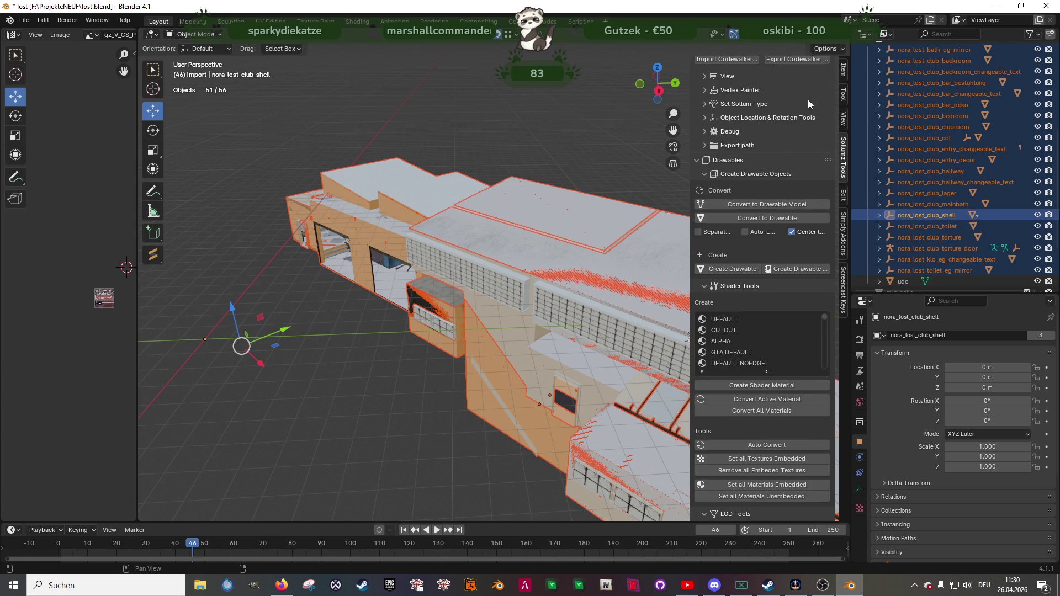
# - Export the selected club objects as CodeWalker files into the new folder under EXPORT
pyautogui.click(781, 84)
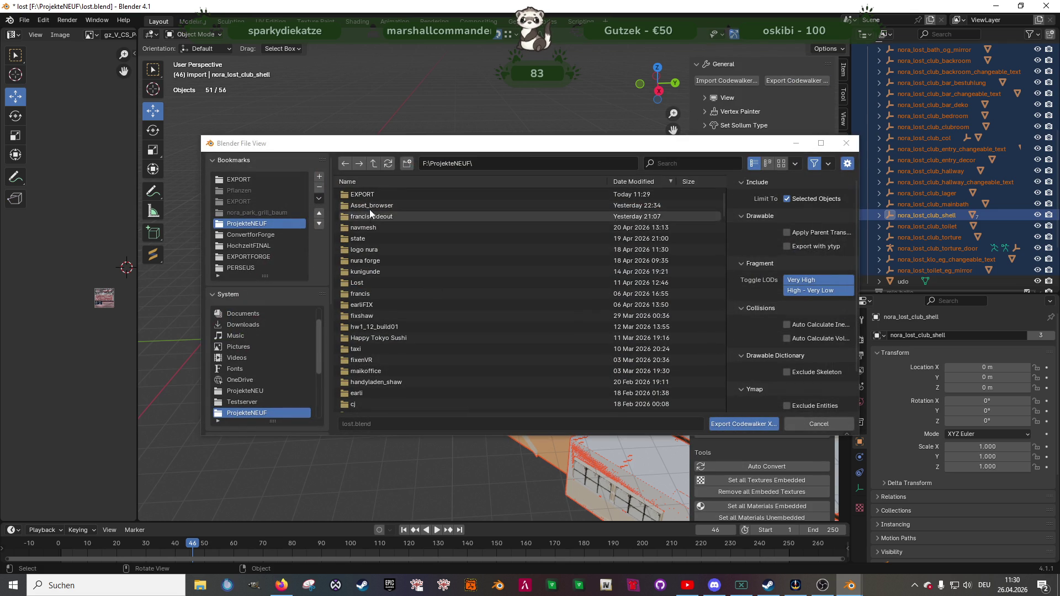
pyautogui.doubleClick(366, 193)
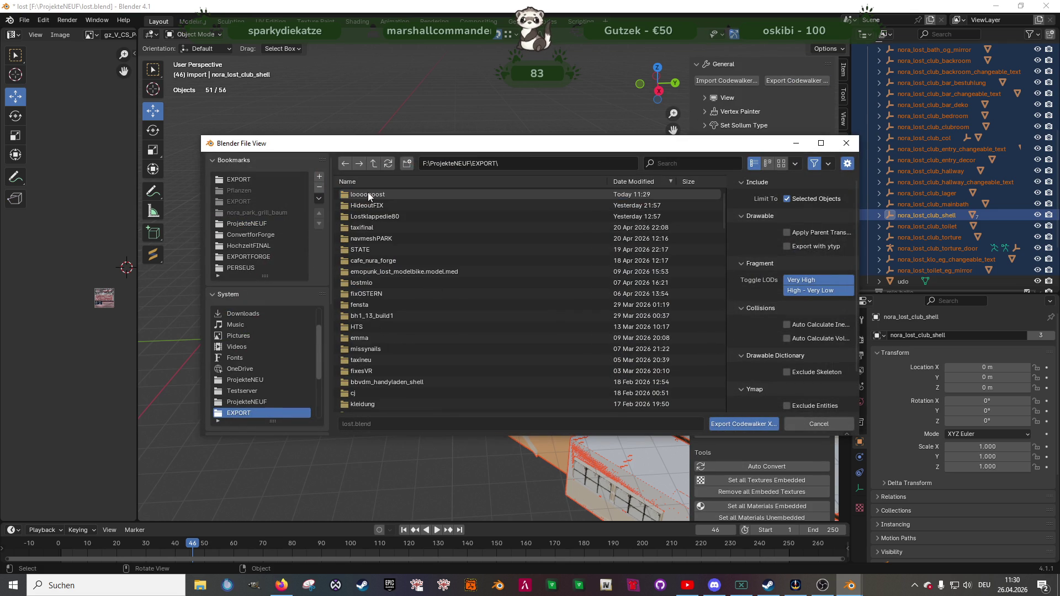
pyautogui.doubleClick(370, 193)
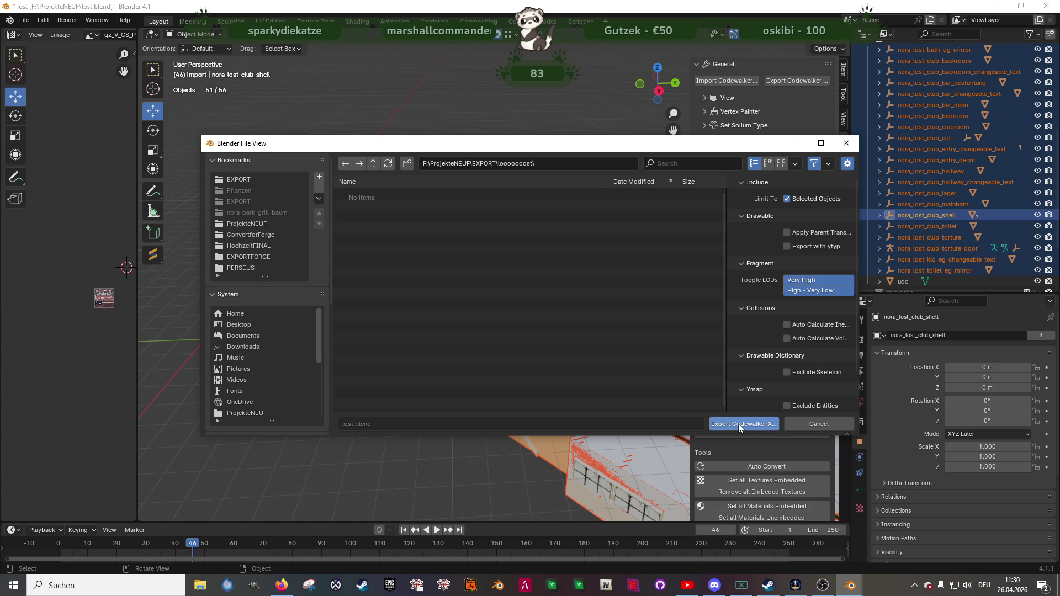
pyautogui.click(737, 423)
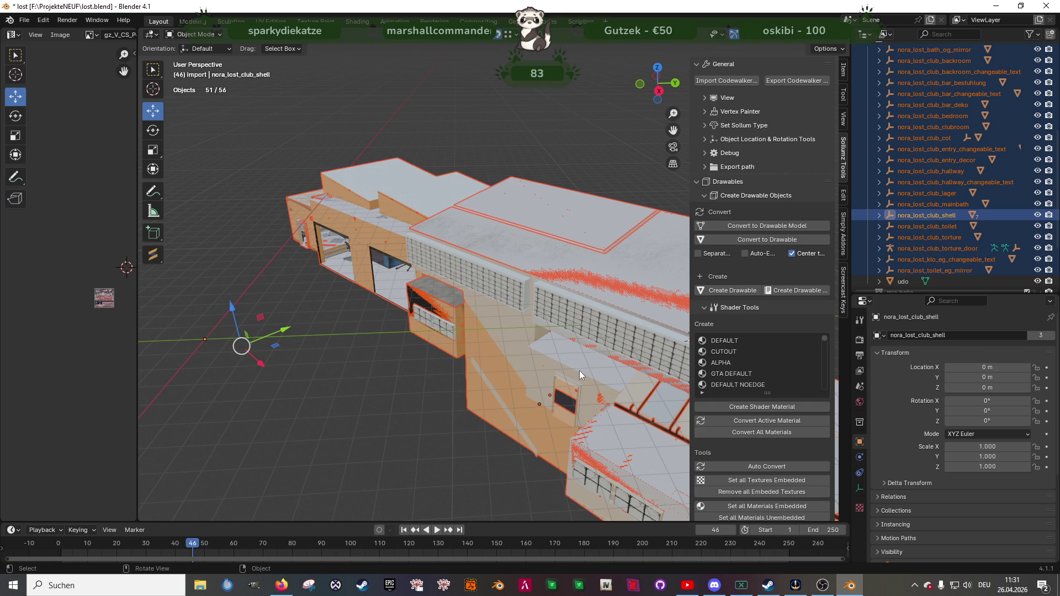
pyautogui.moveTo(340, 366)
pyautogui.mouseDown(button='middle')
pyautogui.moveTo(401, 356)
pyautogui.moveTo(341, 346)
pyautogui.moveTo(440, 379)
pyautogui.moveTo(488, 360)
pyautogui.moveTo(444, 370)
pyautogui.mouseUp(button='middle')
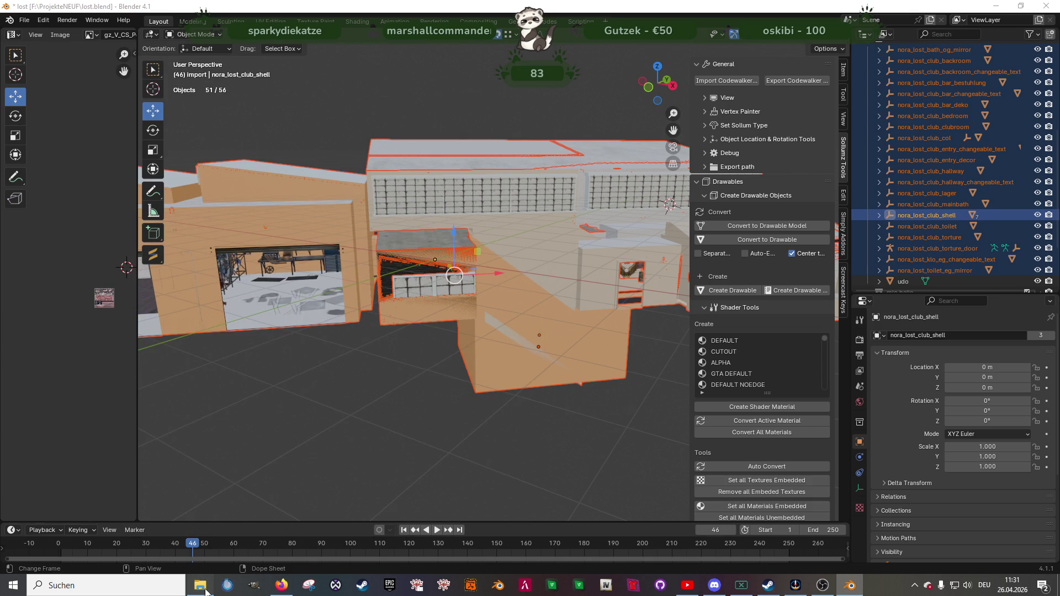
# - Open the Testserver folder in a new Explorer window and move it to the right
pyautogui.click(200, 584)
pyautogui.rightClick(143, 268)
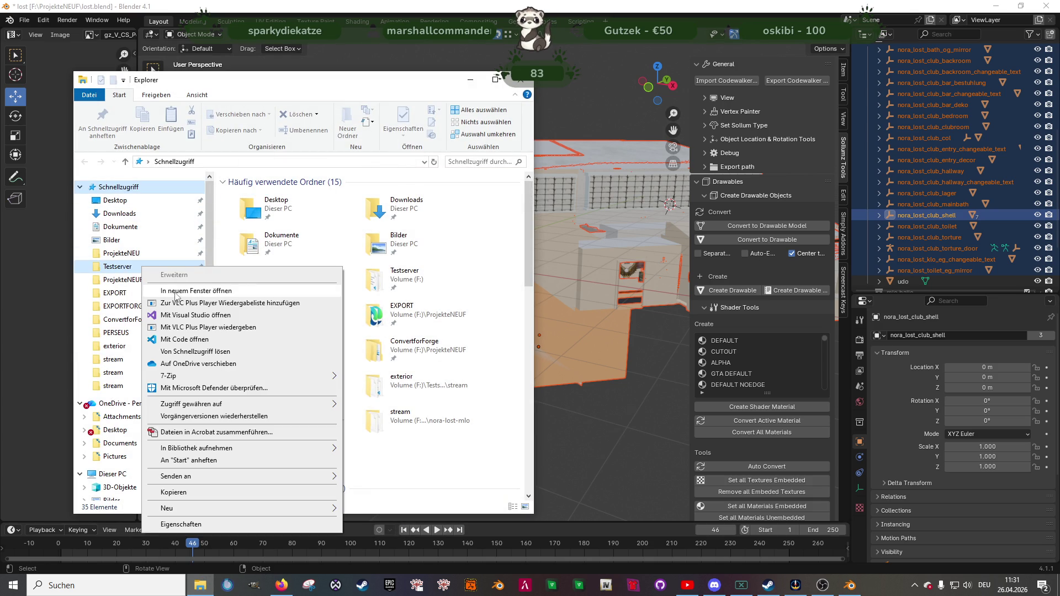
pyautogui.click(177, 291)
pyautogui.moveTo(261, 100); pyautogui.dragTo(700, 85)
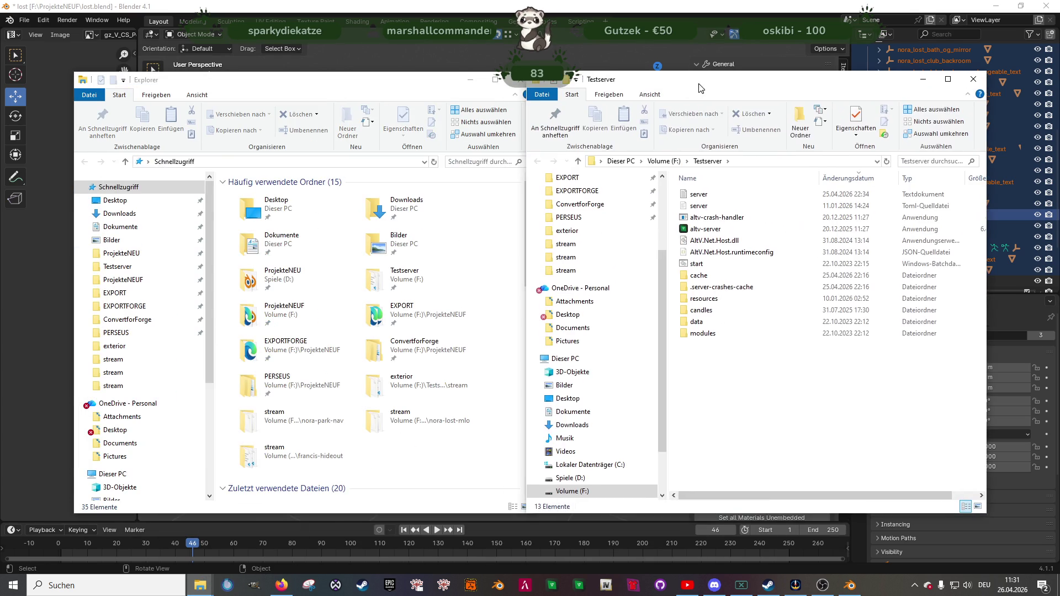
# - Browse ProjekteNEUF > EXPORT > looooooost to review the 42 exported club files, then return to Blender
pyautogui.click(123, 280)
pyautogui.scroll(-10, 310, 379)
pyautogui.scroll(-20, 309, 378)
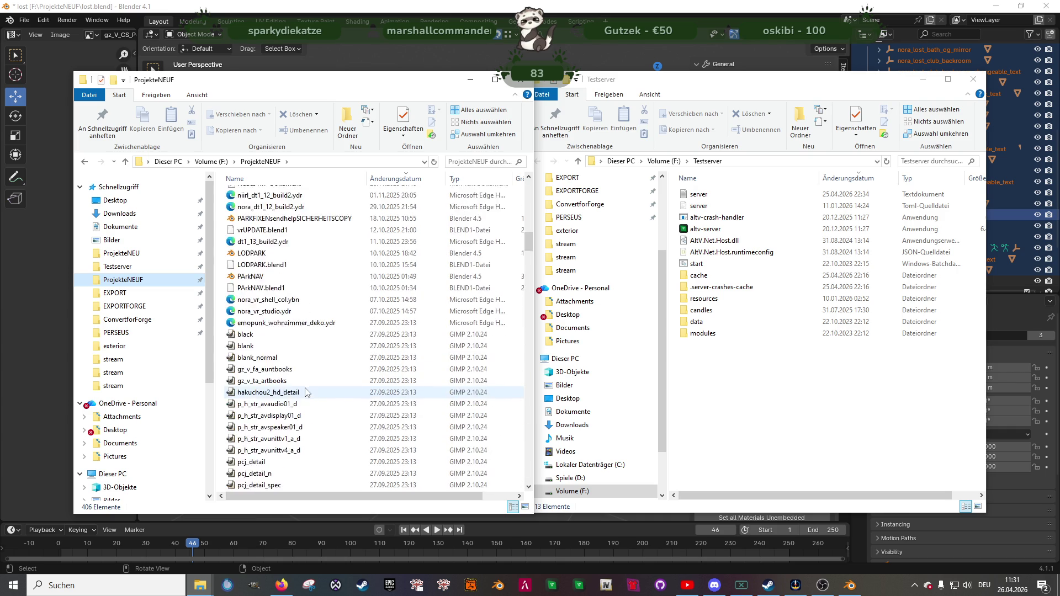
pyautogui.scroll(-20, 310, 396)
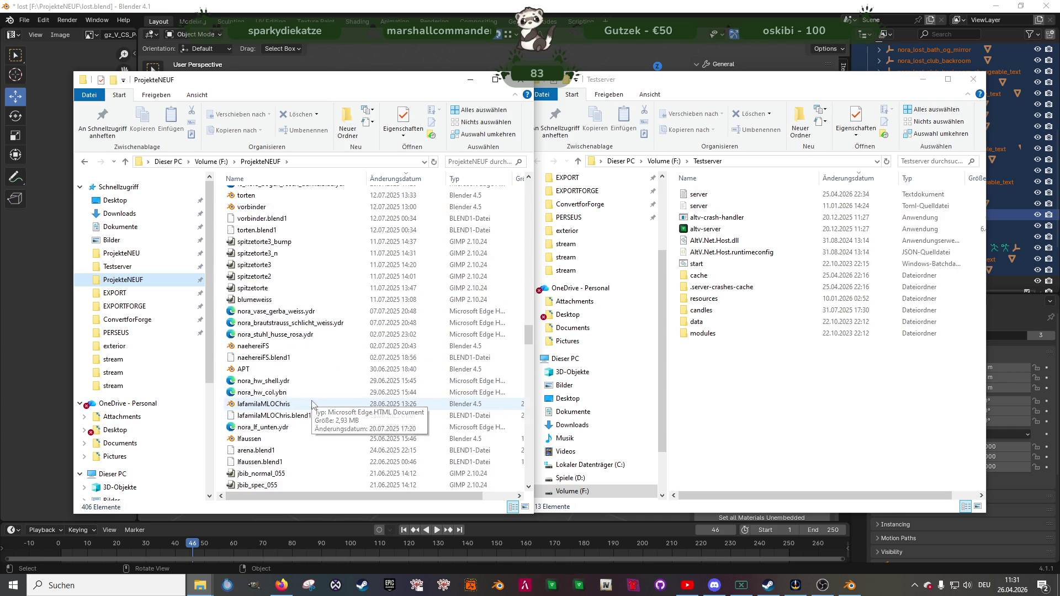
pyautogui.doubleClick(262, 265)
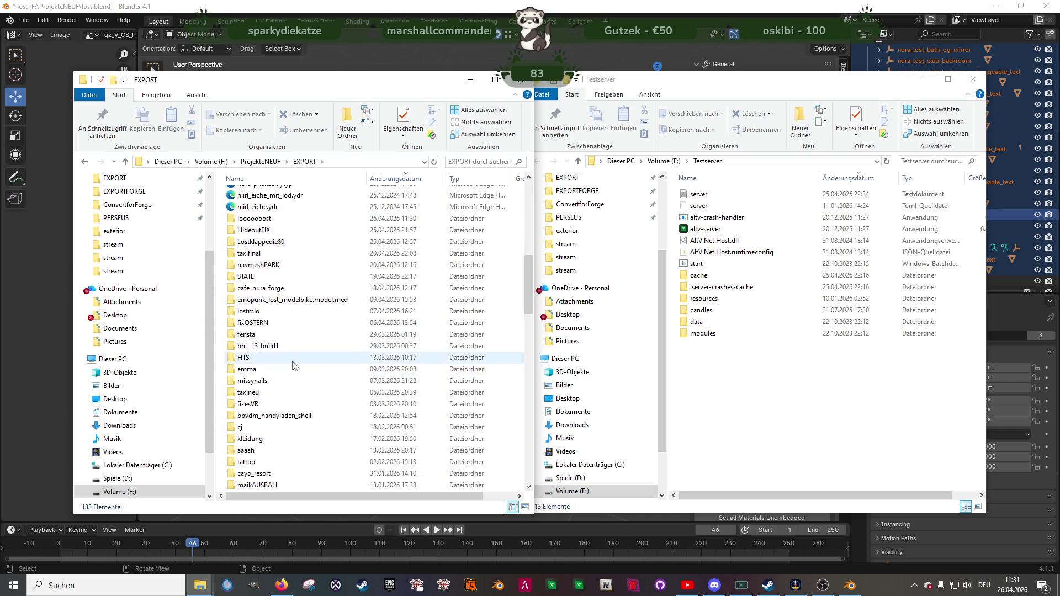
pyautogui.doubleClick(278, 229)
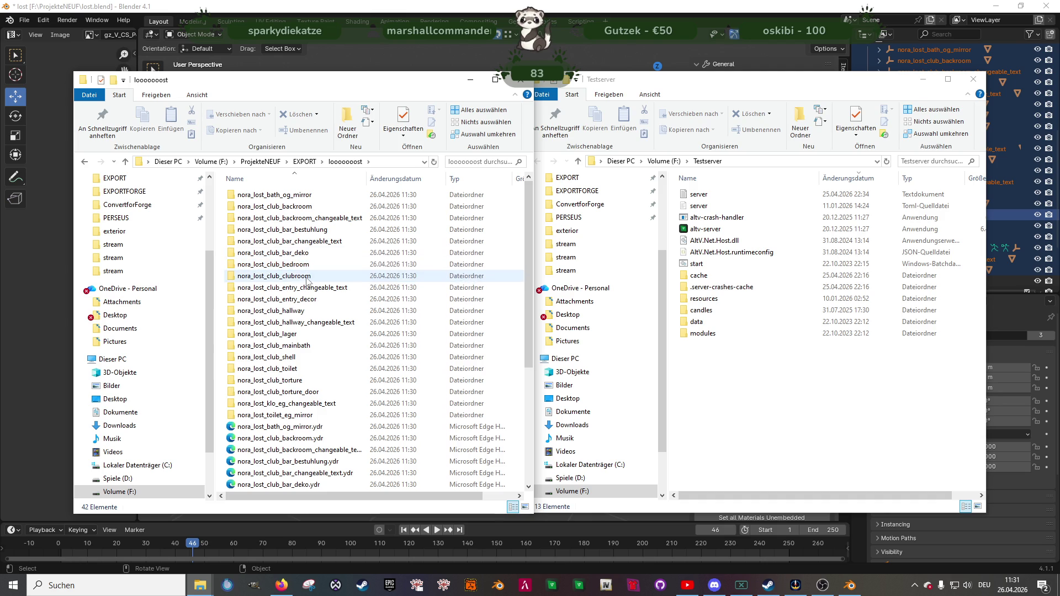
pyautogui.scroll(-5, 310, 331)
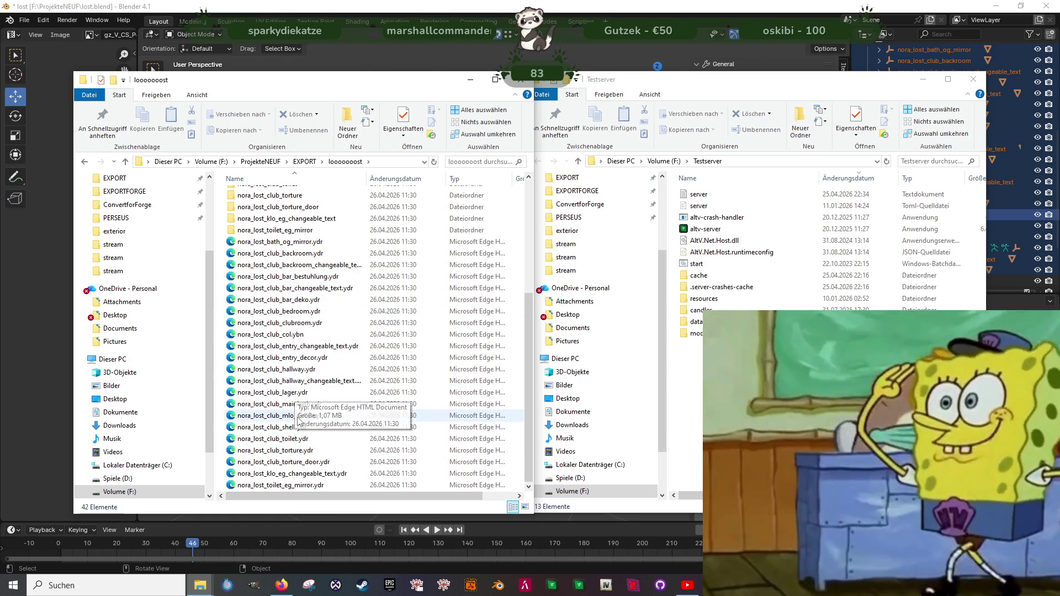
pyautogui.click(355, 525)
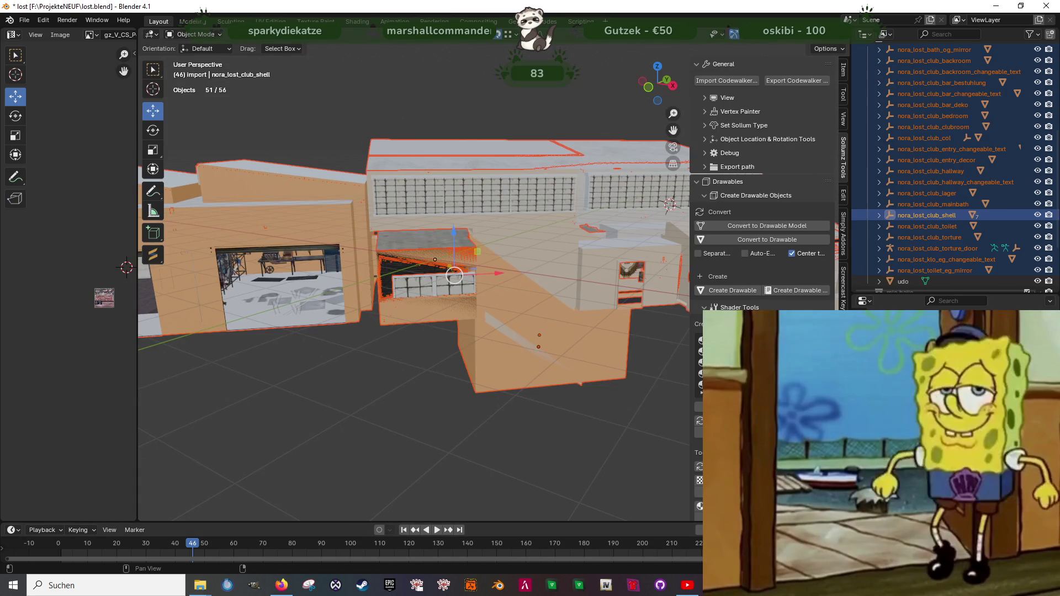
# - Export nora_lost_werkstatt and nora_lost_werkstatt_schmutz as CodeWalker XML
pyautogui.scroll(-4, 955, 253)
pyautogui.click(920, 270)
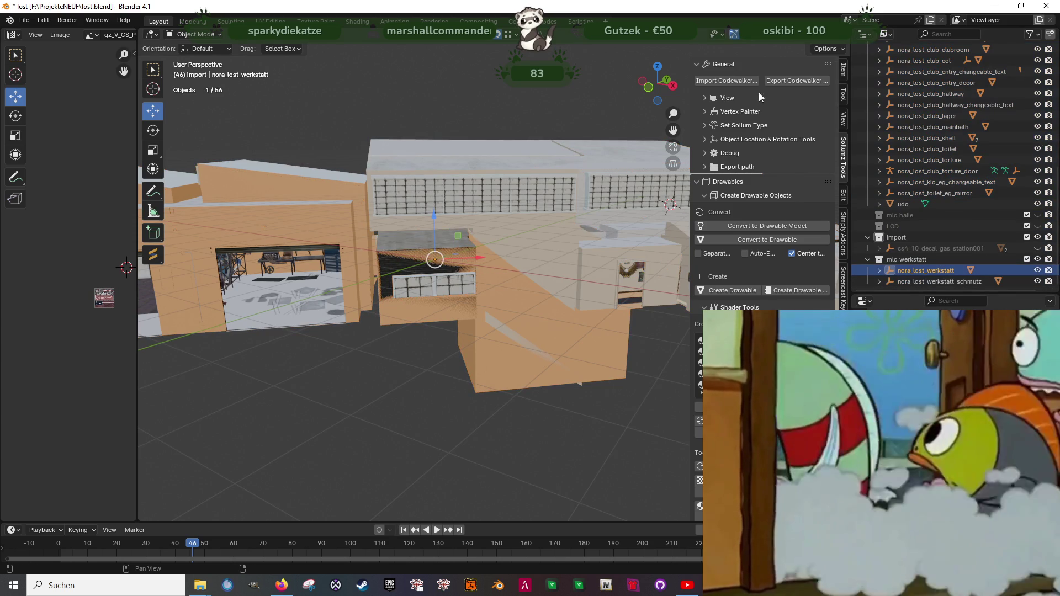
pyautogui.click(783, 80)
pyautogui.click(717, 426)
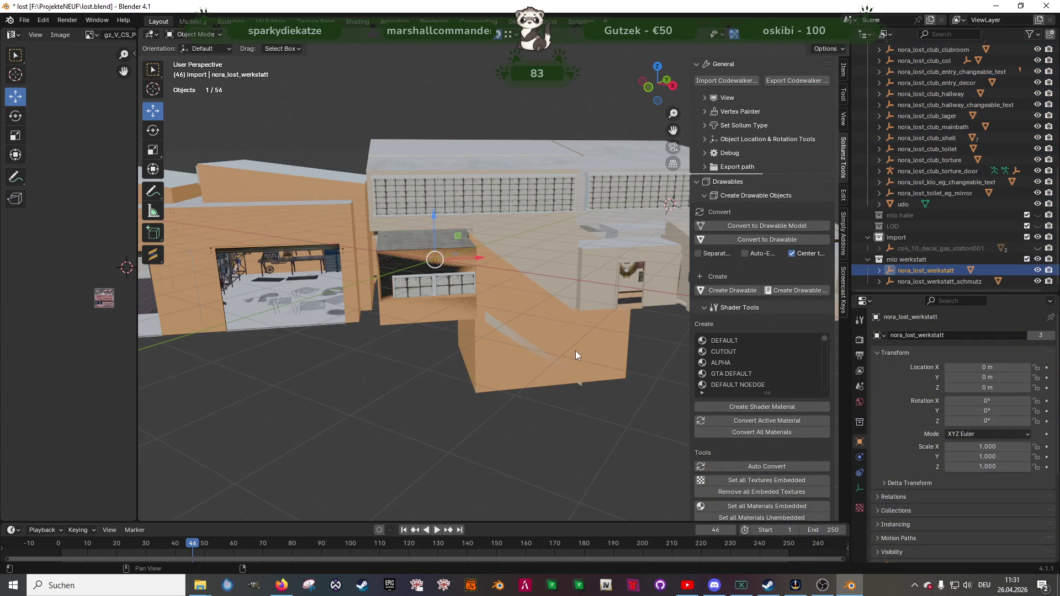
pyautogui.click(920, 282)
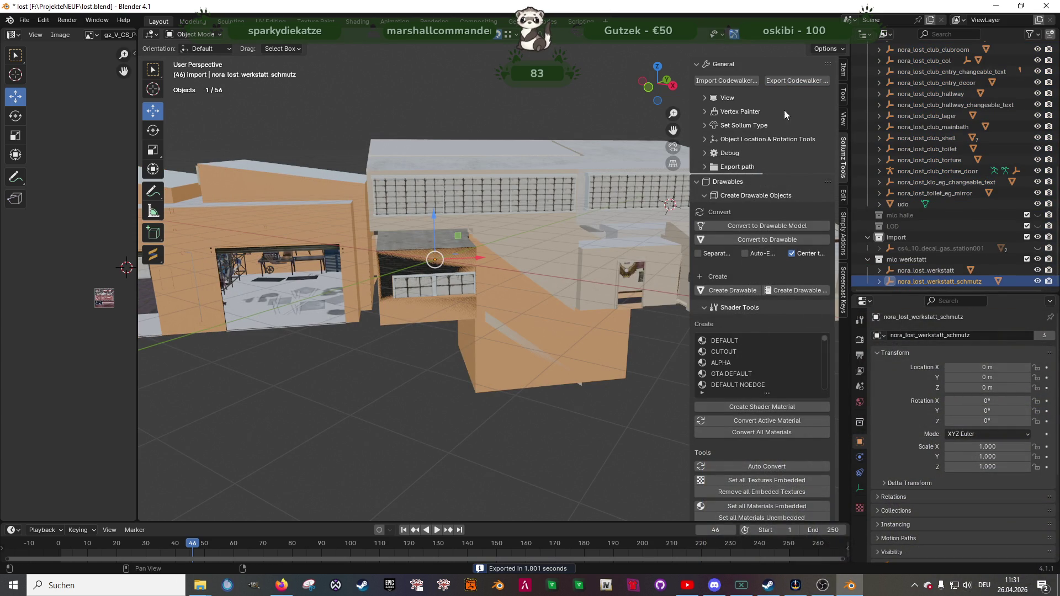
pyautogui.click(789, 80)
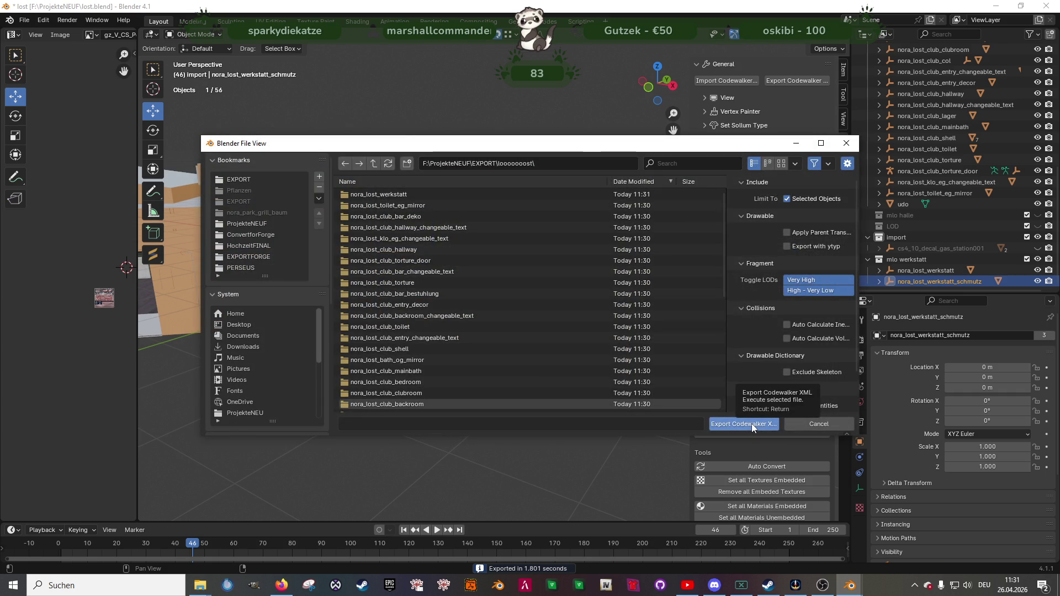
pyautogui.click(751, 423)
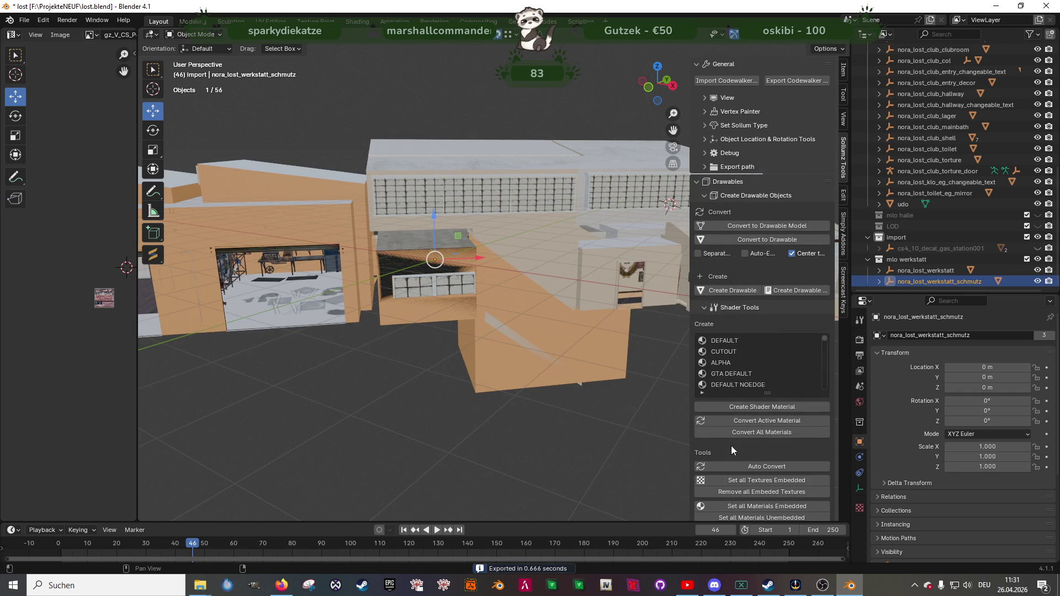
# - Export nora_lost_club_mlo_def.ytyp.xml into F:\ProjekteNEUF\EXPORT\looooooost
pyautogui.scroll(-15, 731, 445)
pyautogui.scroll(-12, 730, 456)
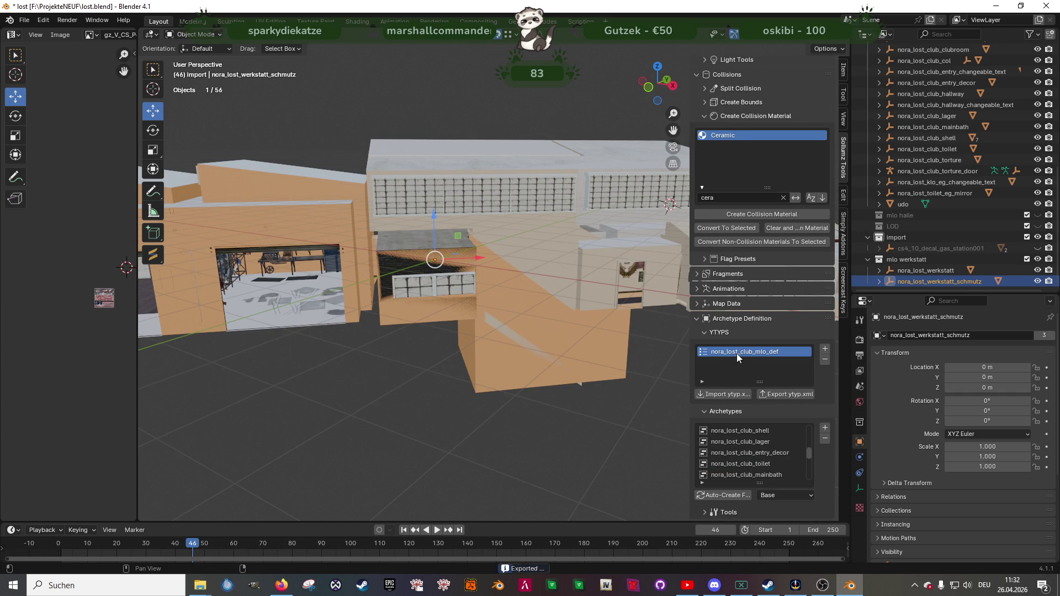
pyautogui.click(777, 394)
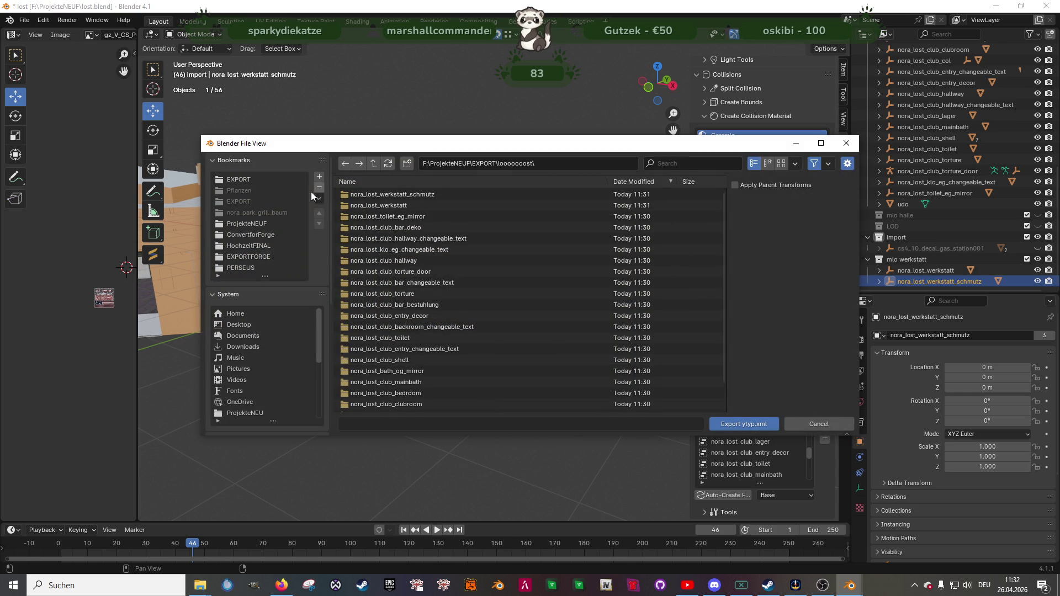
pyautogui.click(242, 183)
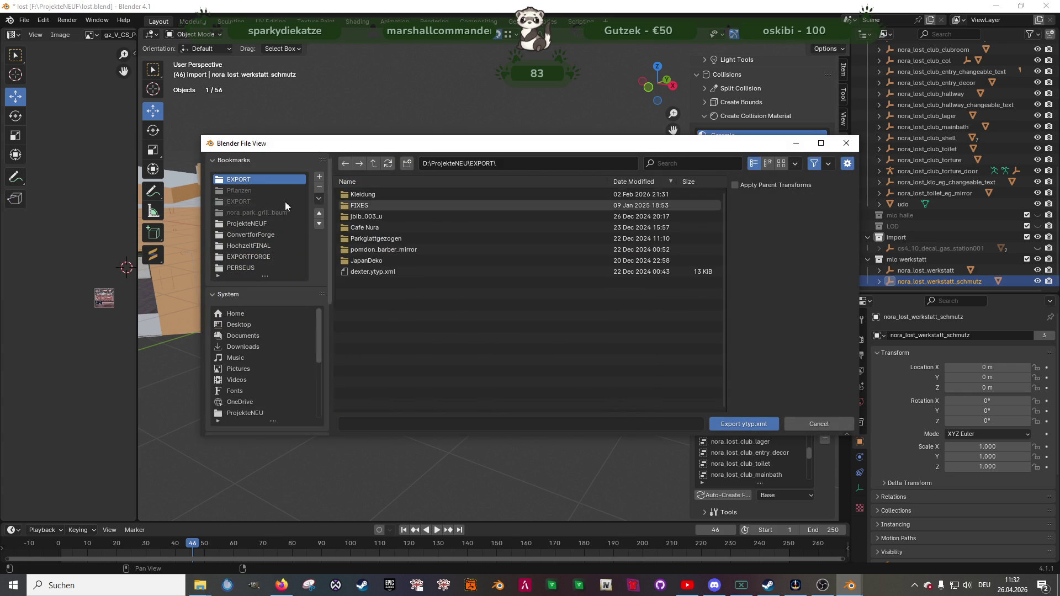
pyautogui.click(243, 225)
pyautogui.click(367, 194)
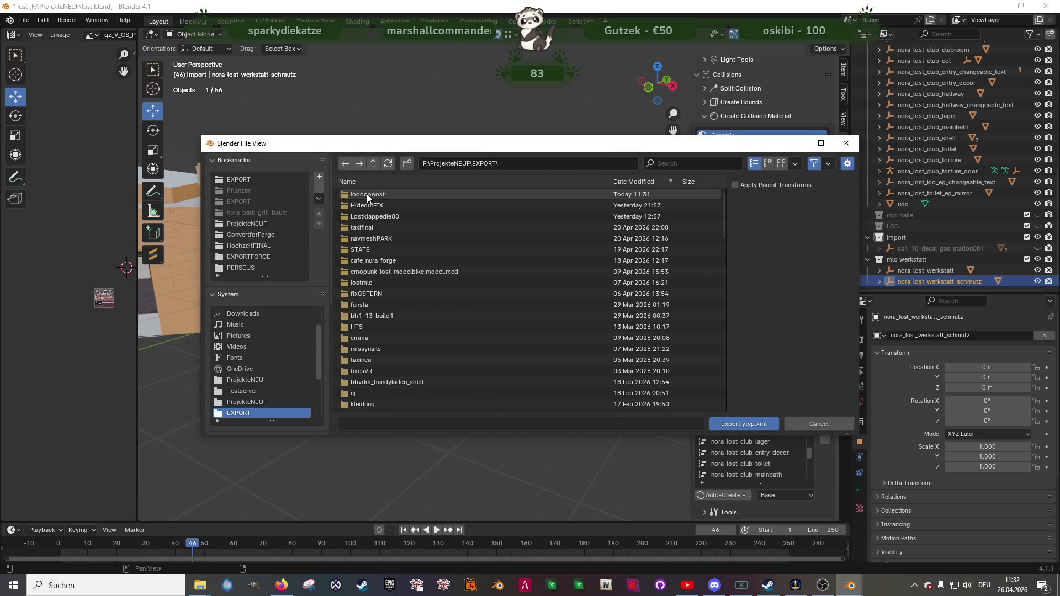
pyautogui.click(367, 194)
pyautogui.click(743, 427)
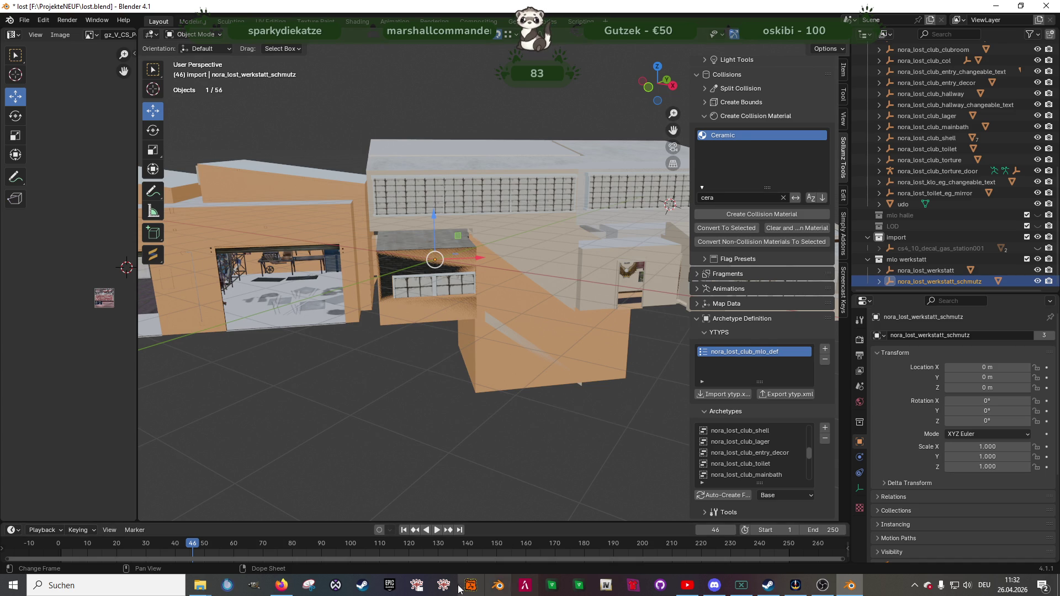
# - Open the mods folder in RPF Explorer and enable Edit mode
pyautogui.click(417, 585)
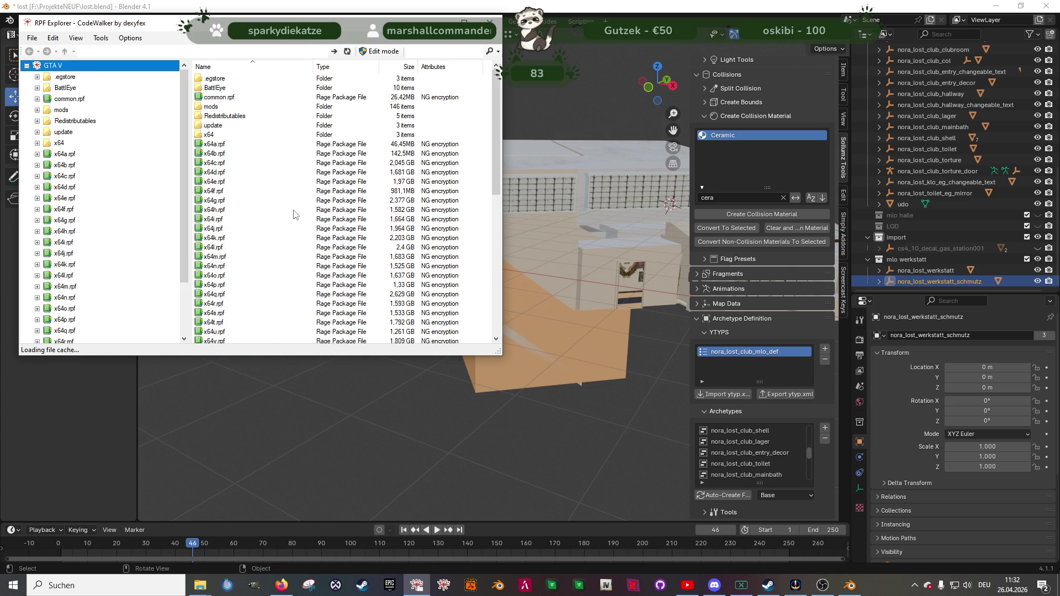
pyautogui.doubleClick(215, 108)
pyautogui.click(379, 51)
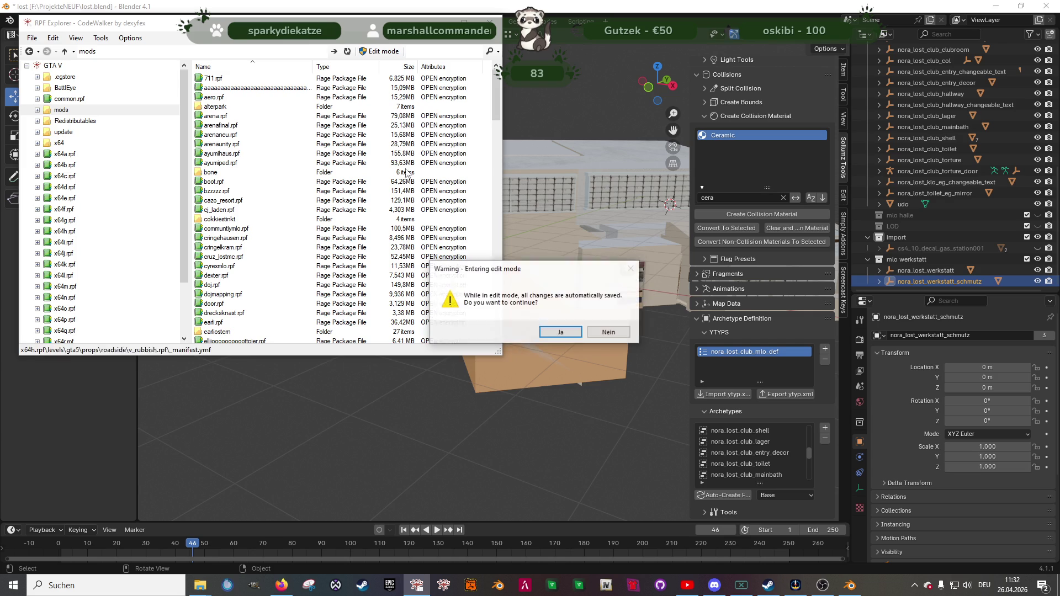
pyautogui.click(552, 332)
pyautogui.scroll(-10, 247, 273)
pyautogui.scroll(-20, 247, 272)
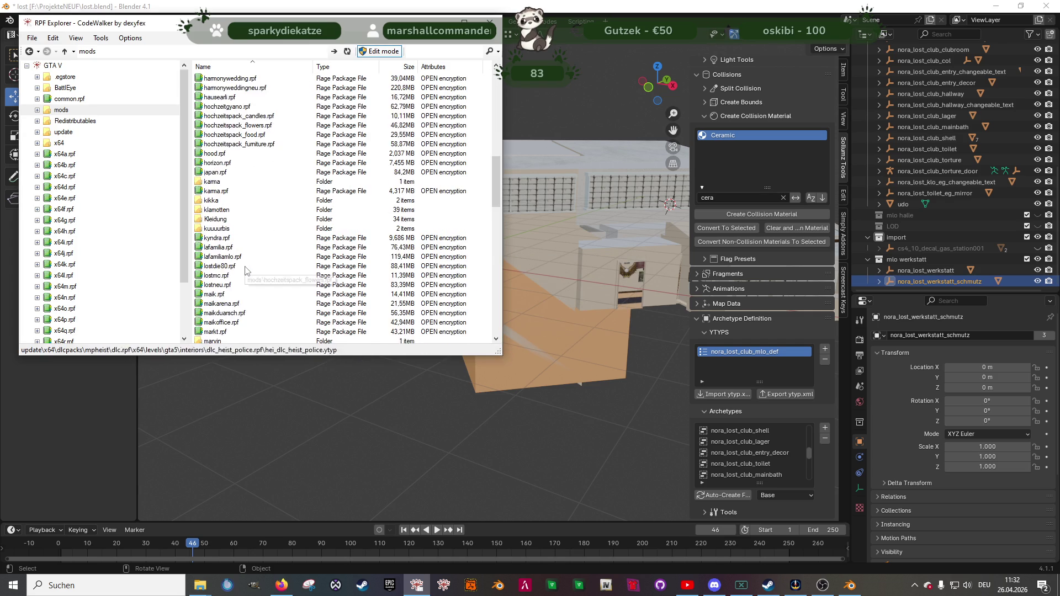
pyautogui.scroll(-5, 234, 290)
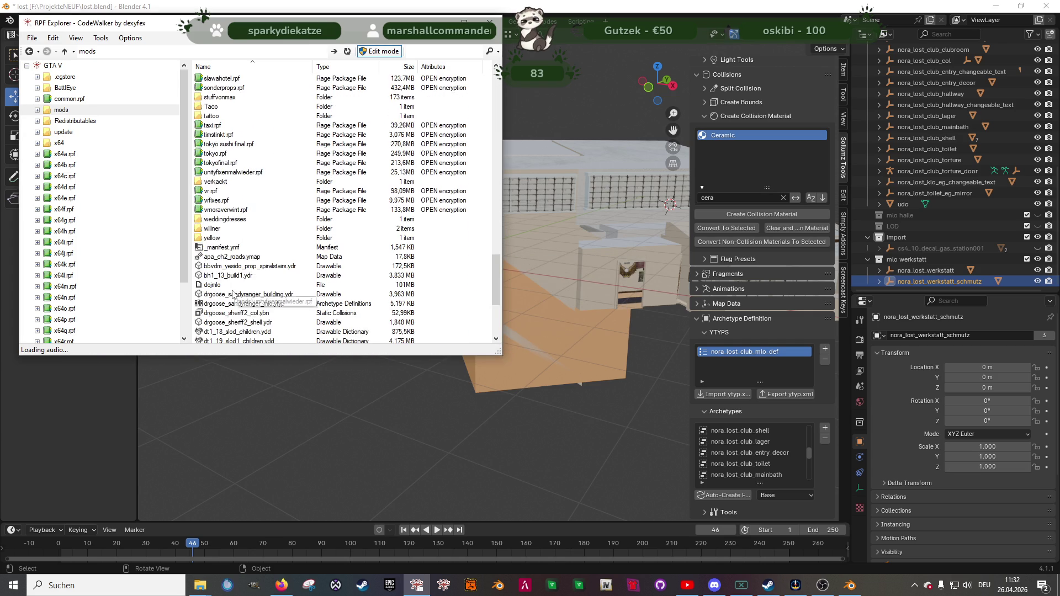
pyautogui.scroll(5, 218, 221)
pyautogui.scroll(9, 219, 221)
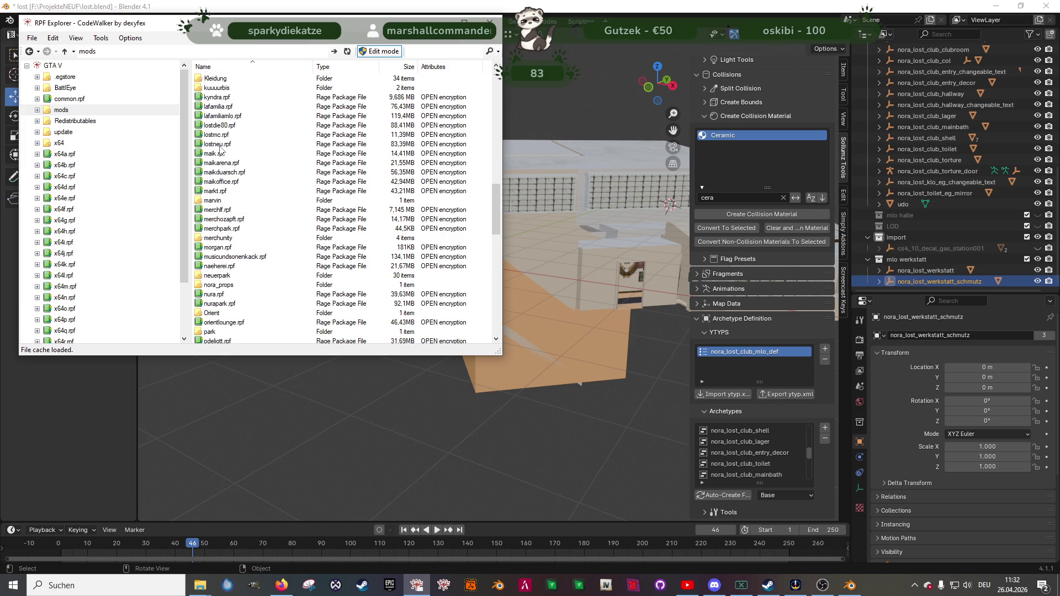
# - Select all 26 files in lostdie80.rpf and delete them
pyautogui.doubleClick(224, 126)
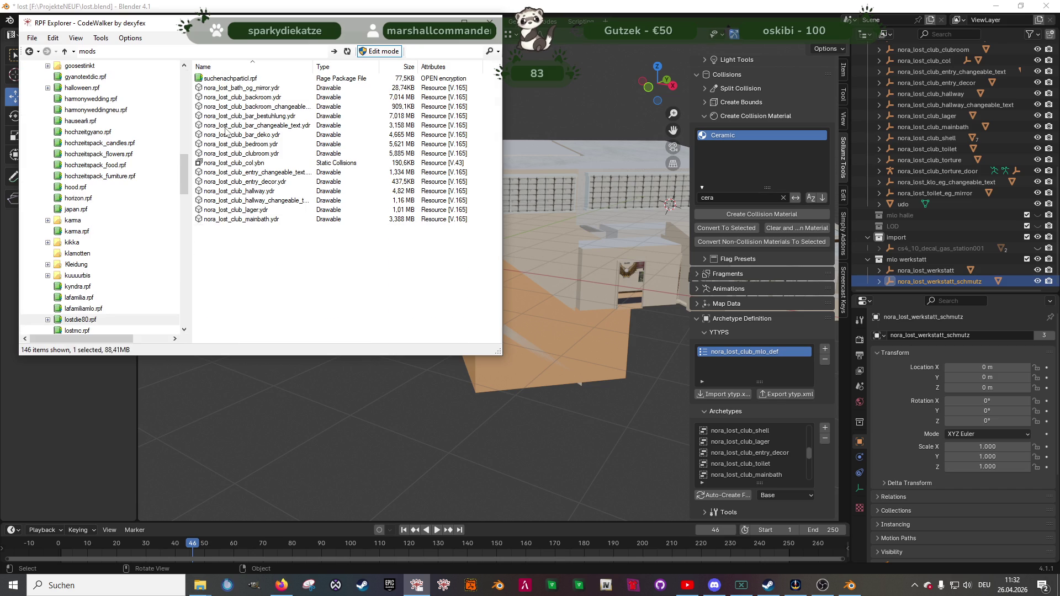
pyautogui.click(229, 81)
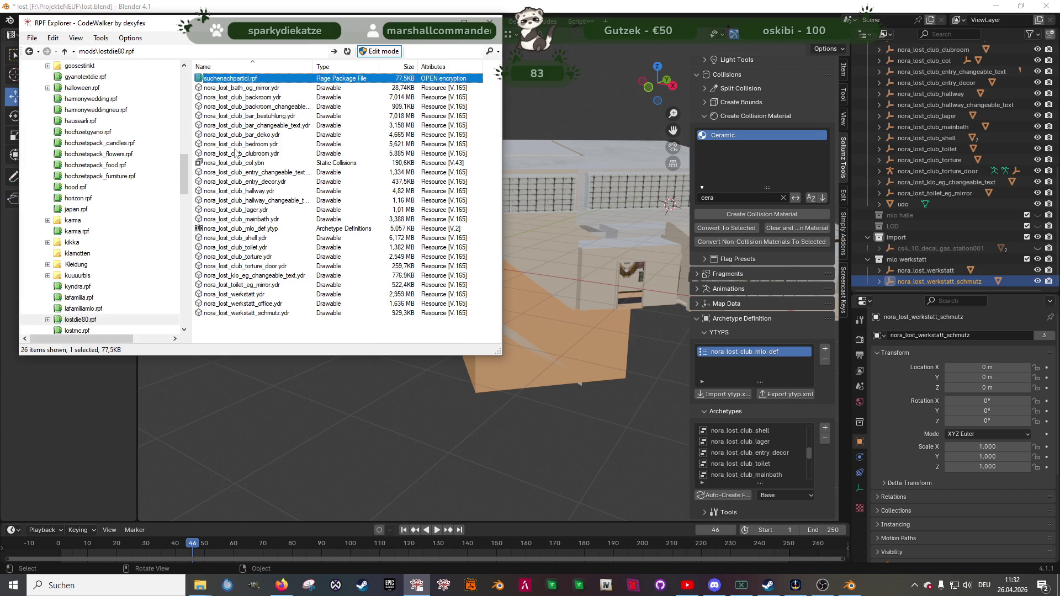
pyautogui.keyDown('shift'); pyautogui.click(256, 314); pyautogui.keyUp('shift')
pyautogui.rightClick(255, 314)
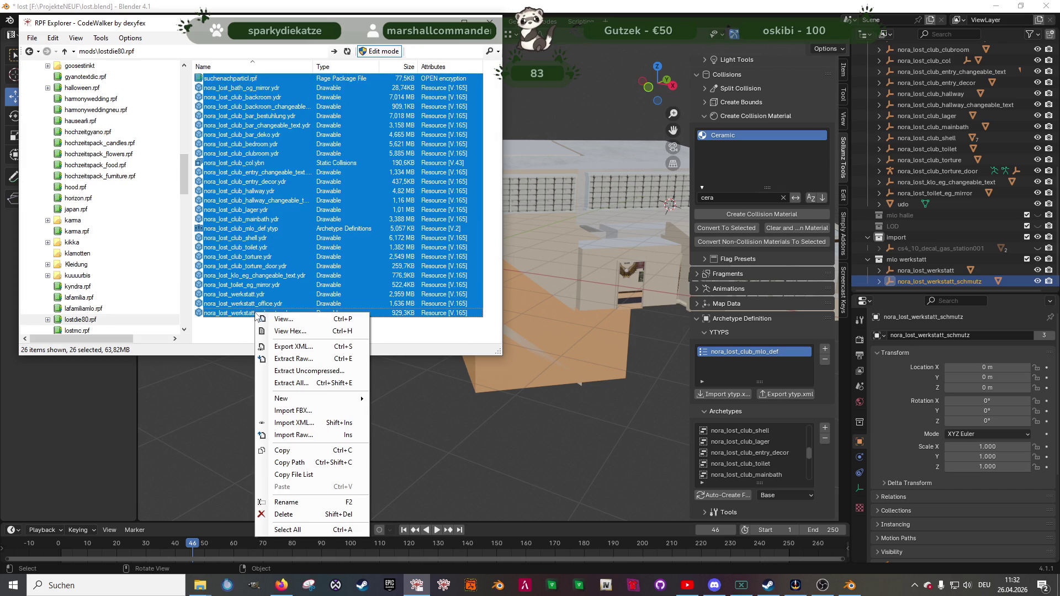
pyautogui.click(295, 519)
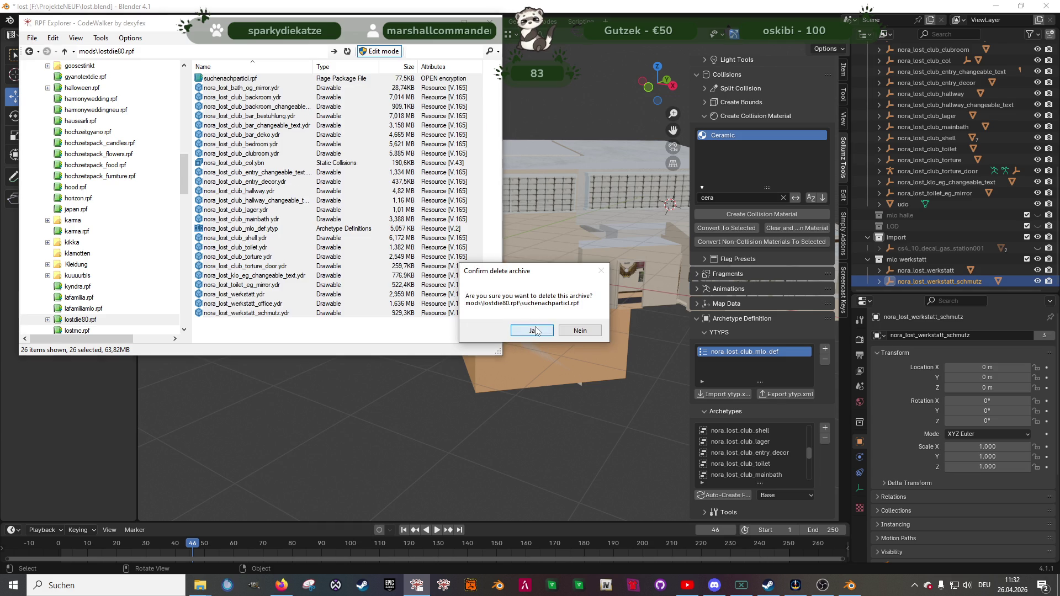
pyautogui.click(533, 330)
# - Place the looooooost folder window beside the archive file list
pyautogui.moveTo(200, 585)
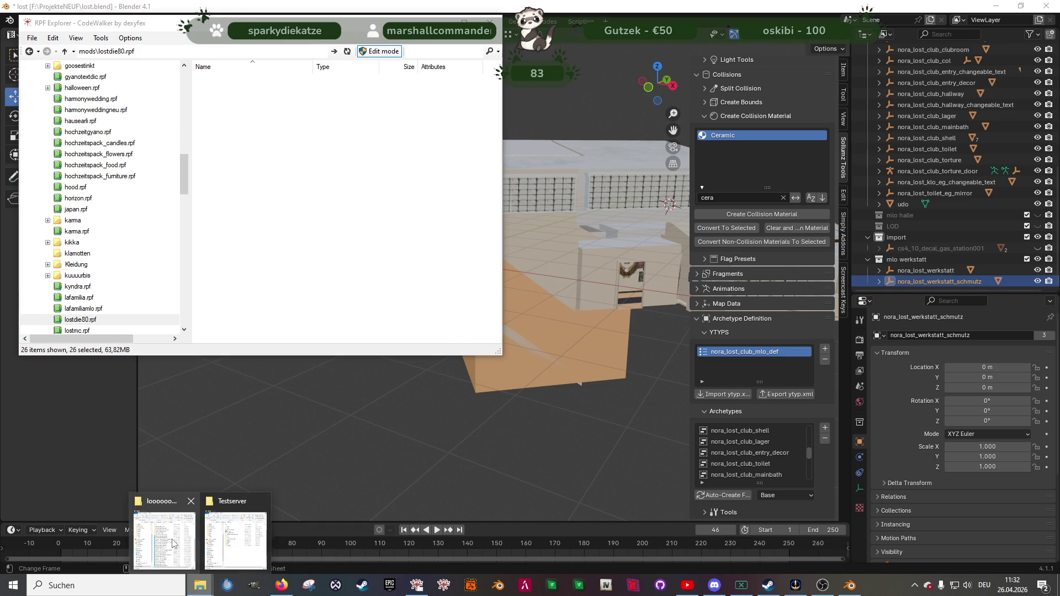
pyautogui.click(173, 543)
pyautogui.moveTo(283, 85)
pyautogui.mouseDown()
pyautogui.moveTo(653, 89)
pyautogui.moveTo(673, 78)
pyautogui.mouseUp()
# - Drag the 24 exported ydr, ybn and ytyp files from looooooost into lostdie80.rpf
pyautogui.scroll(3, 664, 287)
pyautogui.scroll(-2, 664, 287)
pyautogui.click(664, 291)
pyautogui.scroll(-3, 668, 386)
pyautogui.keyDown('shift'); pyautogui.click(673, 476); pyautogui.keyUp('shift')
pyautogui.moveTo(673, 476)
pyautogui.mouseDown()
pyautogui.moveTo(682, 320)
pyautogui.moveTo(291, 224)
pyautogui.mouseUp()
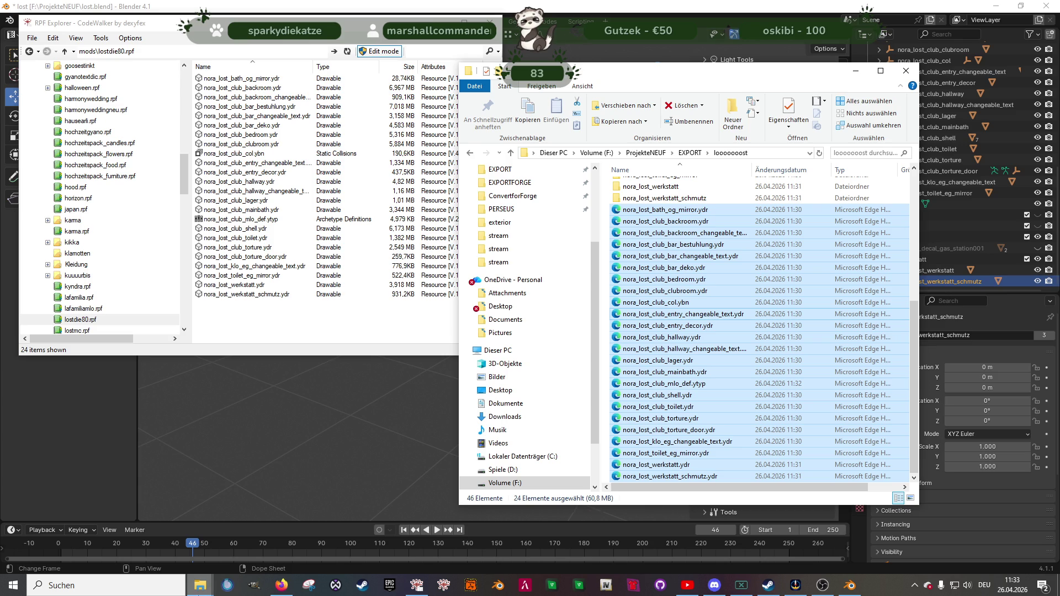
pyautogui.click(202, 583)
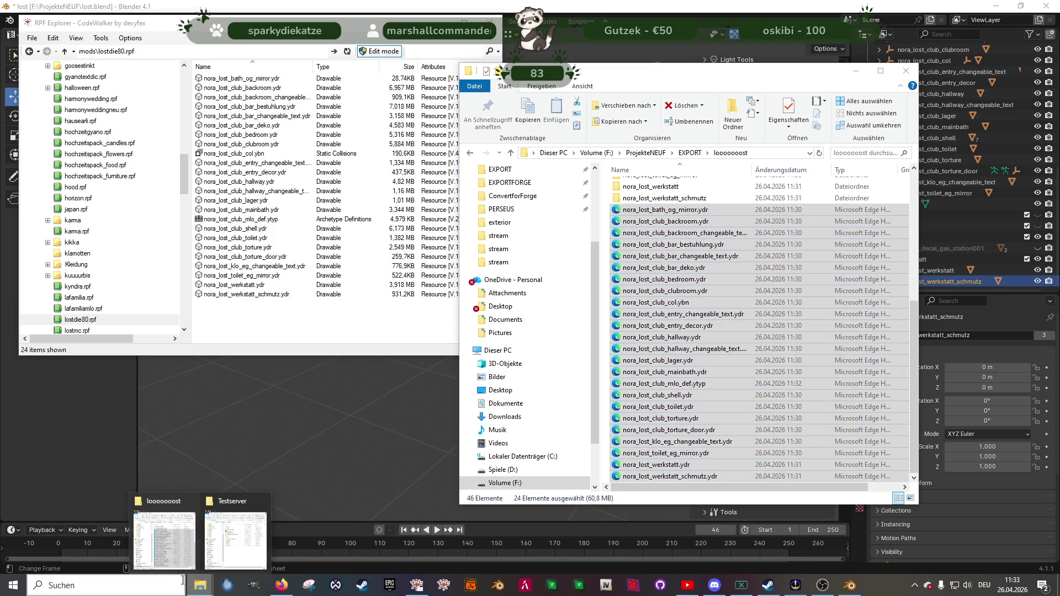
# - Go to Testserver\resources\newmap\stream\nora-lost-mlo\stream in Explorer
pyautogui.click(238, 527)
pyautogui.doubleClick(703, 298)
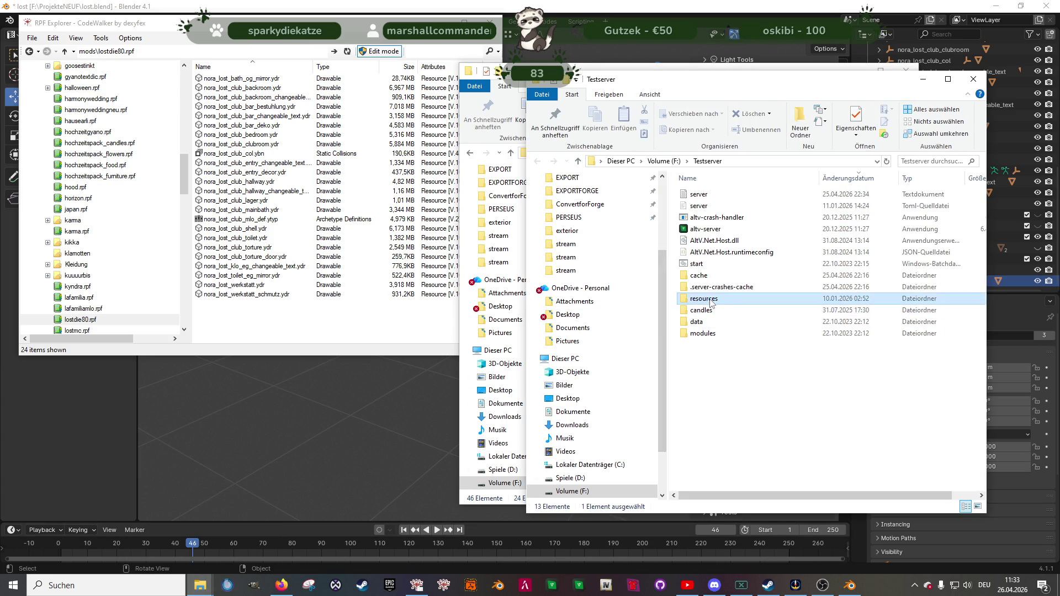
pyautogui.doubleClick(704, 217)
pyautogui.doubleClick(698, 194)
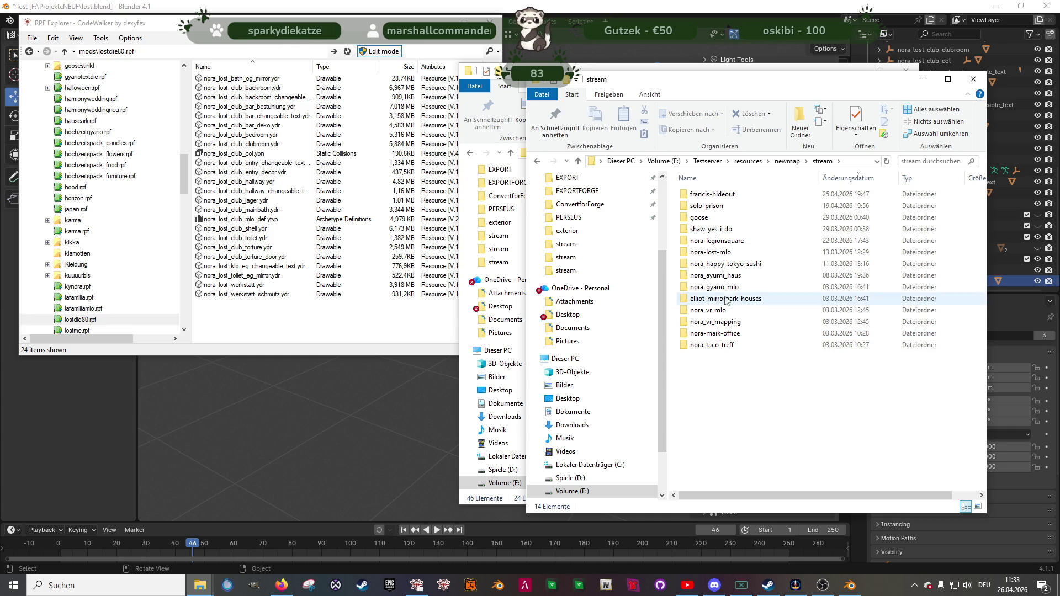
pyautogui.doubleClick(718, 253)
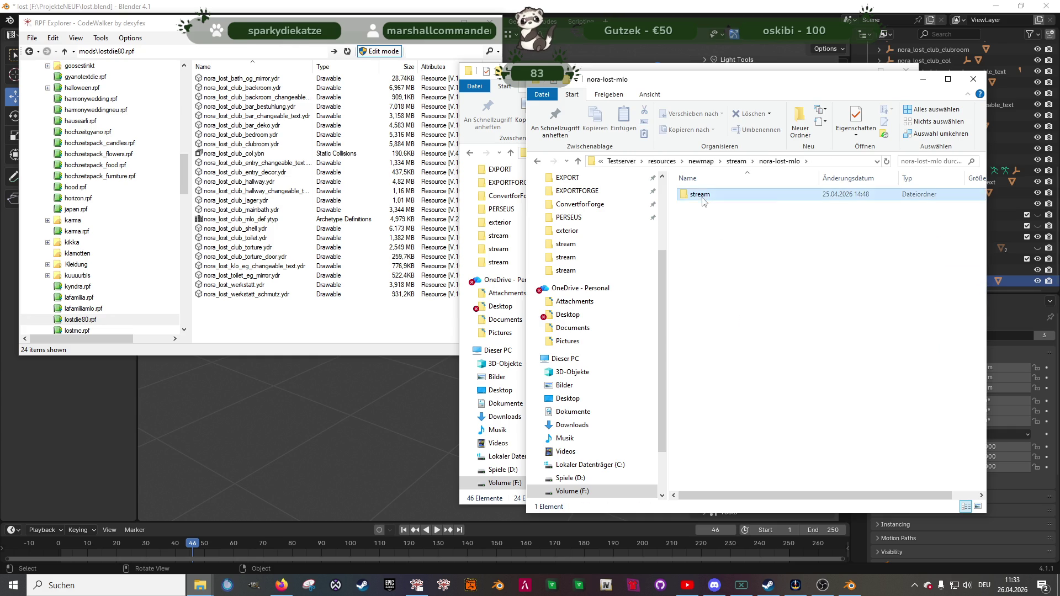
pyautogui.doubleClick(698, 194)
# - Delete the three nora_lost_werkstatt .ydr files and drag the 24 archive files into the folder
pyautogui.click(224, 80)
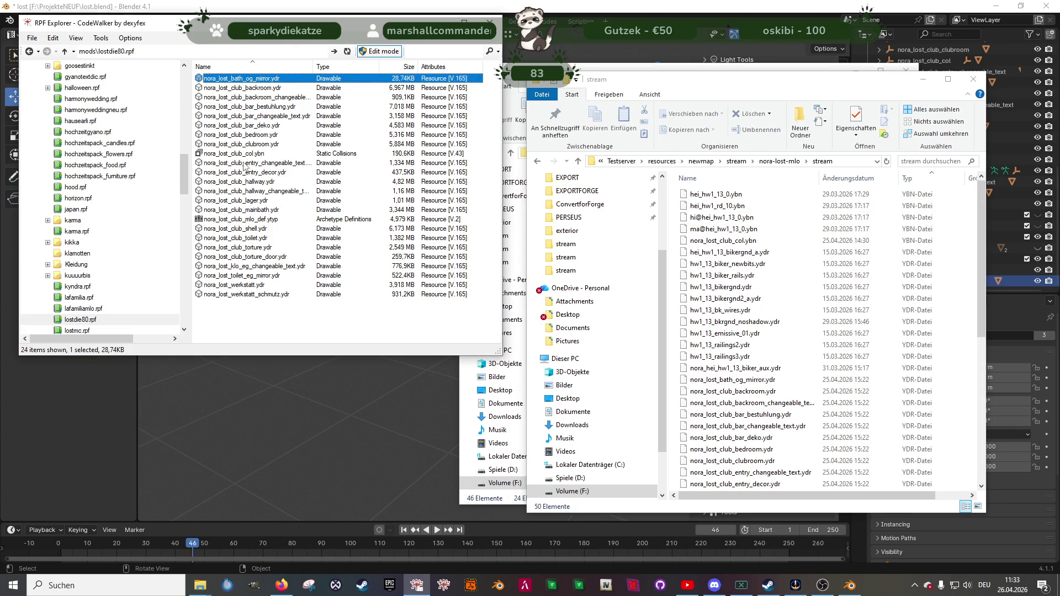
pyautogui.keyDown('shift'); pyautogui.click(260, 294); pyautogui.keyUp('shift')
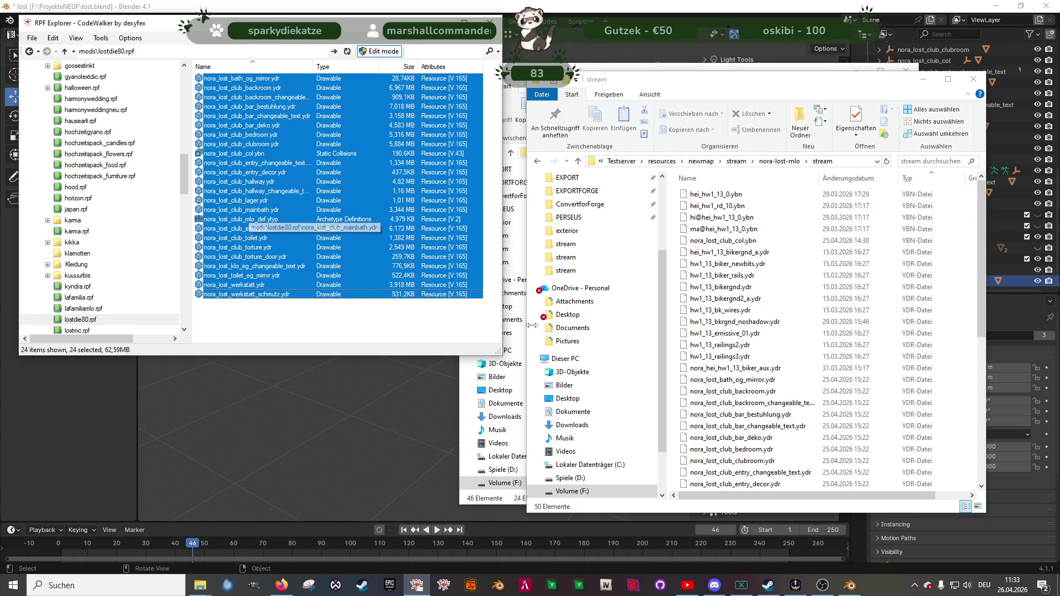
pyautogui.click(734, 377)
pyautogui.scroll(-6, 734, 375)
pyautogui.click(753, 427)
pyautogui.keyDown('shift'); pyautogui.click(743, 415); pyautogui.keyUp('shift')
pyautogui.keyDown('shift'); pyautogui.click(740, 404); pyautogui.keyUp('shift')
pyautogui.rightClick(738, 404)
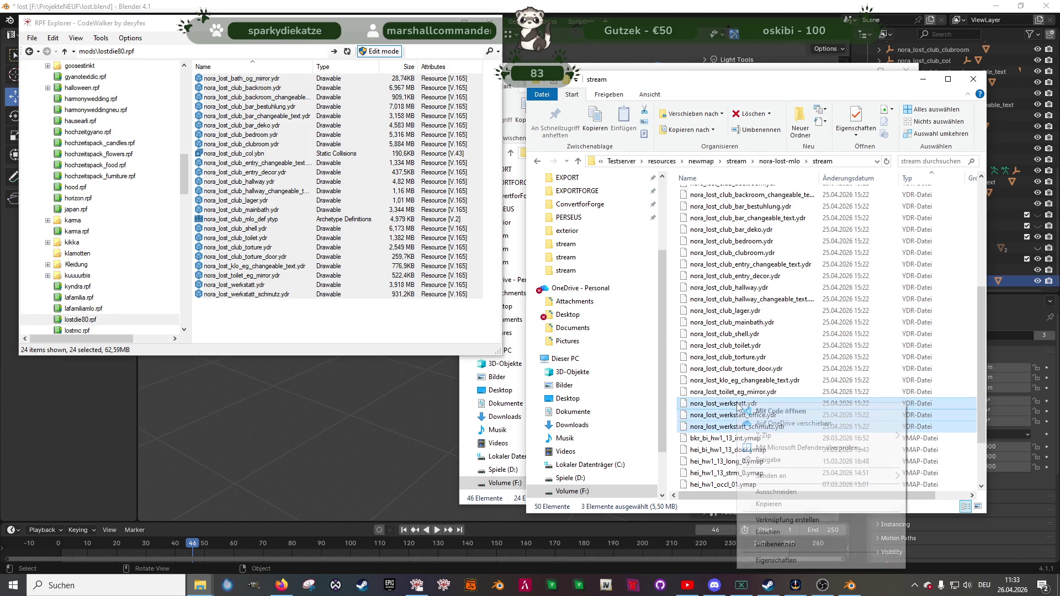
pyautogui.click(768, 533)
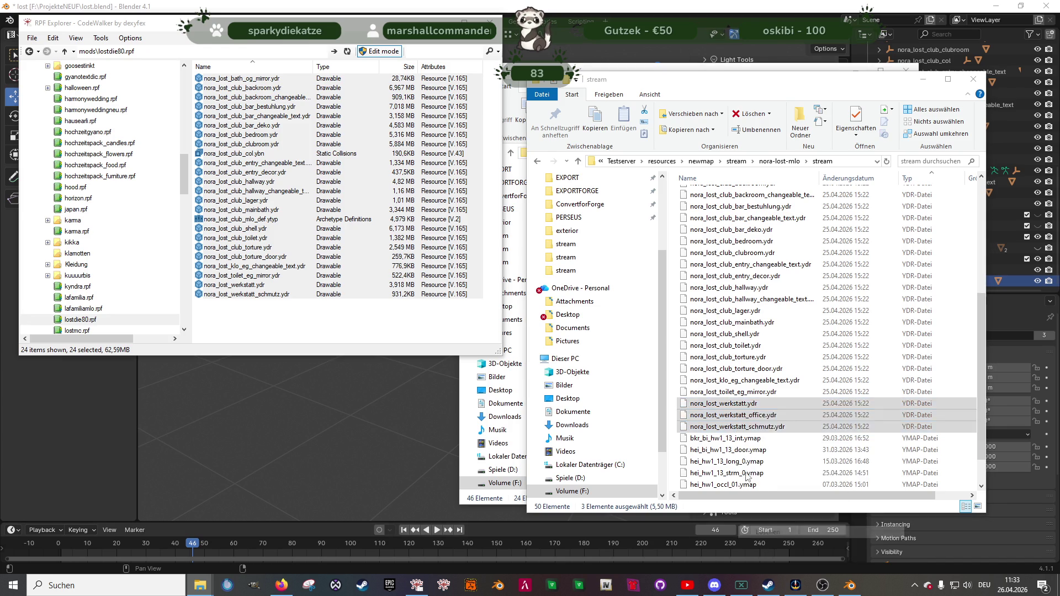
pyautogui.moveTo(260, 182); pyautogui.dragTo(344, 234)
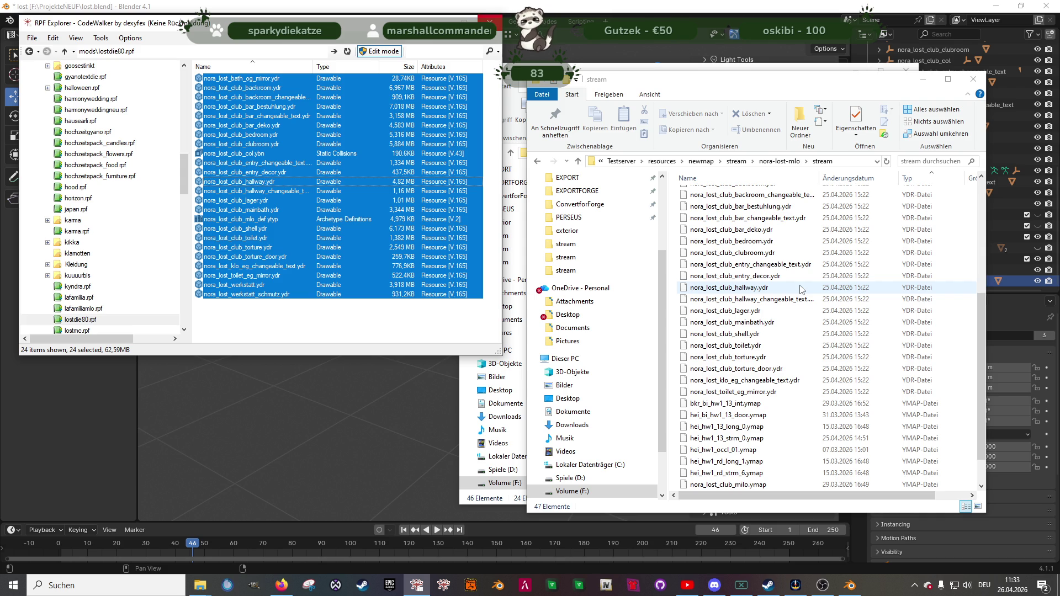
pyautogui.moveTo(801, 290); pyautogui.dragTo(802, 289)
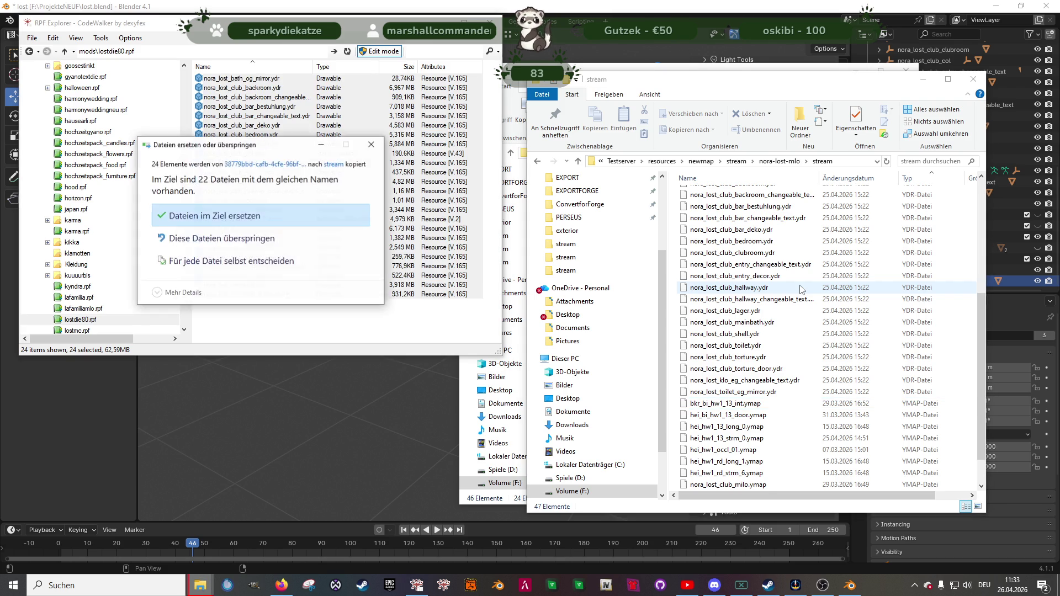
# - Replace the duplicate stream files with the new ones, then launch CodeWalker maximized
pyautogui.click(230, 227)
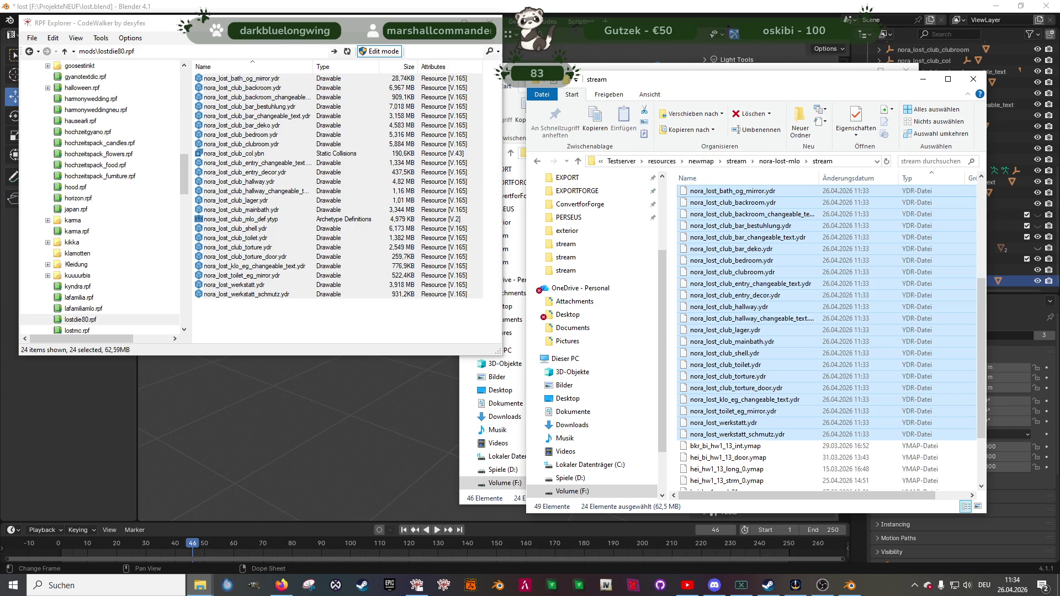
pyautogui.click(442, 589)
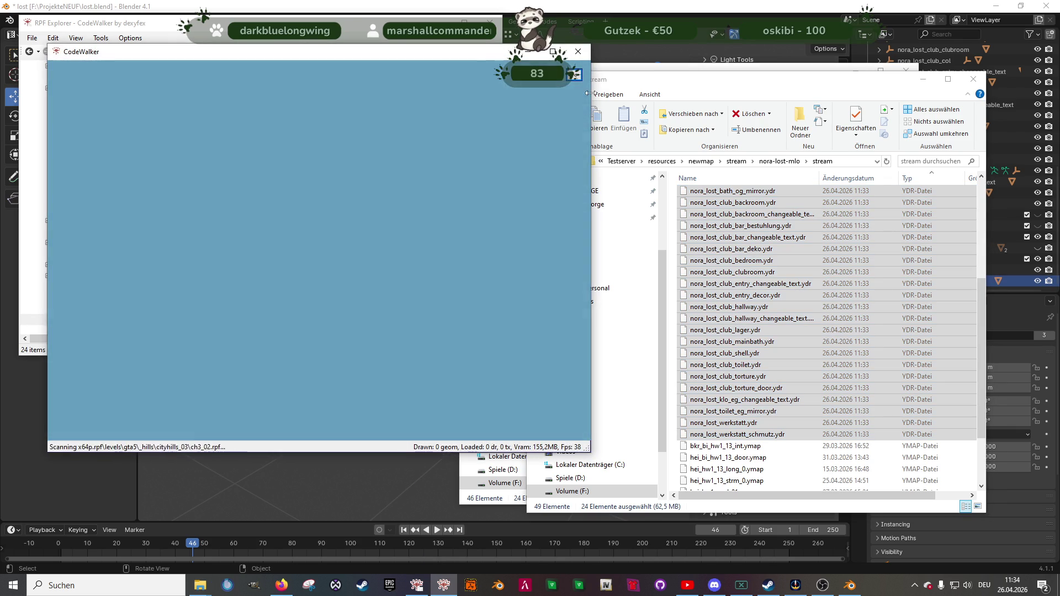
pyautogui.click(552, 51)
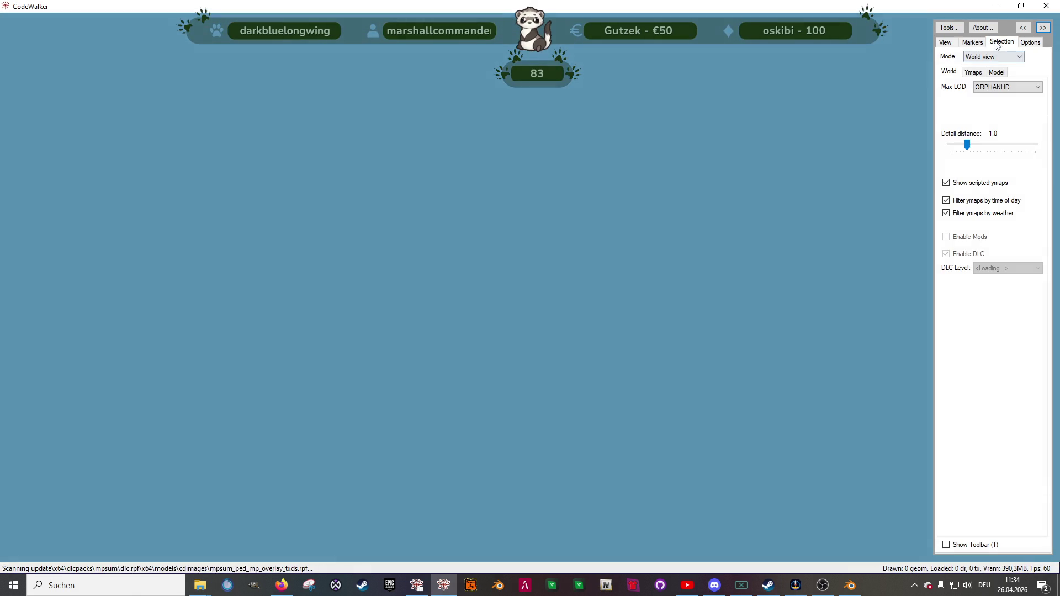
# - Fly the camera to an aerial city view and choose Open Folder as a project
pyautogui.click(997, 45)
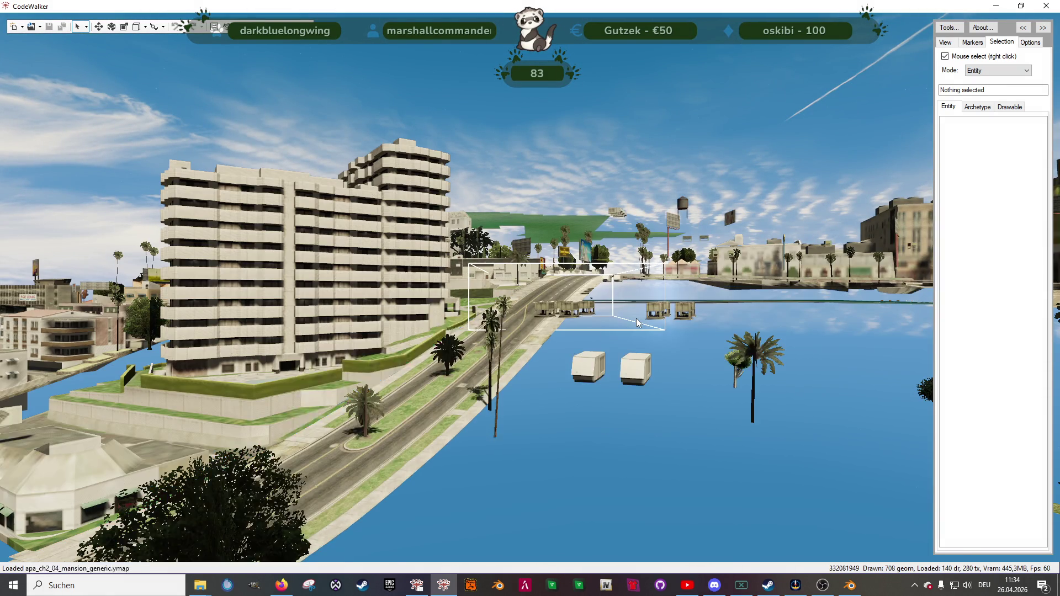
pyautogui.moveTo(437, 301); pyautogui.dragTo(598, 354)
pyautogui.scroll(-3, 598, 353)
pyautogui.press('w')
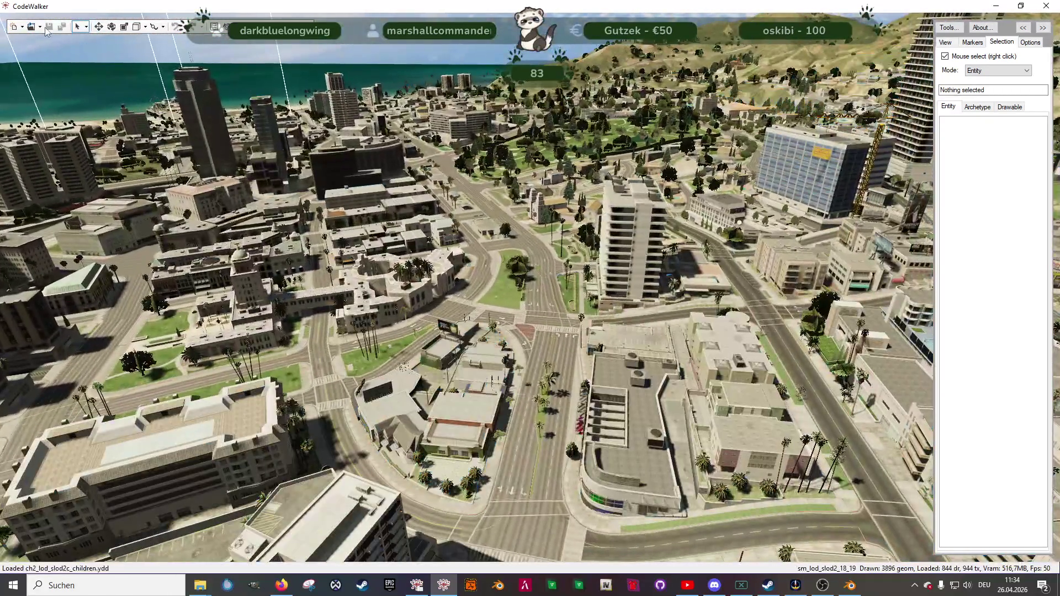
pyautogui.click(39, 27)
pyautogui.click(55, 34)
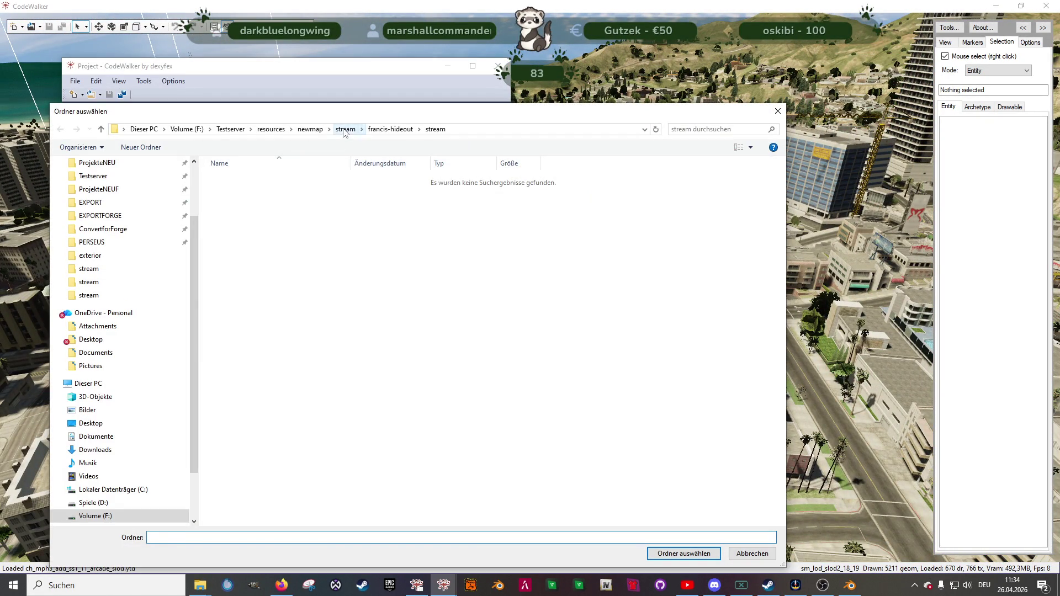
# - Load newmap\stream\nora-lost-mlo as the project and return to the 3D world view
pyautogui.click(345, 130)
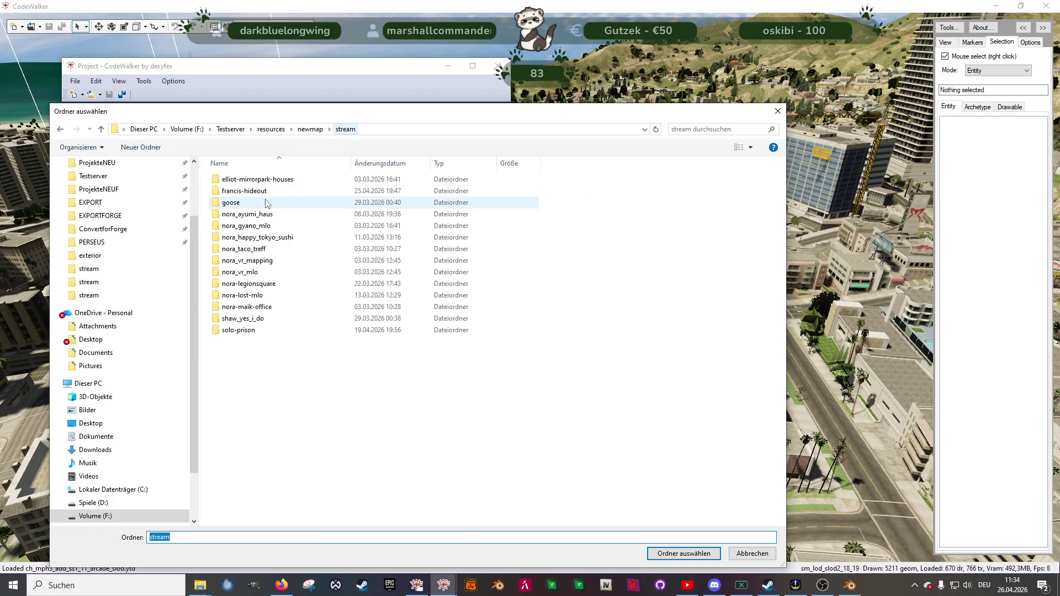
pyautogui.doubleClick(241, 296)
pyautogui.press('Return')
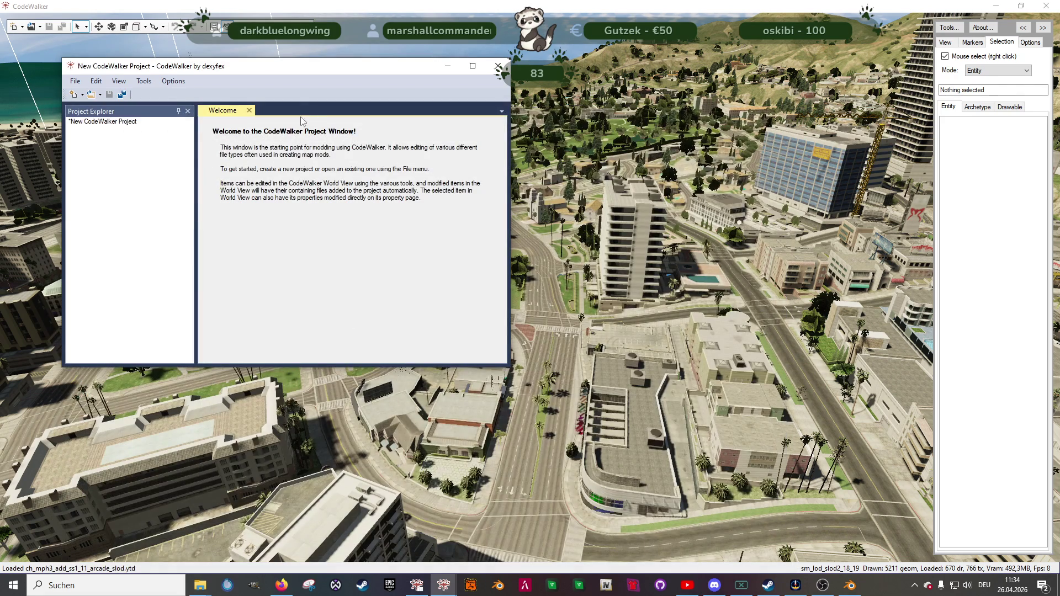
pyautogui.click(734, 522)
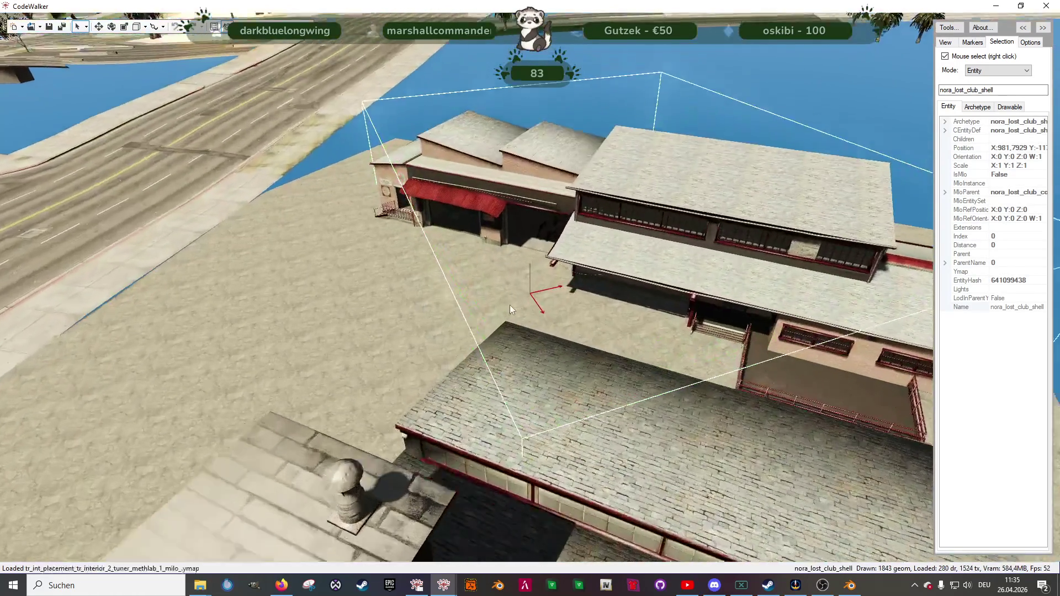
# - Fly into the club's bar and look toward the Lost MC wall, then start the alt:V server
pyautogui.scroll(-5, 410, 291)
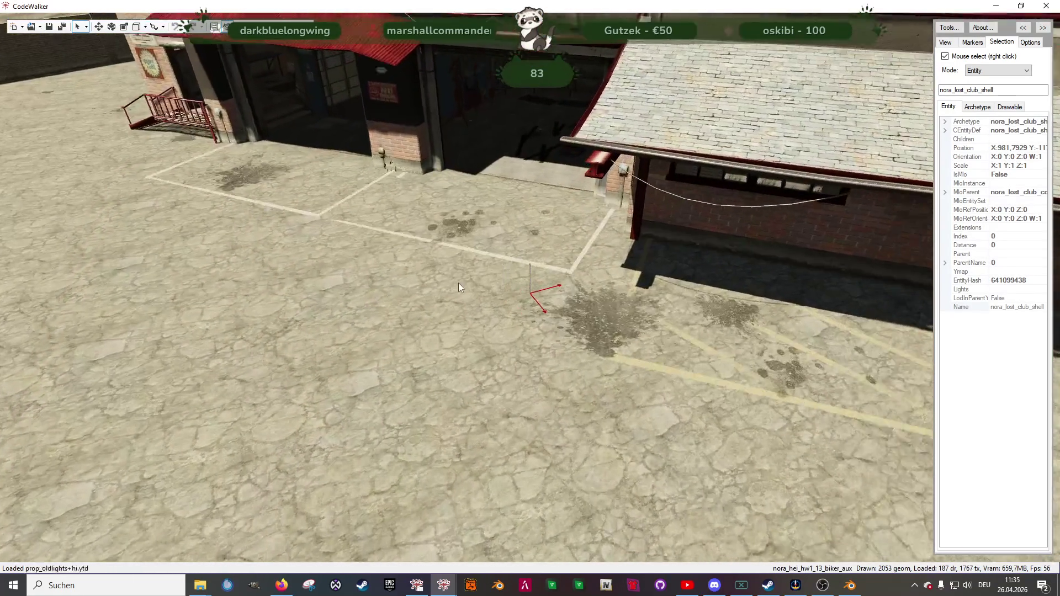
pyautogui.press('w')
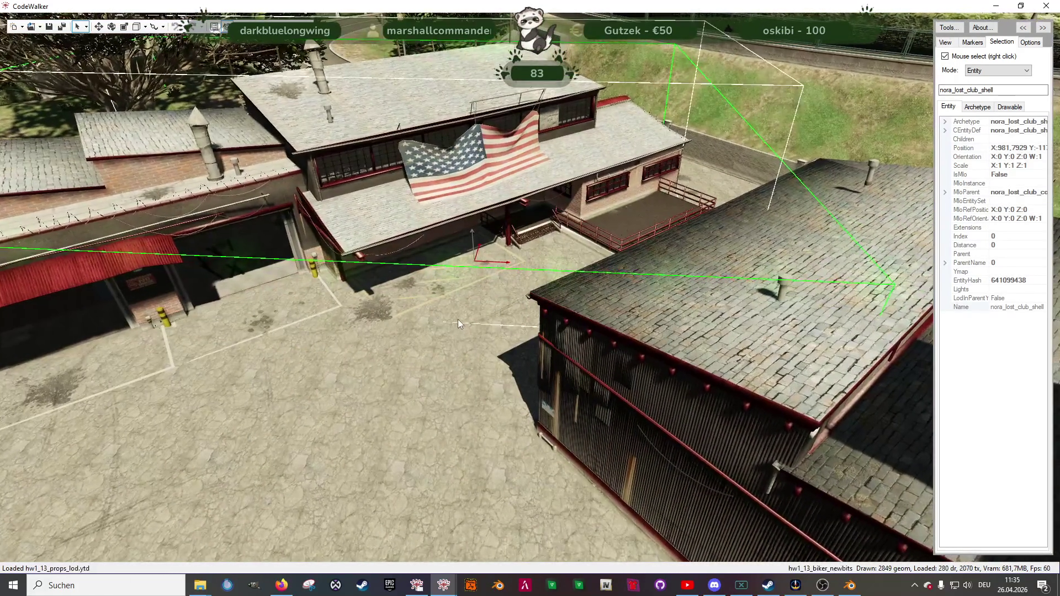
pyautogui.scroll(5, 492, 326)
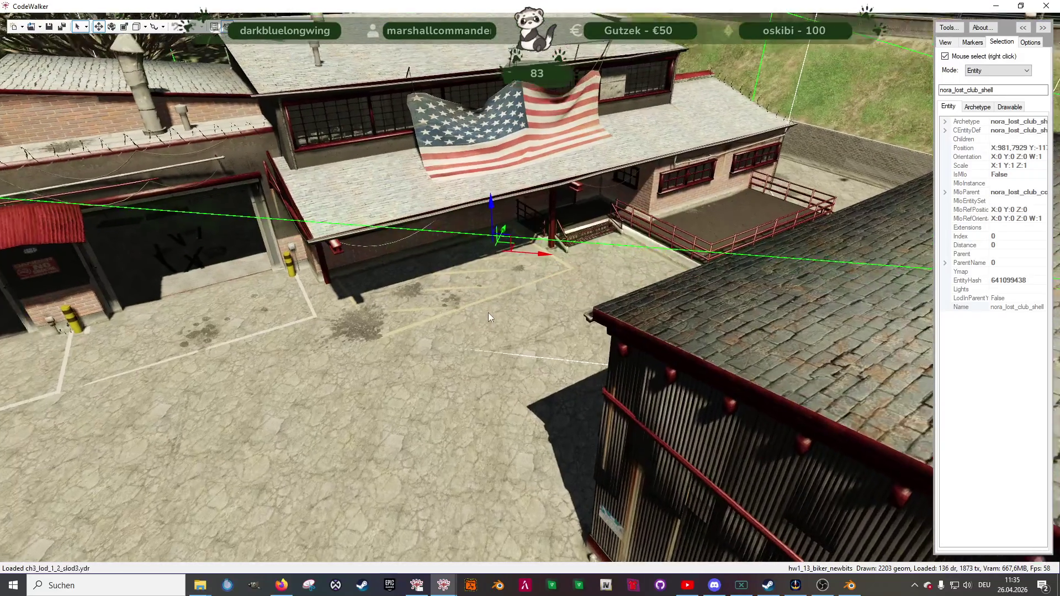
pyautogui.scroll(5, 508, 287)
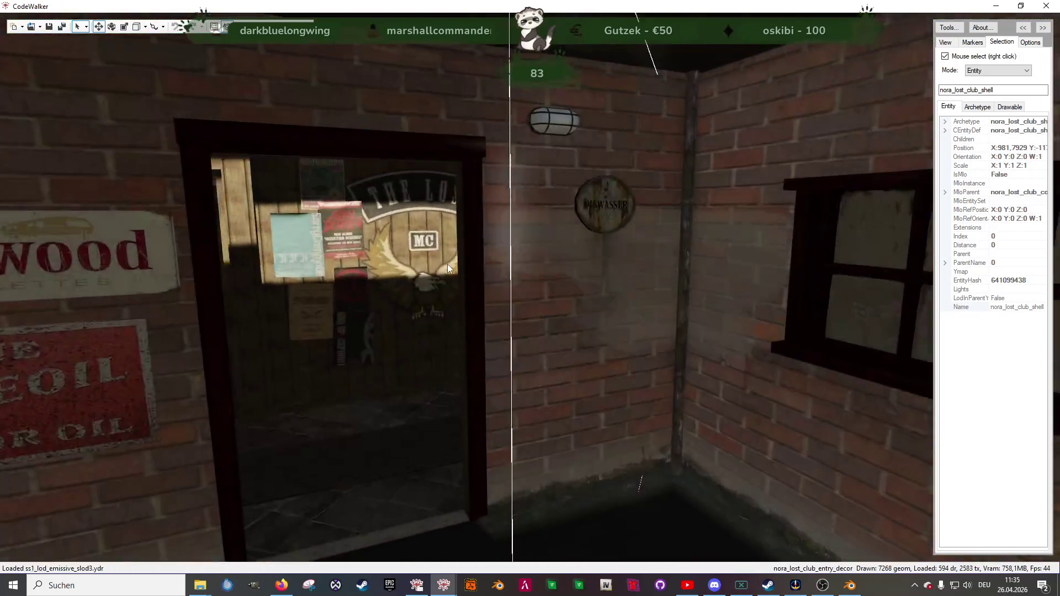
pyautogui.scroll(5, 599, 267)
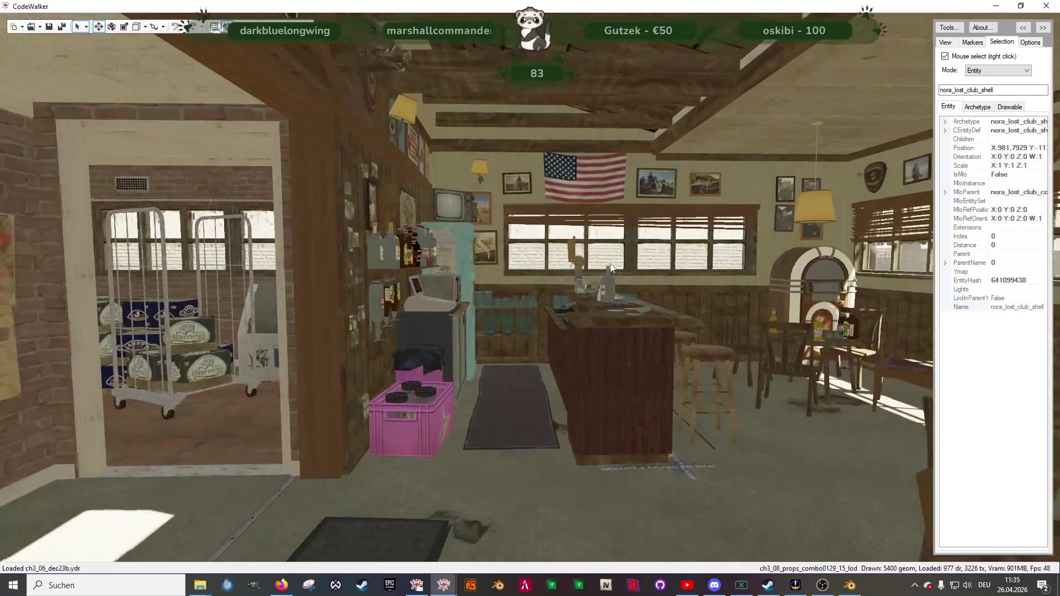
pyautogui.moveTo(562, 276)
pyautogui.mouseDown()
pyautogui.moveTo(461, 300)
pyautogui.moveTo(631, 306)
pyautogui.moveTo(461, 289)
pyautogui.moveTo(439, 271)
pyautogui.mouseUp()
pyautogui.scroll(5, 439, 271)
pyautogui.moveTo(531, 332)
pyautogui.mouseDown()
pyautogui.moveTo(429, 306)
pyautogui.moveTo(402, 317)
pyautogui.moveTo(502, 356)
pyautogui.moveTo(566, 365)
pyautogui.moveTo(515, 381)
pyautogui.moveTo(367, 347)
pyautogui.moveTo(475, 353)
pyautogui.moveTo(540, 339)
pyautogui.moveTo(437, 366)
pyautogui.moveTo(359, 349)
pyautogui.moveTo(400, 366)
pyautogui.moveTo(184, 367)
pyautogui.moveTo(478, 359)
pyautogui.moveTo(419, 380)
pyautogui.moveTo(300, 392)
pyautogui.moveTo(254, 296)
pyautogui.moveTo(491, 318)
pyautogui.moveTo(520, 299)
pyautogui.moveTo(535, 245)
pyautogui.moveTo(657, 243)
pyautogui.moveTo(594, 351)
pyautogui.mouseUp()
pyautogui.scroll(5, 498, 356)
pyautogui.scroll(3, 565, 365)
pyautogui.scroll(-3, 399, 346)
pyautogui.scroll(3, 475, 358)
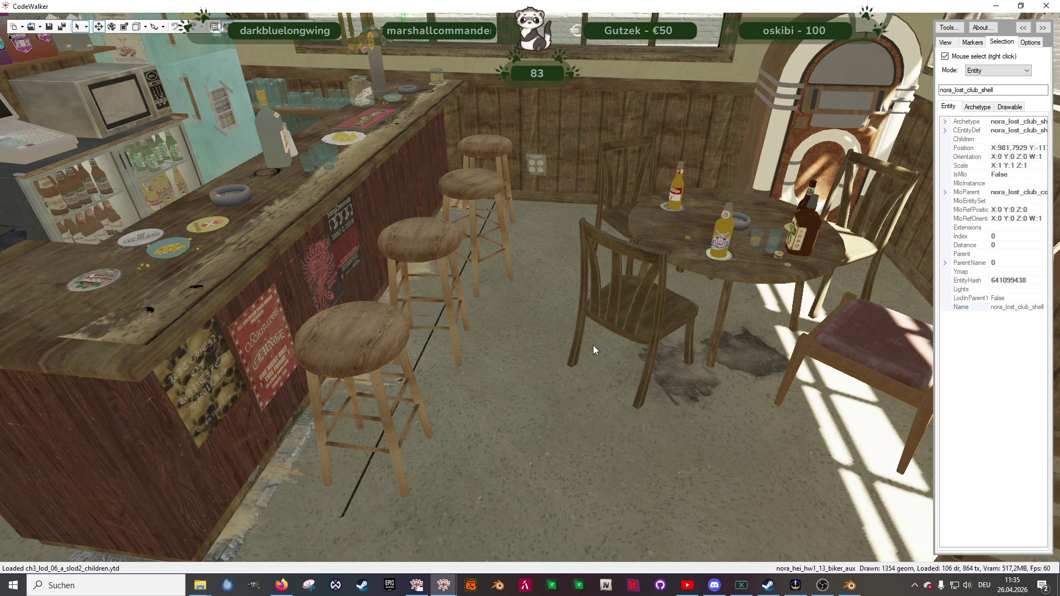
pyautogui.click(578, 588)
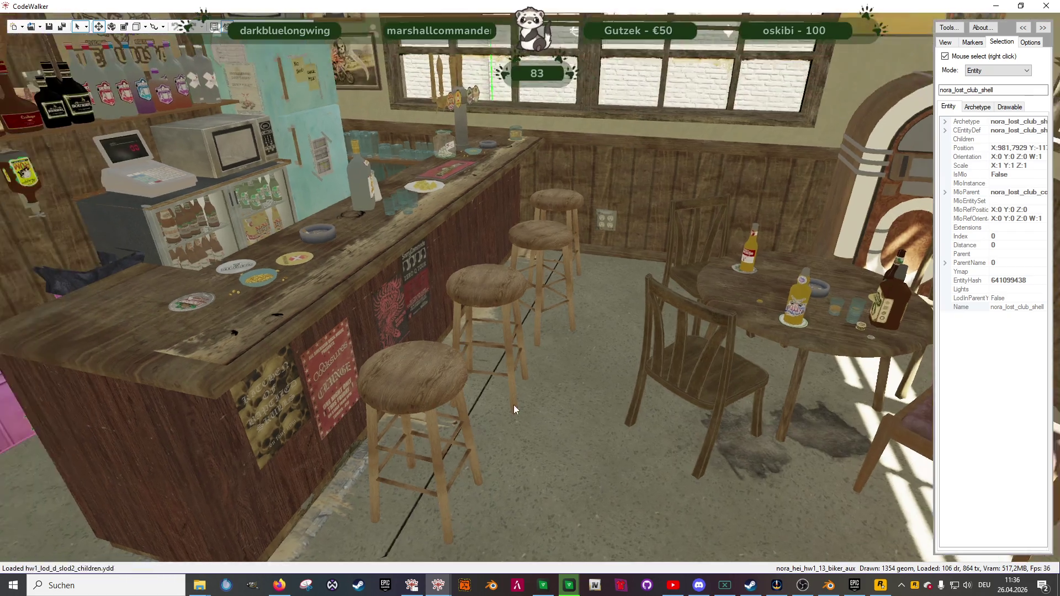
# - Look around the club interior toward the drum kit, staircase and snake terrarium
pyautogui.moveTo(514, 405)
pyautogui.mouseDown()
pyautogui.moveTo(487, 454)
pyautogui.moveTo(504, 457)
pyautogui.moveTo(544, 403)
pyautogui.moveTo(444, 371)
pyautogui.mouseUp()
pyautogui.moveTo(521, 373)
pyautogui.mouseDown()
pyautogui.moveTo(634, 321)
pyautogui.moveTo(607, 373)
pyautogui.moveTo(815, 385)
pyautogui.moveTo(599, 368)
pyautogui.moveTo(721, 319)
pyautogui.moveTo(622, 379)
pyautogui.moveTo(629, 313)
pyautogui.moveTo(658, 314)
pyautogui.moveTo(640, 323)
pyautogui.moveTo(731, 303)
pyautogui.moveTo(887, 303)
pyautogui.moveTo(598, 286)
pyautogui.moveTo(674, 260)
pyautogui.moveTo(643, 332)
pyautogui.moveTo(667, 320)
pyautogui.moveTo(645, 297)
pyautogui.moveTo(637, 353)
pyautogui.moveTo(651, 349)
pyautogui.mouseUp()
# - Fly through the locker room, garage past the orange crane and into the office, then show the alt:V launcher
pyautogui.scroll(-3, 651, 347)
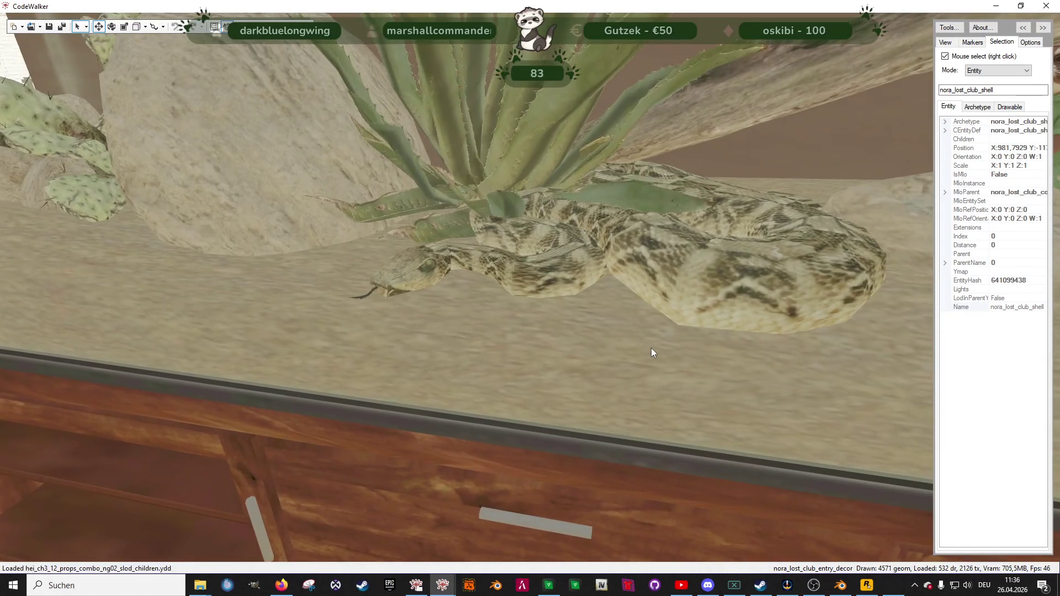
pyautogui.scroll(-3, 607, 364)
pyautogui.moveTo(562, 379)
pyautogui.mouseDown()
pyautogui.moveTo(448, 291)
pyautogui.moveTo(419, 290)
pyautogui.moveTo(529, 372)
pyautogui.moveTo(443, 365)
pyautogui.moveTo(545, 363)
pyautogui.moveTo(433, 360)
pyautogui.moveTo(621, 380)
pyautogui.moveTo(569, 377)
pyautogui.mouseUp()
pyautogui.scroll(-6, 548, 372)
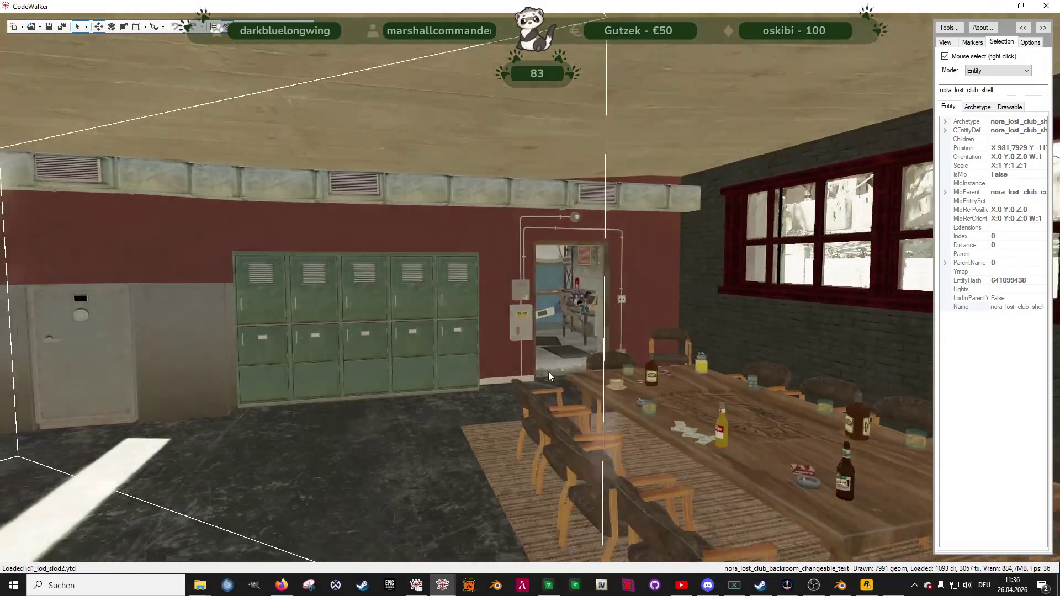
pyautogui.scroll(8, 548, 372)
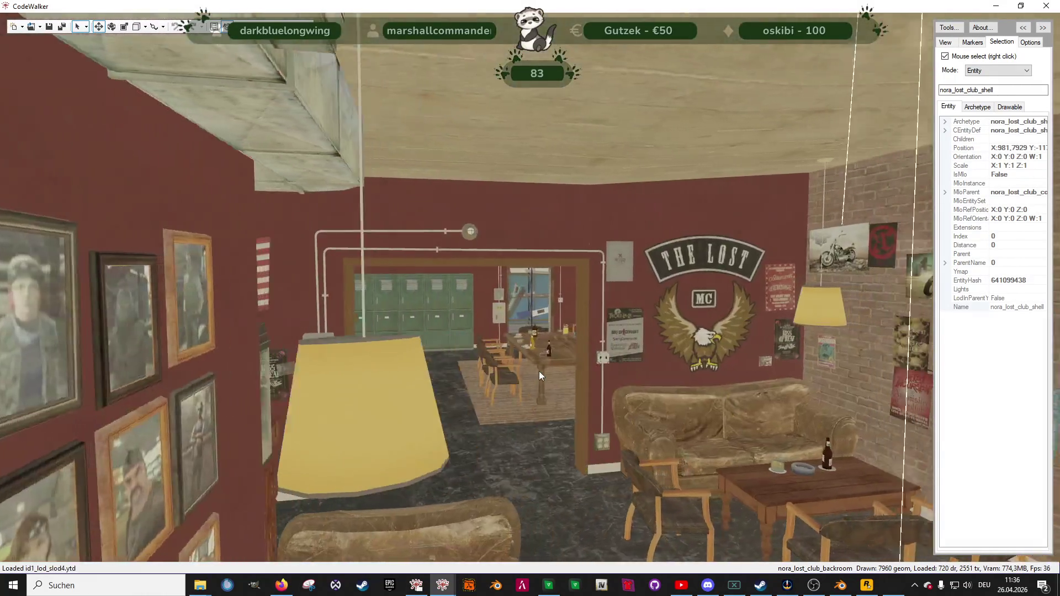
pyautogui.press('w')
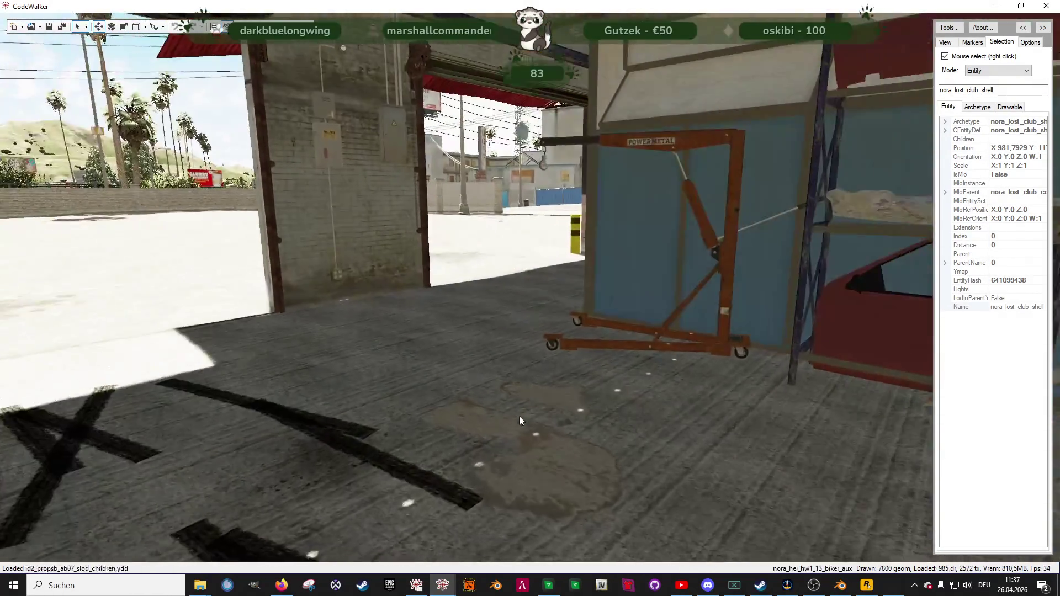
pyautogui.moveTo(519, 415)
pyautogui.mouseDown()
pyautogui.moveTo(451, 430)
pyautogui.moveTo(564, 381)
pyautogui.moveTo(631, 373)
pyautogui.mouseUp()
pyautogui.press('w')
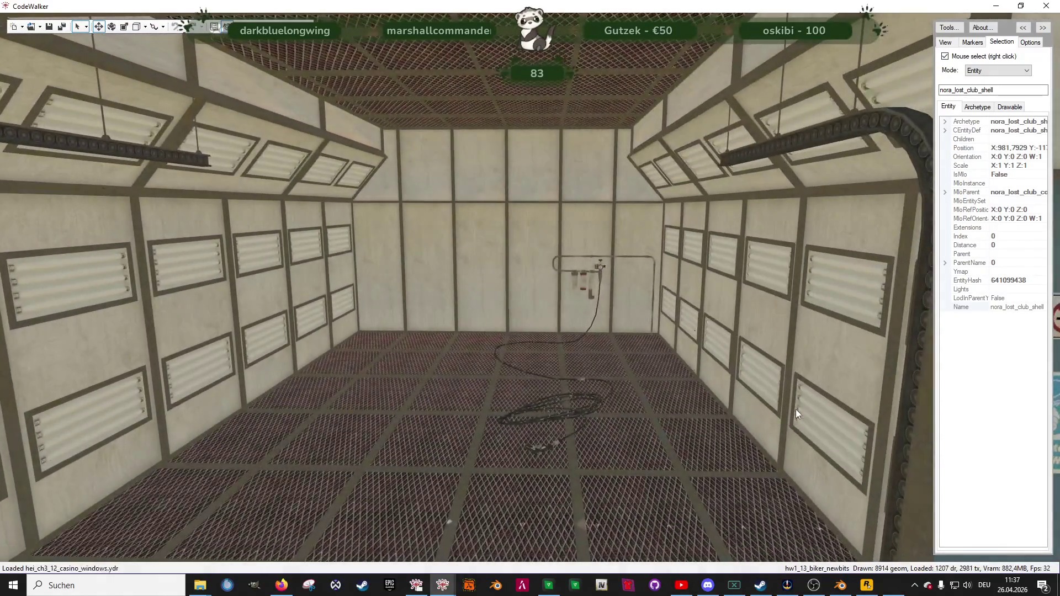
pyautogui.moveTo(796, 409)
pyautogui.mouseDown()
pyautogui.moveTo(634, 407)
pyautogui.moveTo(679, 387)
pyautogui.moveTo(798, 402)
pyautogui.moveTo(624, 392)
pyautogui.moveTo(597, 366)
pyautogui.moveTo(745, 399)
pyautogui.moveTo(813, 398)
pyautogui.moveTo(605, 372)
pyautogui.moveTo(756, 377)
pyautogui.moveTo(750, 340)
pyautogui.moveTo(700, 381)
pyautogui.moveTo(764, 359)
pyautogui.moveTo(701, 371)
pyautogui.moveTo(751, 372)
pyautogui.moveTo(566, 251)
pyautogui.moveTo(548, 384)
pyautogui.moveTo(533, 382)
pyautogui.moveTo(584, 369)
pyautogui.moveTo(677, 402)
pyautogui.moveTo(691, 393)
pyautogui.moveTo(667, 425)
pyautogui.mouseUp()
pyautogui.press('w')
pyautogui.press('w')
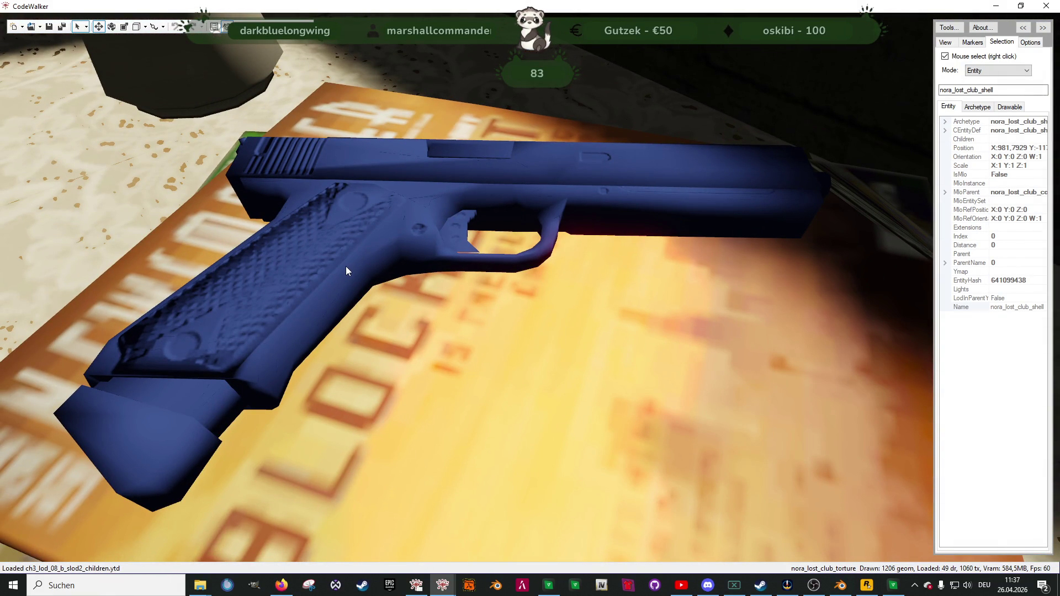
pyautogui.click(893, 585)
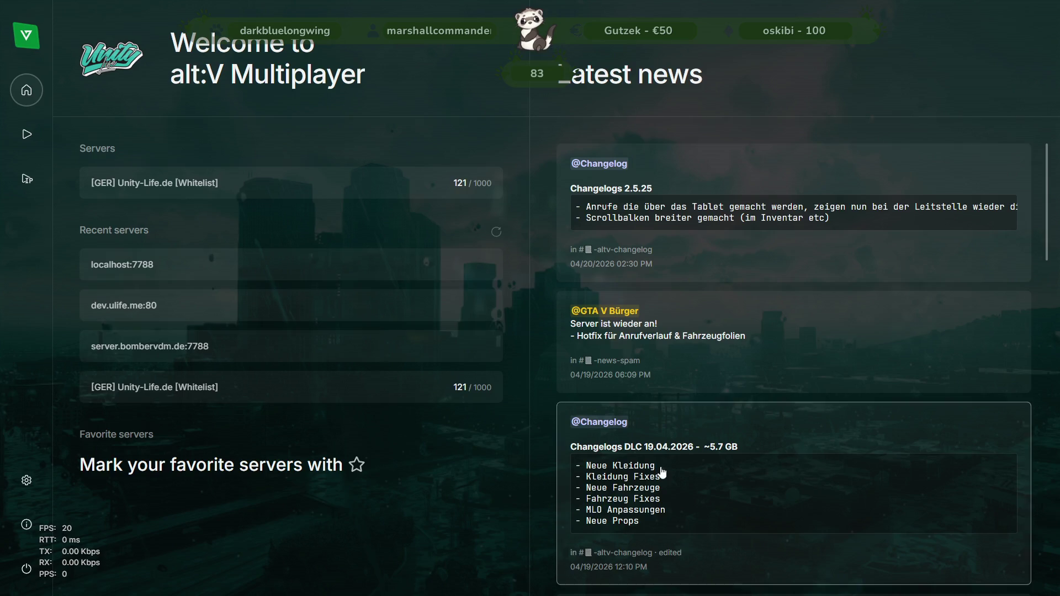
# - Connect to localhost:7788 and, while queued, return to the pistol table in CodeWalker
pyautogui.click(304, 261)
pyautogui.click(607, 340)
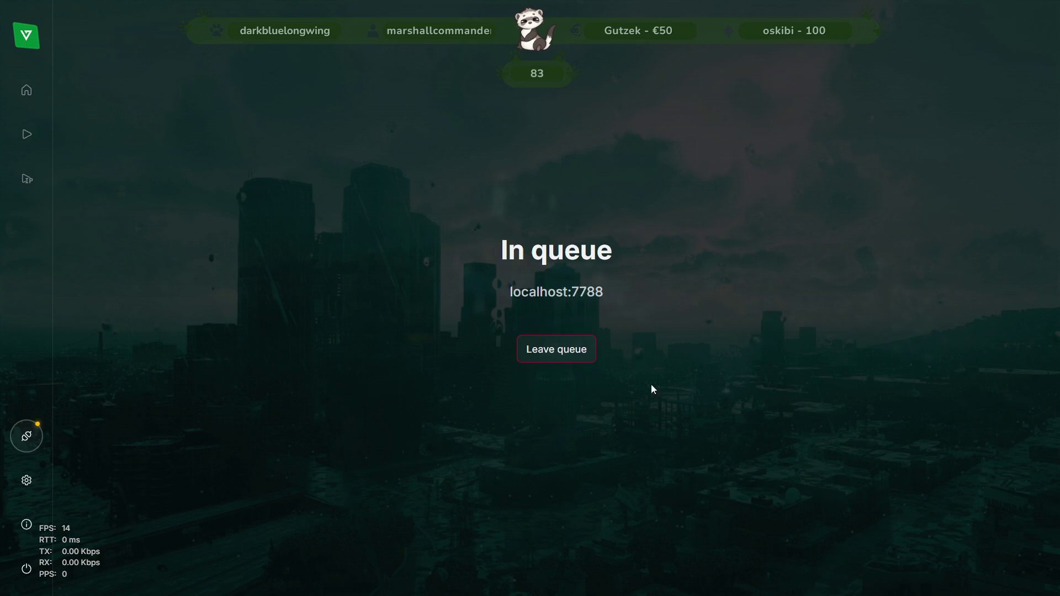
pyautogui.hotkey('alt', 'Tab')
pyautogui.scroll(-5, 502, 277)
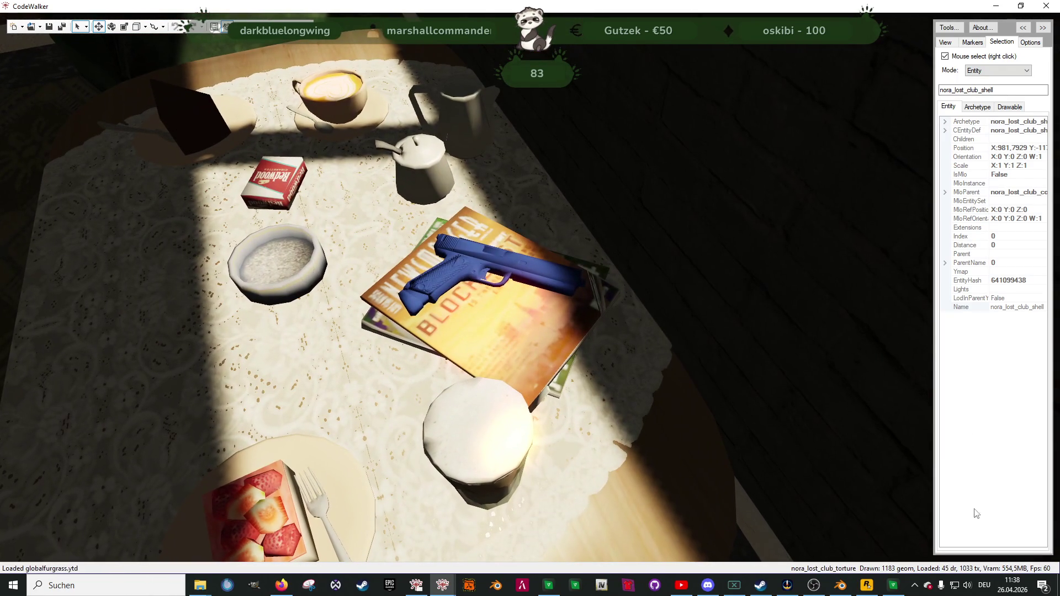
# - Orbit and zoom around the table with the blue pistol, then switch to the game window
pyautogui.hotkey('alt', 'Tab')
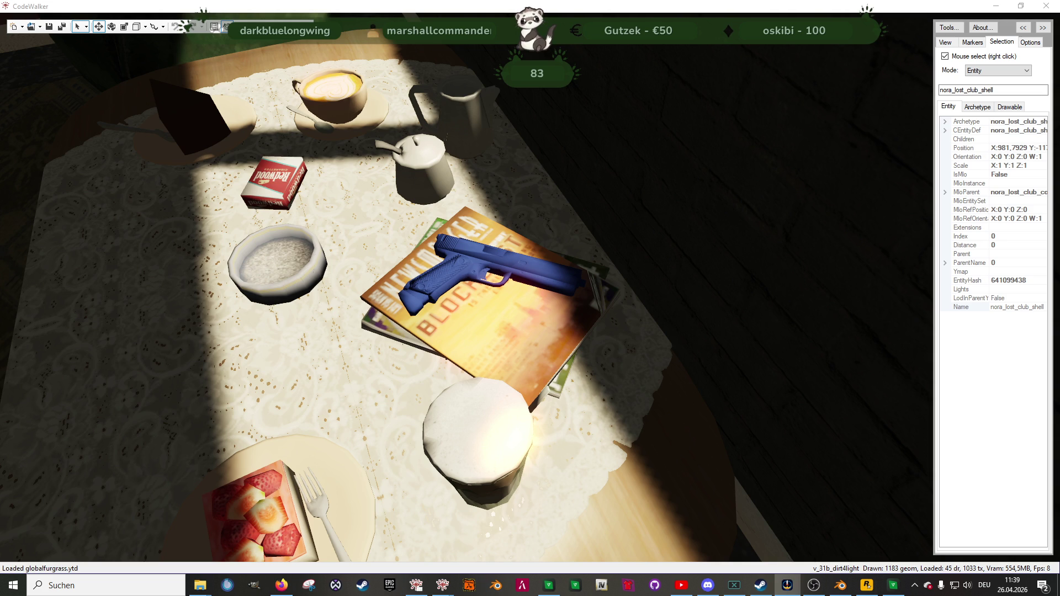
pyautogui.moveTo(446, 303); pyautogui.dragTo(509, 316)
pyautogui.scroll(-5, 454, 303)
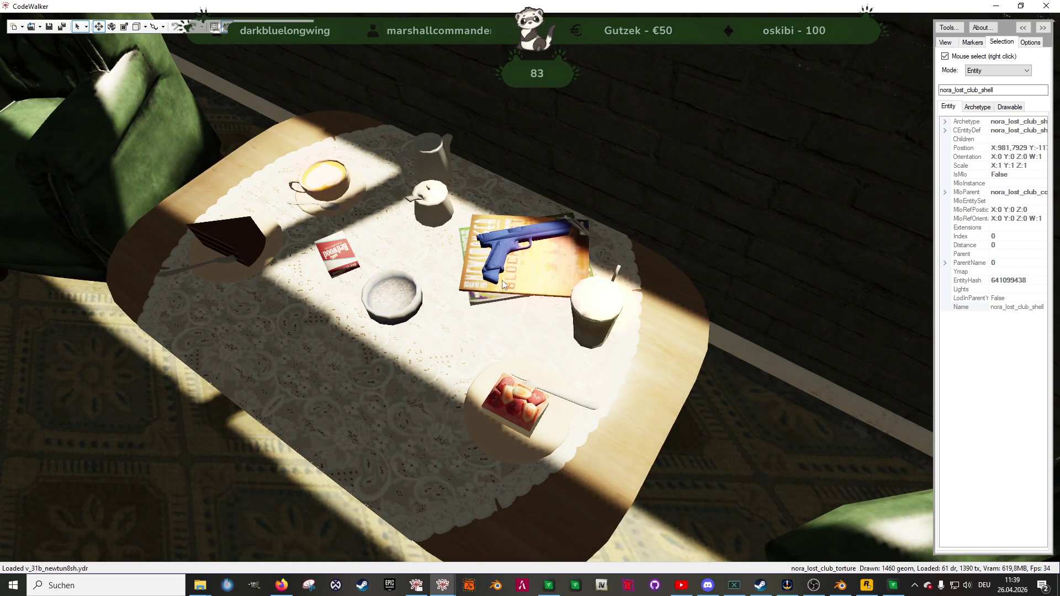
pyautogui.click(892, 586)
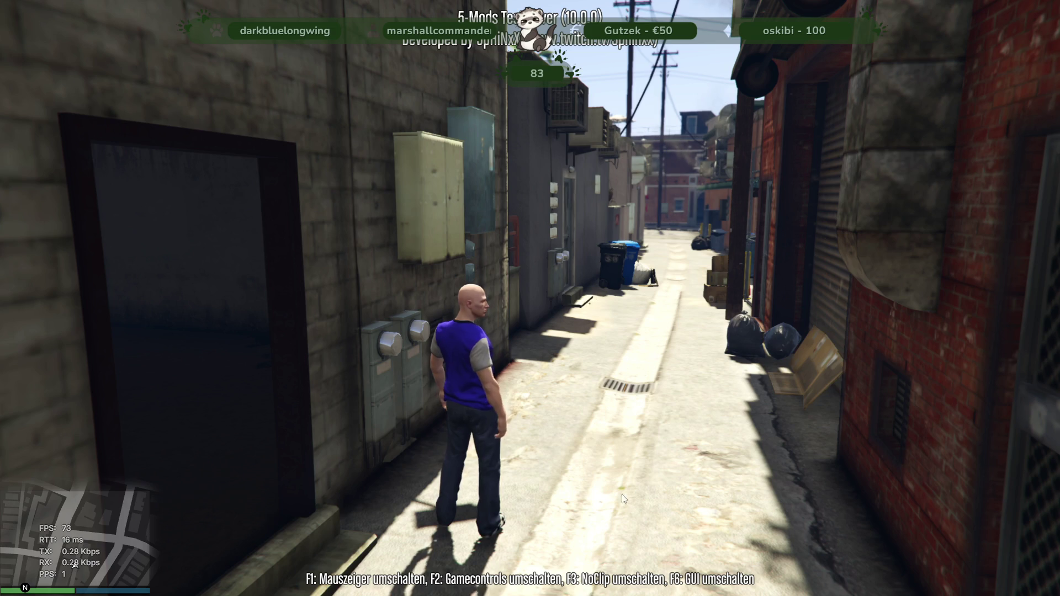
# - Set a map waypoint at the club and teleport the character there via the trainer
pyautogui.press('w')
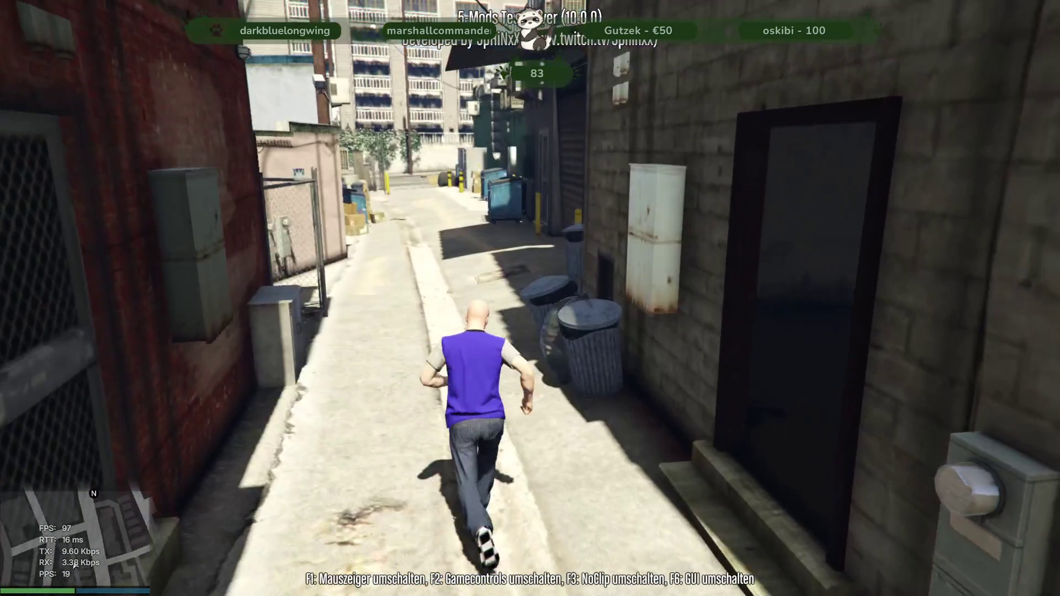
pyautogui.press('Escape')
pyautogui.click(881, 347)
pyautogui.scroll(-3, 625, 236)
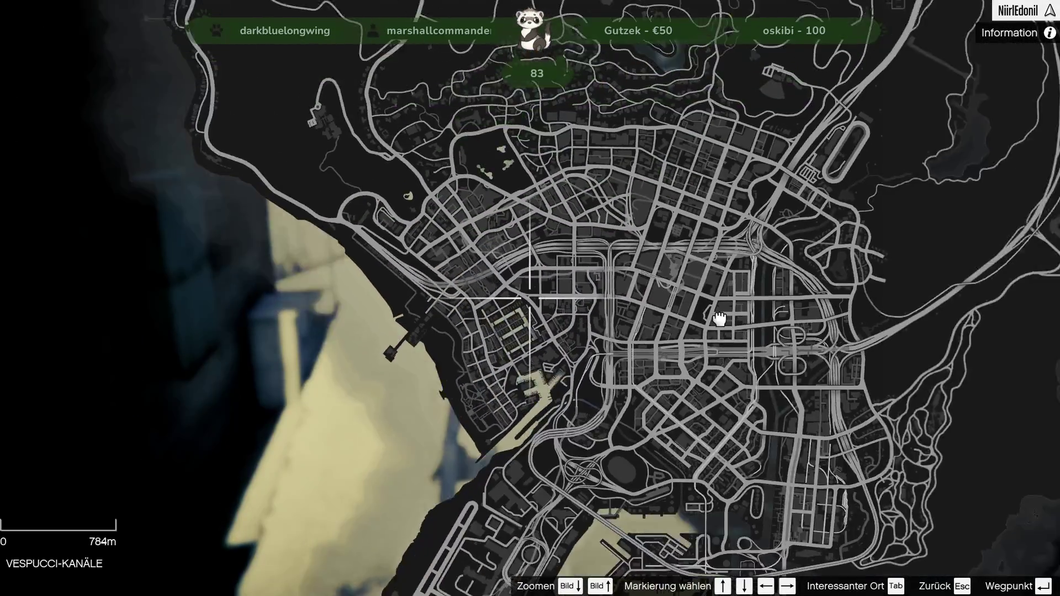
pyautogui.scroll(3, 625, 236)
pyautogui.scroll(5, 625, 236)
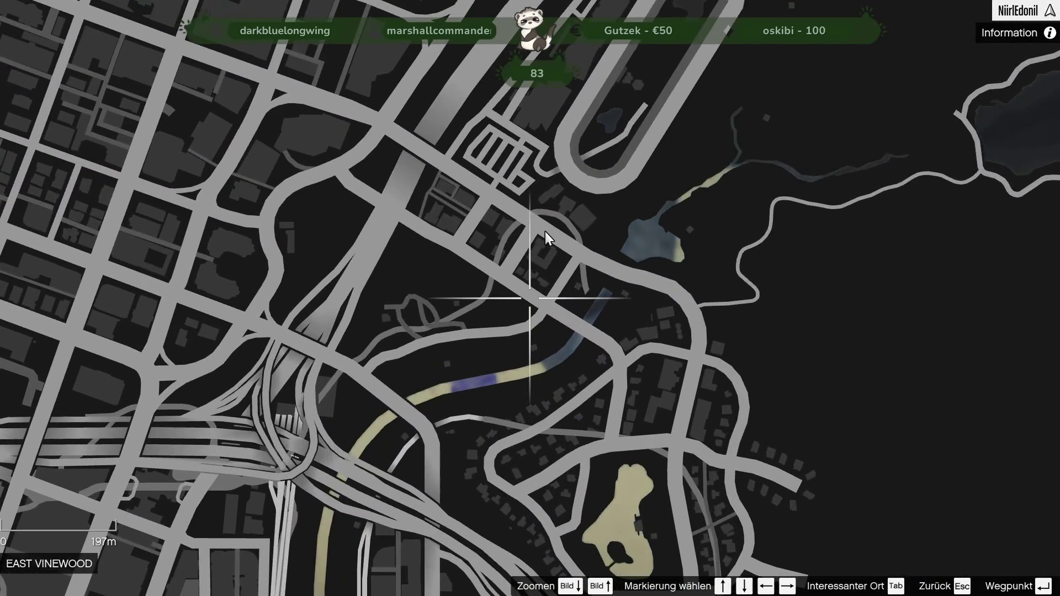
pyautogui.click(546, 237)
pyautogui.press('Escape')
pyautogui.press('m')
pyautogui.press('Return')
pyautogui.press('Return')
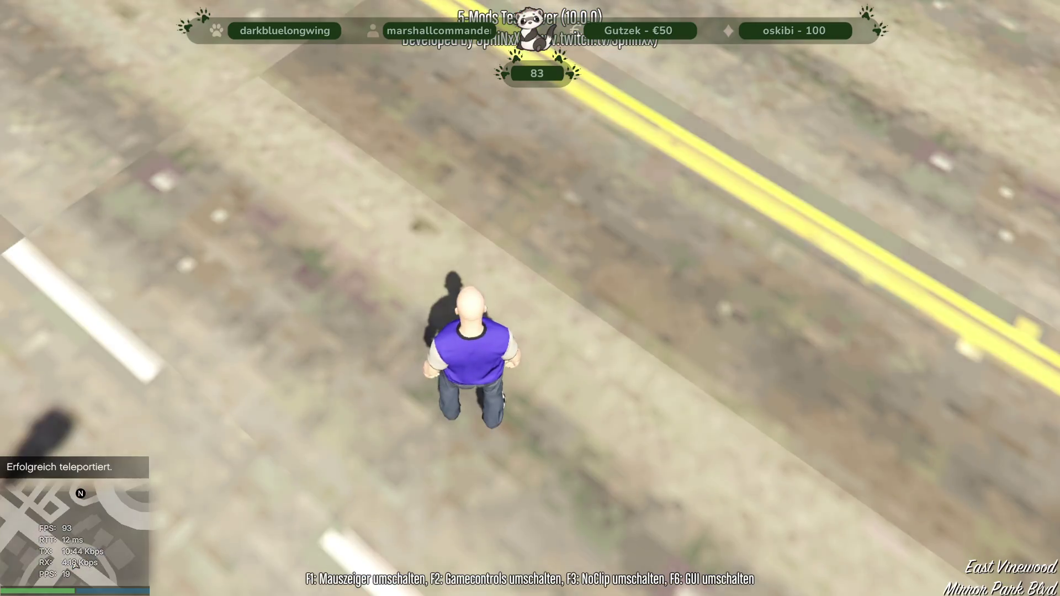
# - Run the character across the road, through the gate and across the lot to the garage doors
pyautogui.press('w')
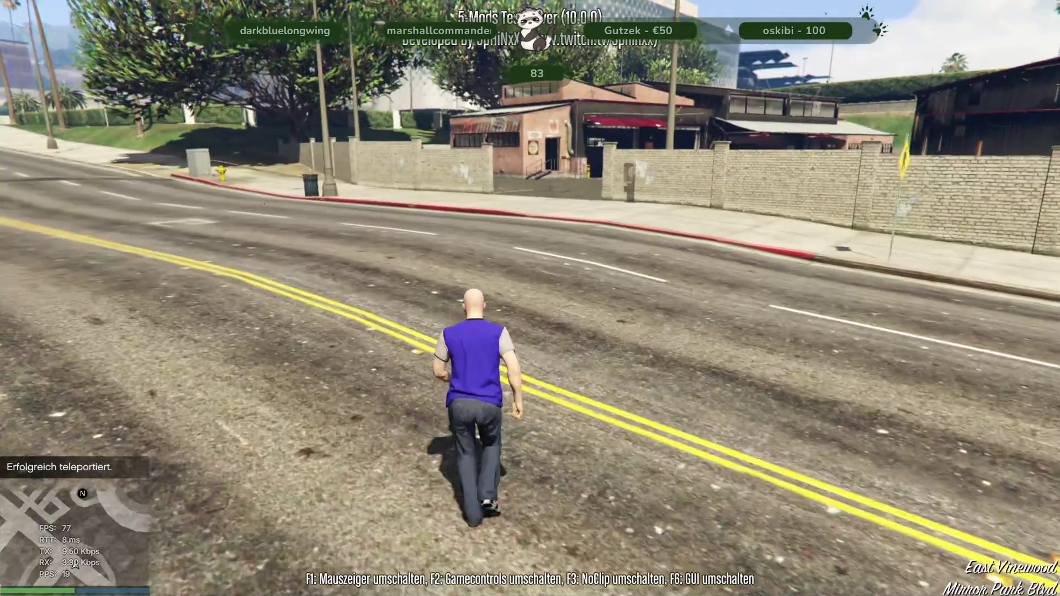
pyautogui.press('w')
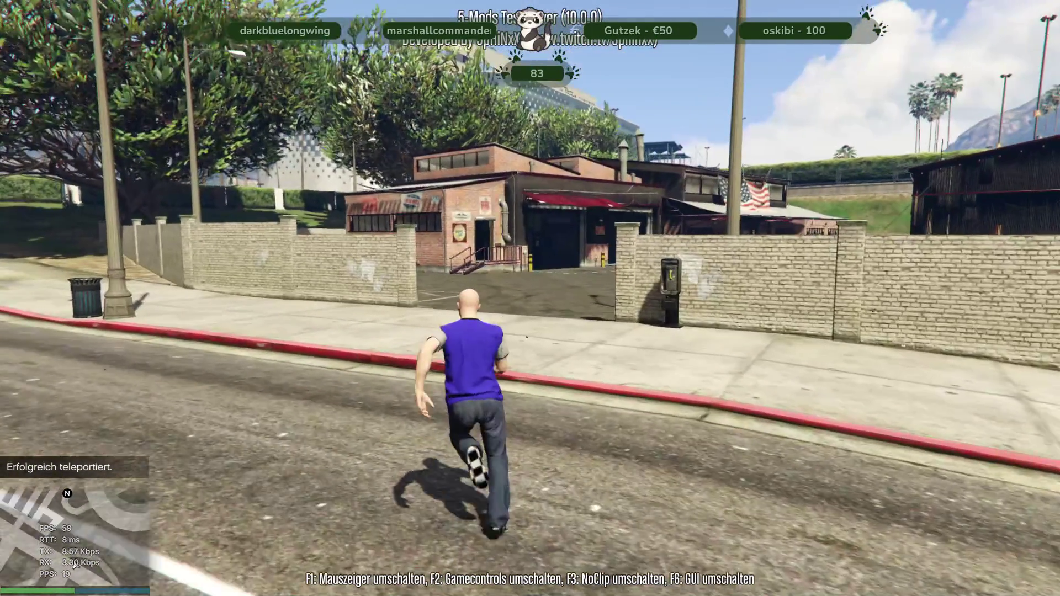
pyautogui.press('w')
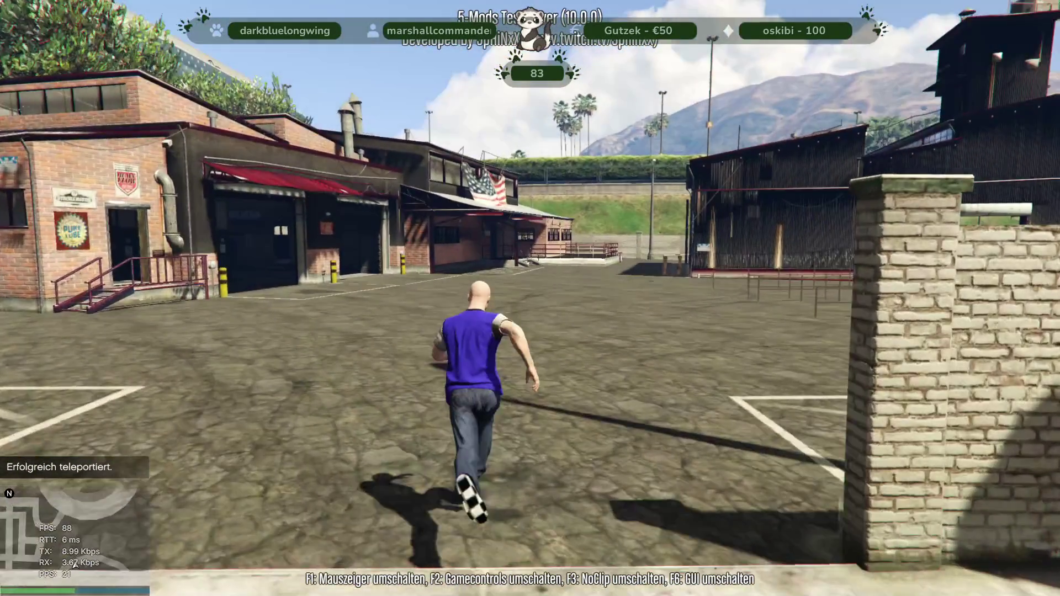
pyautogui.press('w')
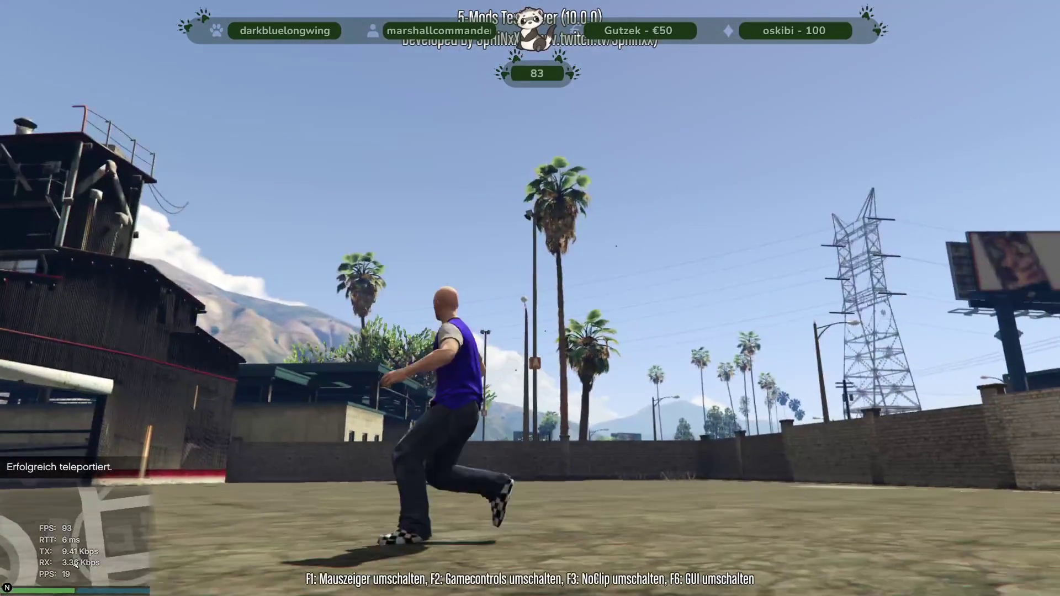
pyautogui.press('w')
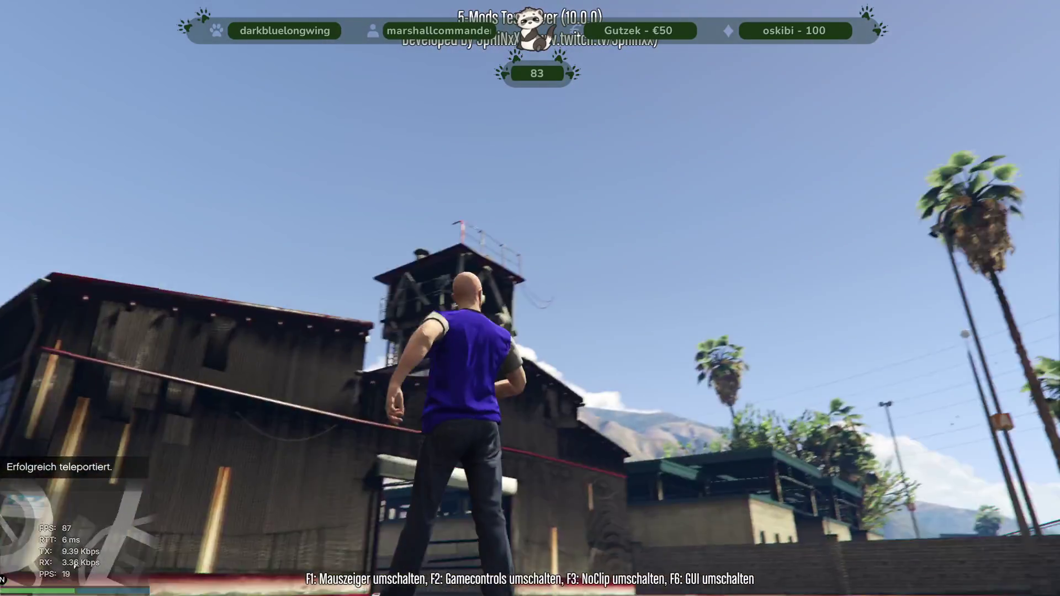
pyautogui.press('w')
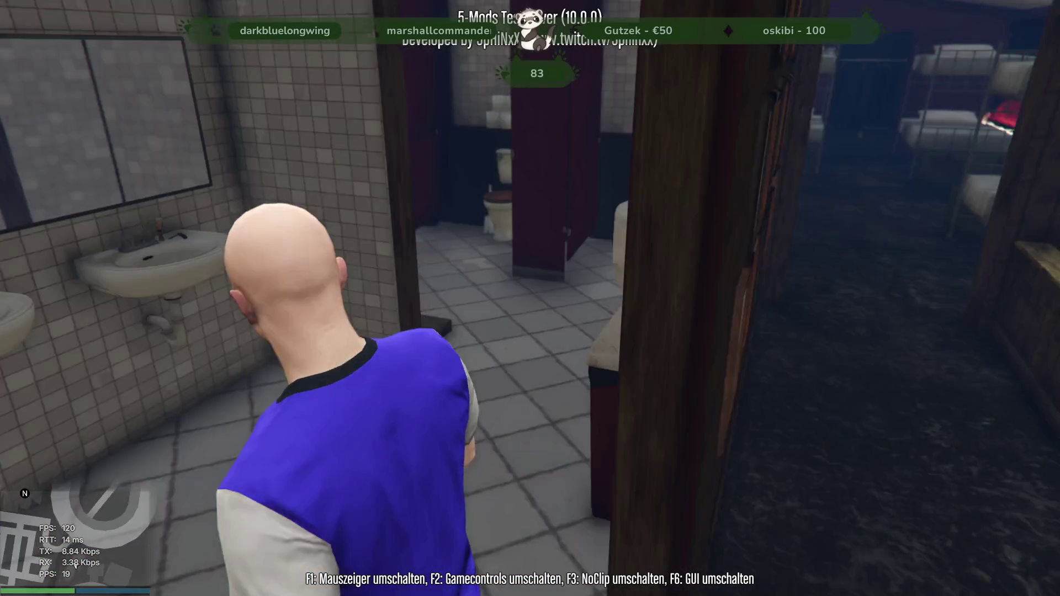
# - Walk through the tiled bathroom, locker room and into the shower stalls, then Alt+Tab out
pyautogui.press('w')
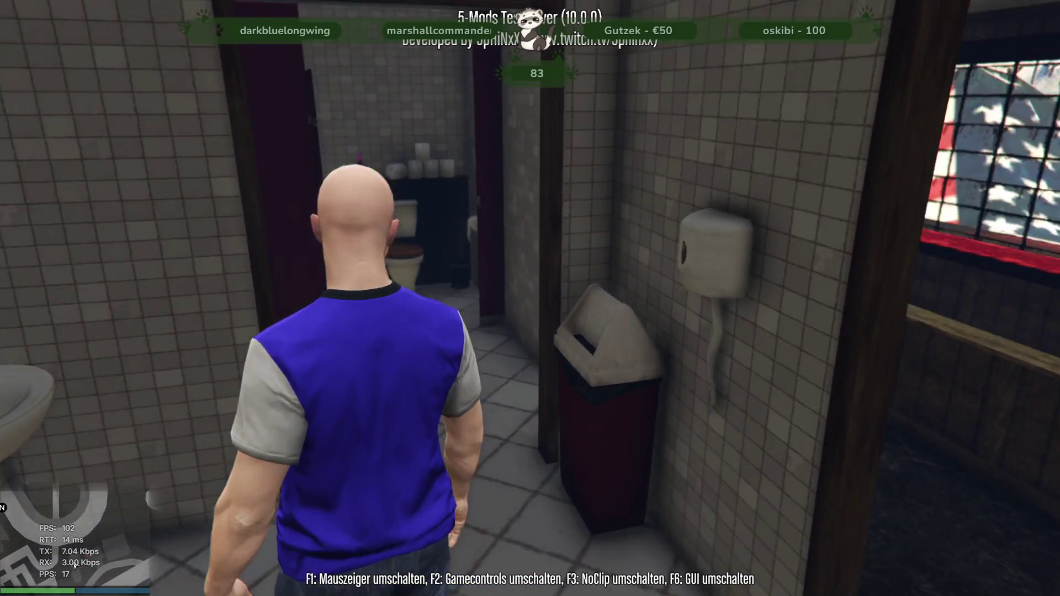
pyautogui.press('w')
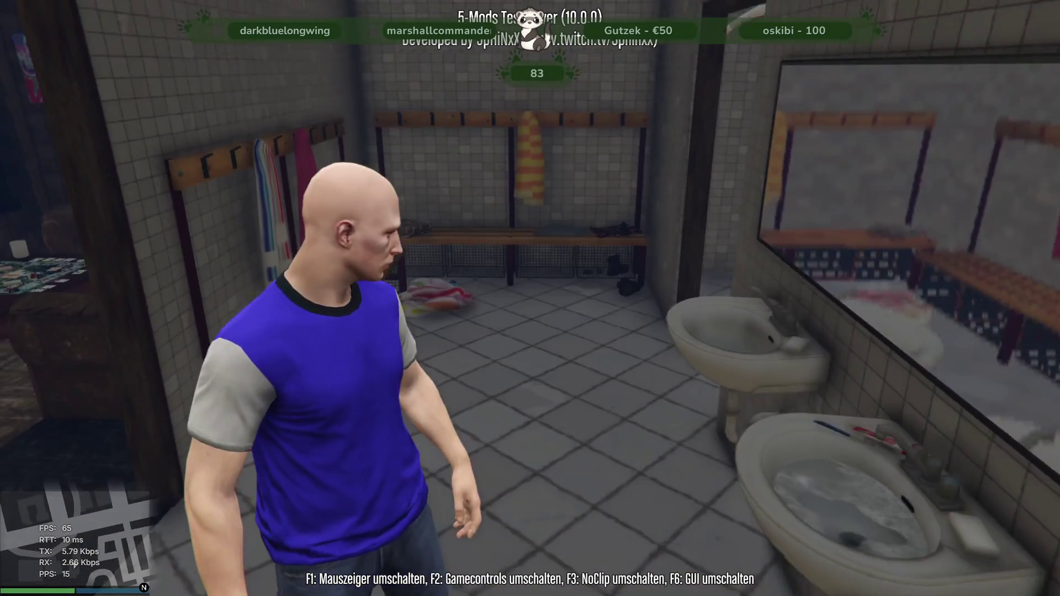
pyautogui.press('w')
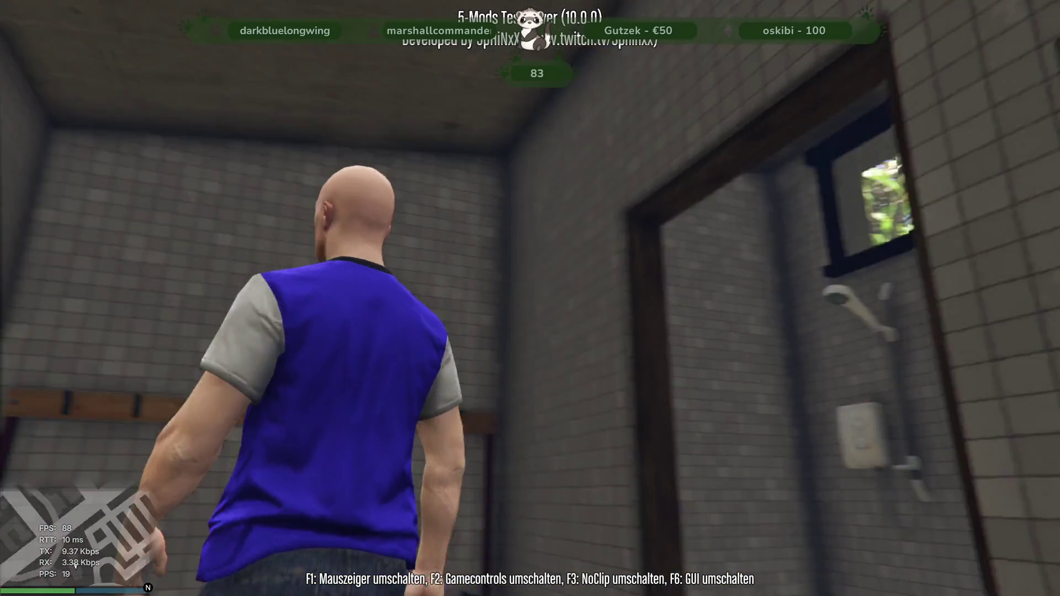
pyautogui.press('w')
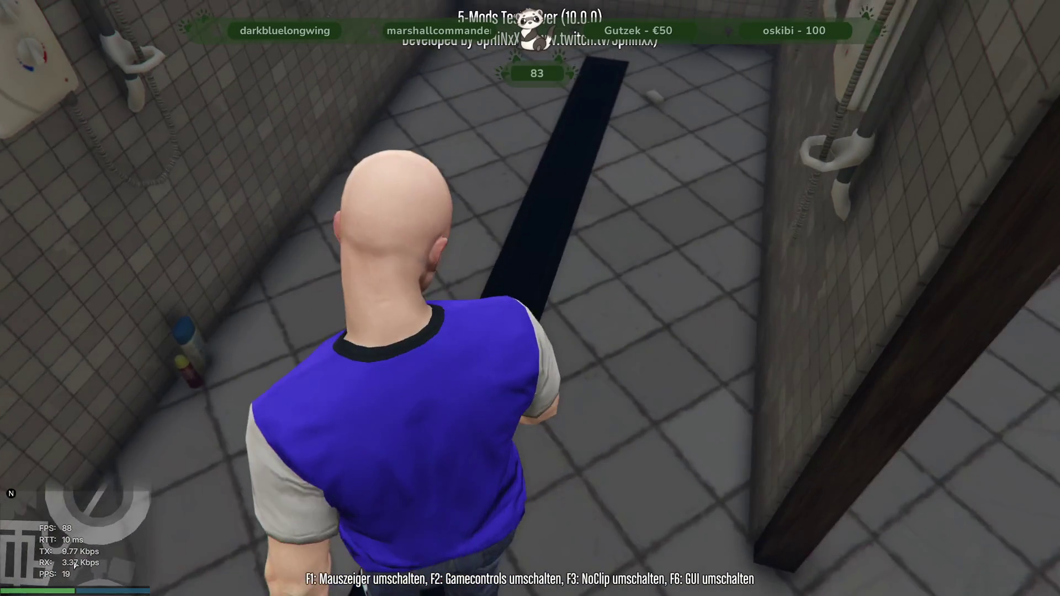
pyautogui.press('w')
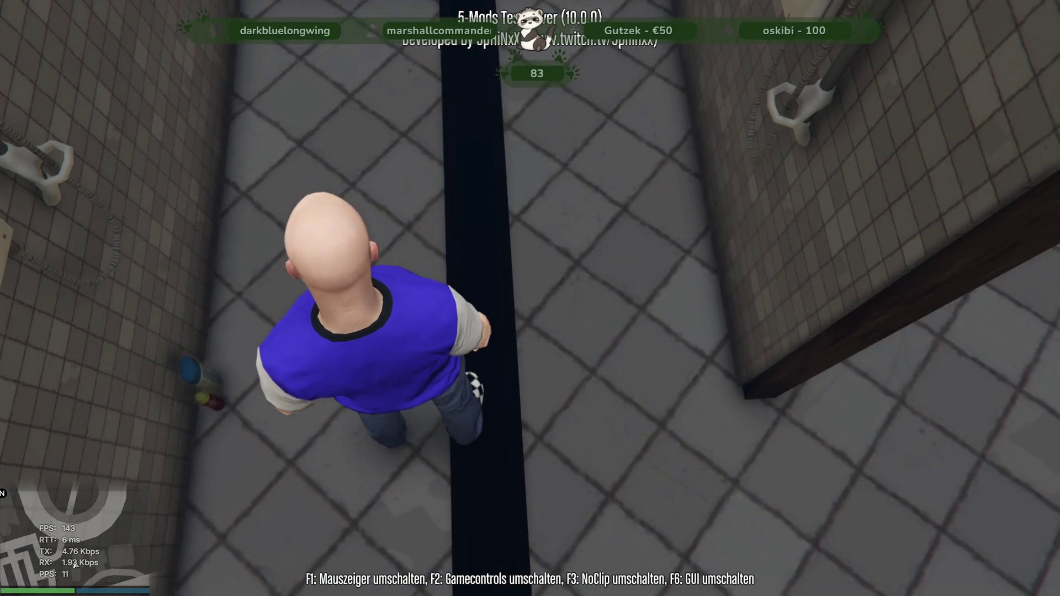
pyautogui.press('w')
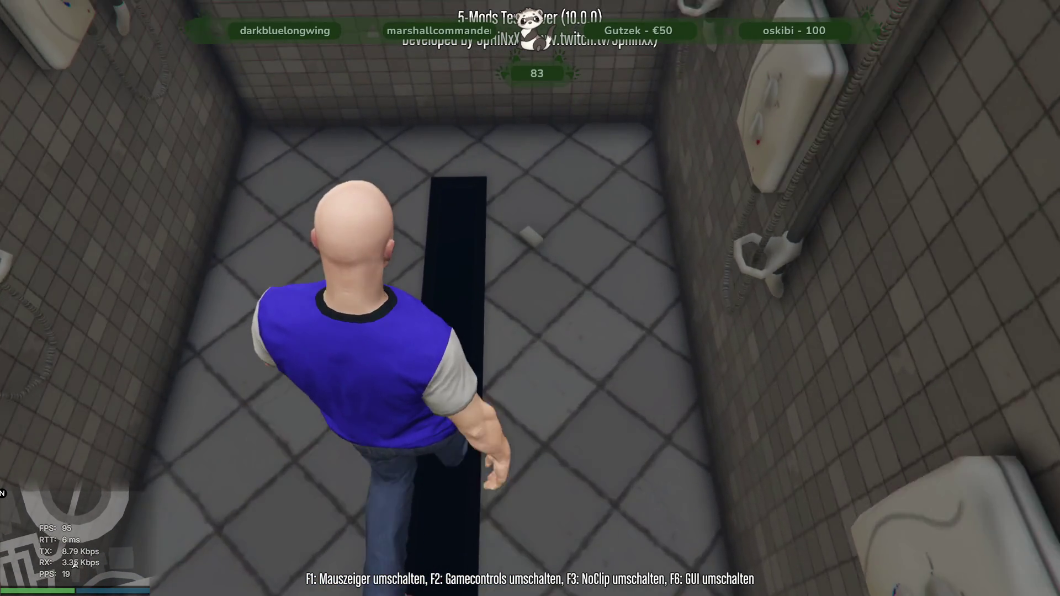
pyautogui.hotkey('alt', 'Tab')
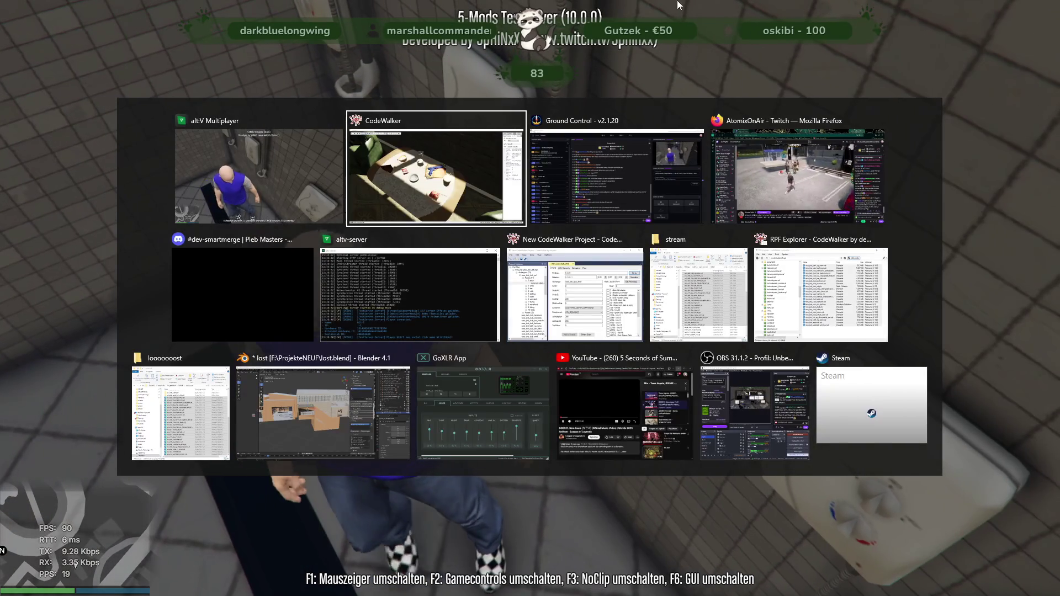
# - Back in Blender, hide the club parts from hallway to toilet mirror, leaving only the shell visible
pyautogui.click(306, 422)
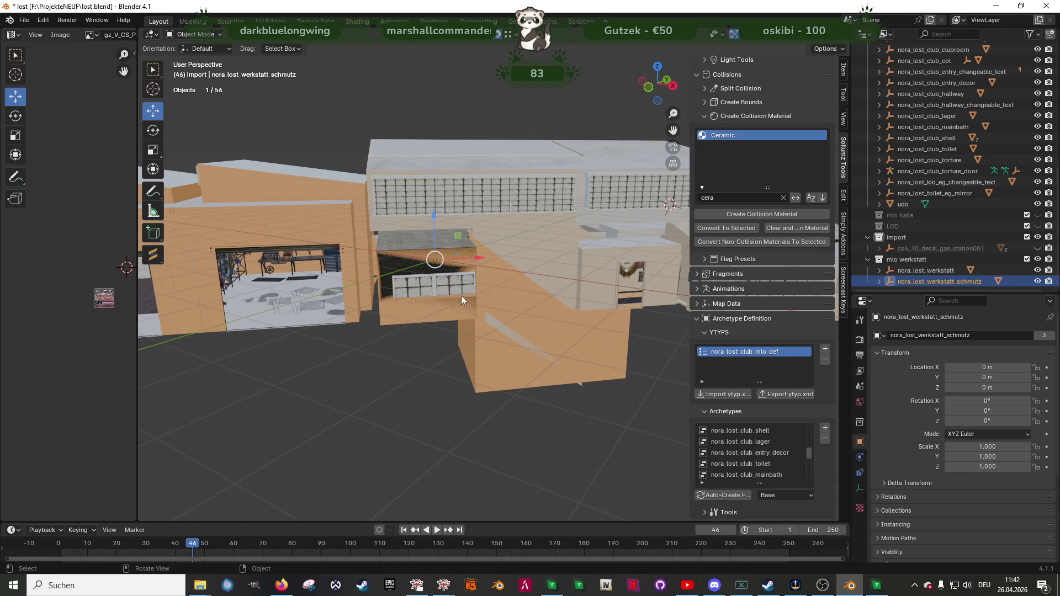
pyautogui.scroll(10, 1037, 150)
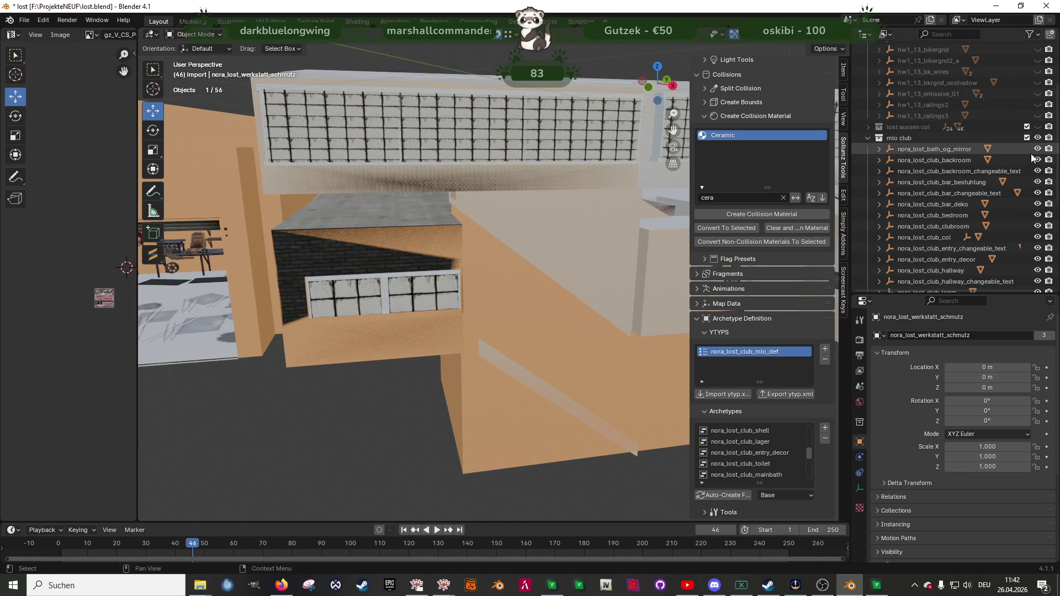
pyautogui.moveTo(1038, 150); pyautogui.dragTo(1038, 259)
pyautogui.scroll(-5, 1031, 170)
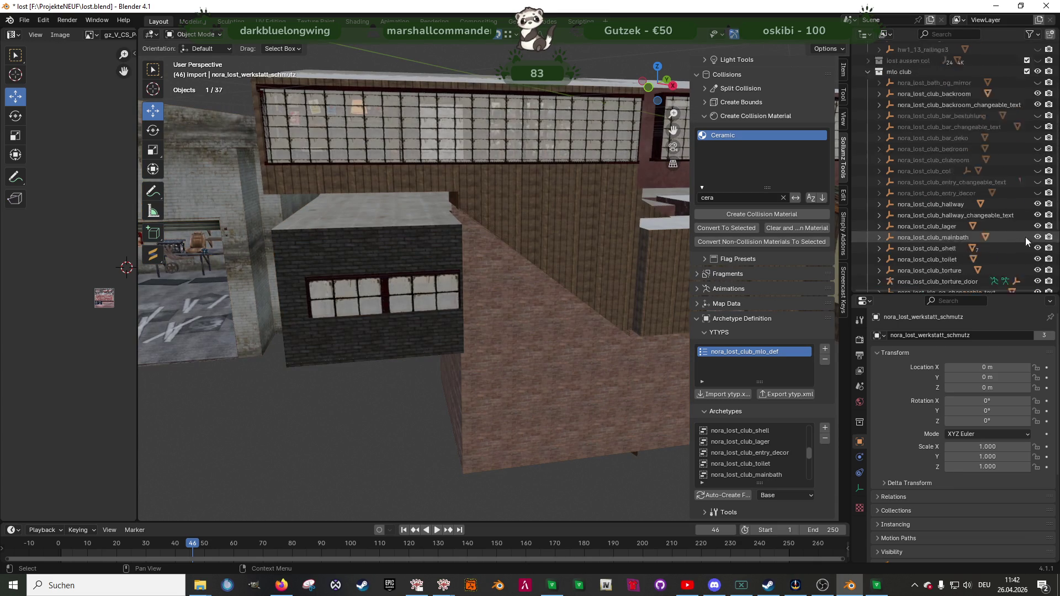
pyautogui.moveTo(1038, 160); pyautogui.dragTo(1038, 260)
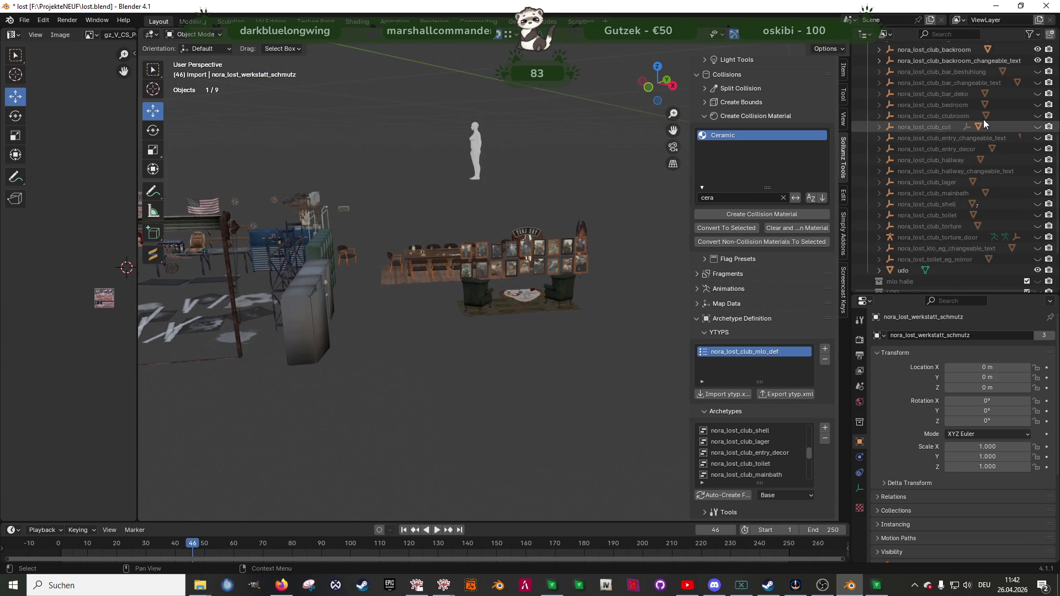
pyautogui.click(1036, 205)
# - Hide the shell's decke and decke_og ceilings and put obergeschoss into Edit Mode
pyautogui.moveTo(389, 206); pyautogui.dragTo(790, 248, button='middle')
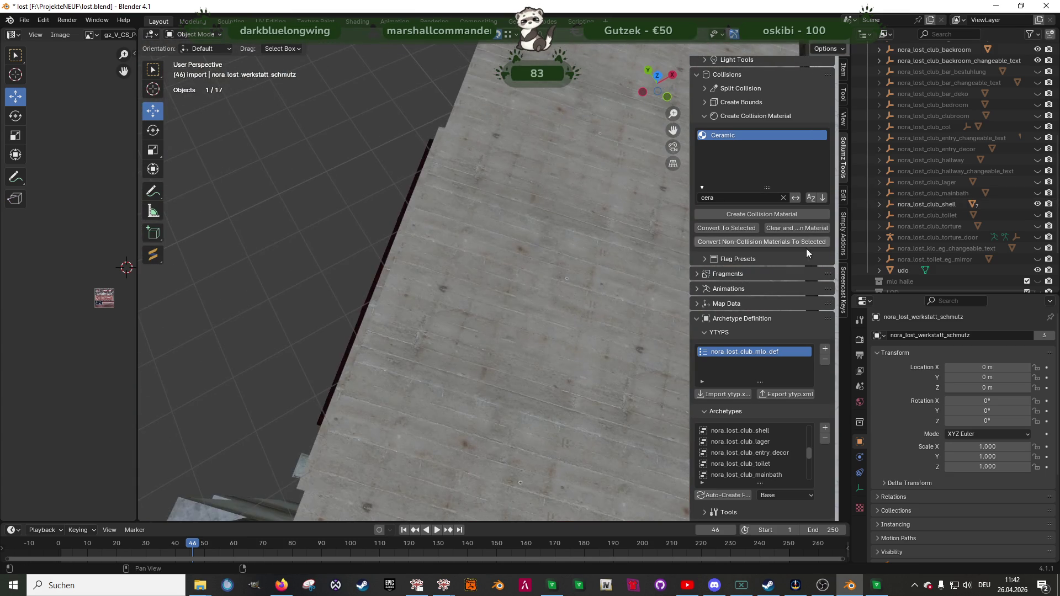
pyautogui.click(875, 204)
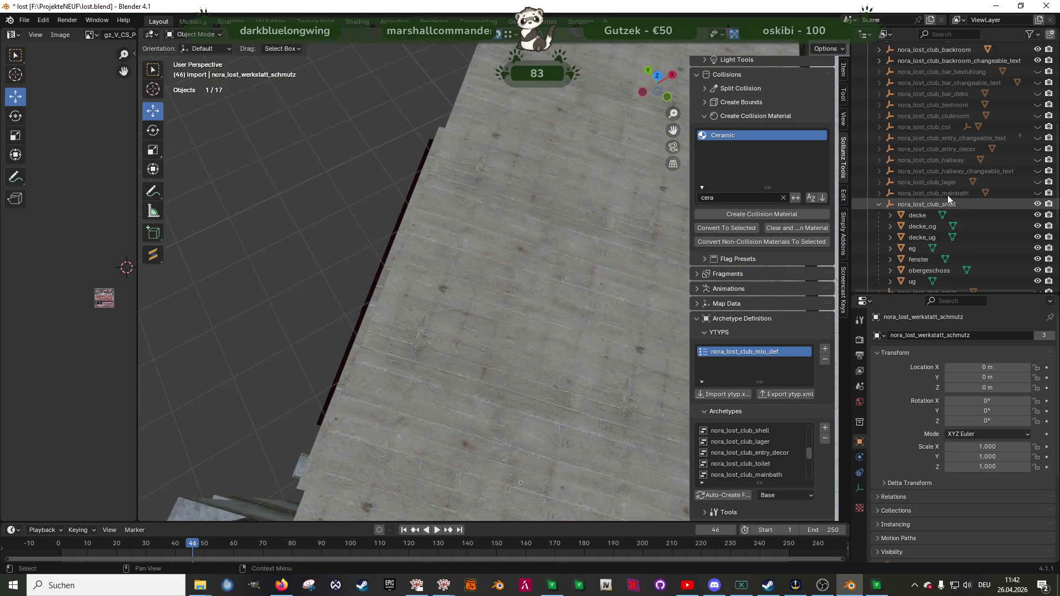
pyautogui.click(1037, 216)
pyautogui.click(1037, 226)
pyautogui.click(481, 289)
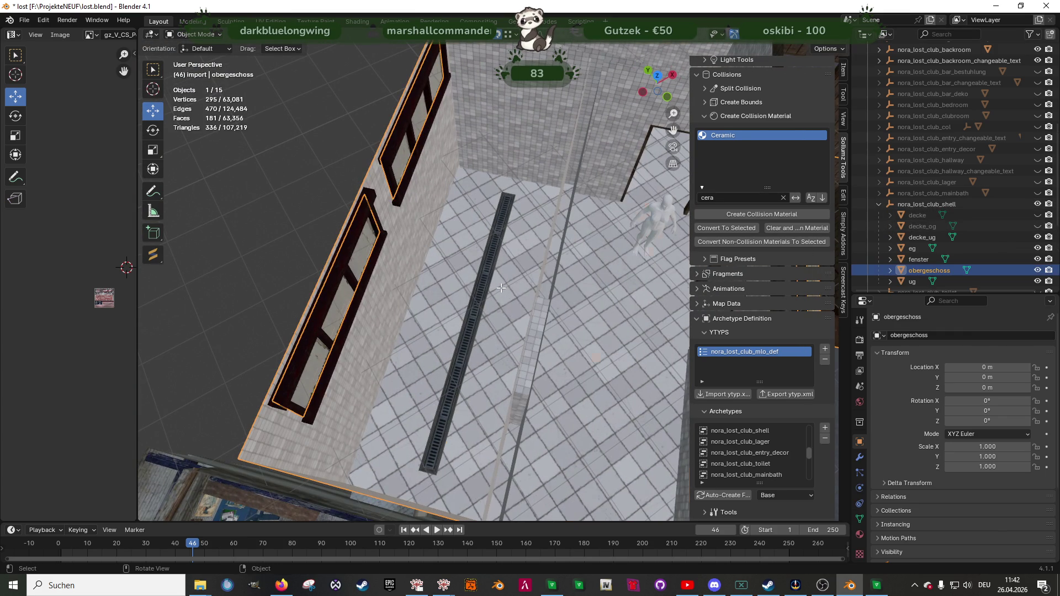
pyautogui.press('Tab')
pyautogui.click(188, 35)
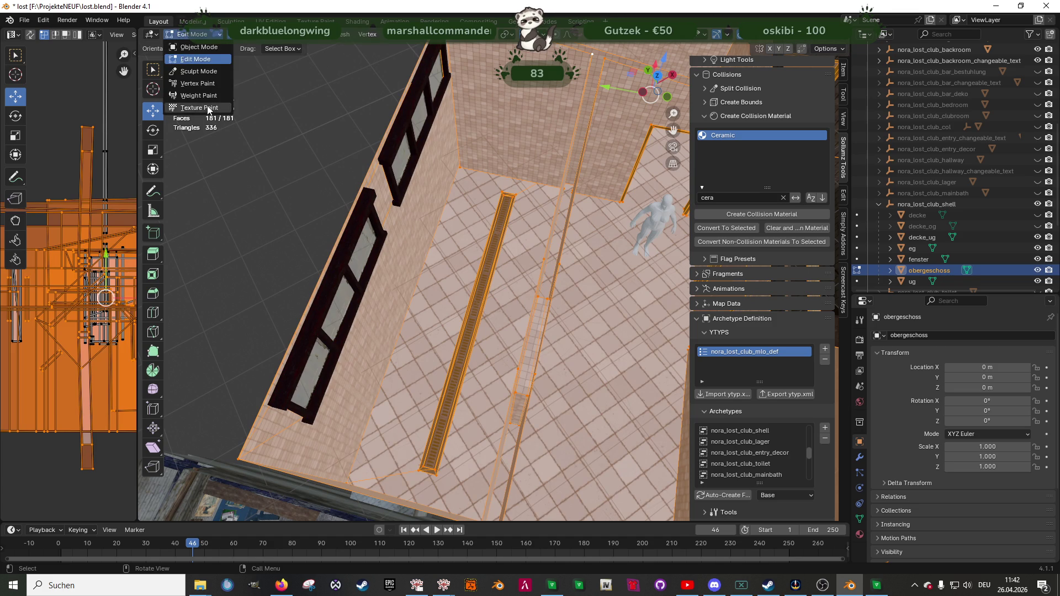
# - Fill the obergeschoss mesh with purple using Set Vertex Colors, in Vertex Paint with Solid shading
pyautogui.click(203, 84)
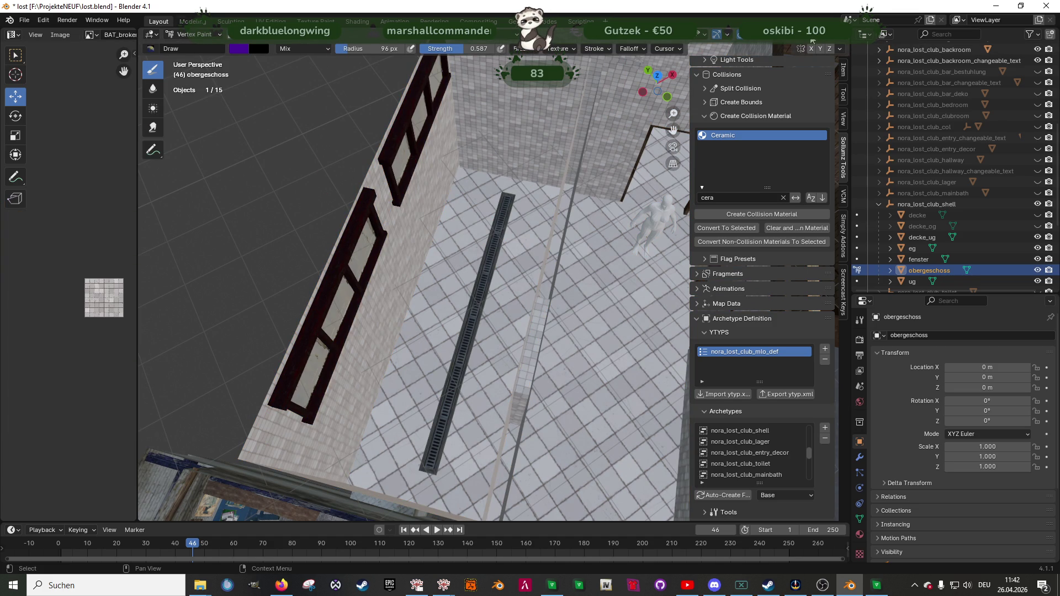
pyautogui.click(812, 35)
pyautogui.moveTo(476, 198)
pyautogui.mouseDown(button='middle')
pyautogui.moveTo(491, 203)
pyautogui.moveTo(486, 213)
pyautogui.mouseUp(button='middle')
pyautogui.click(285, 38)
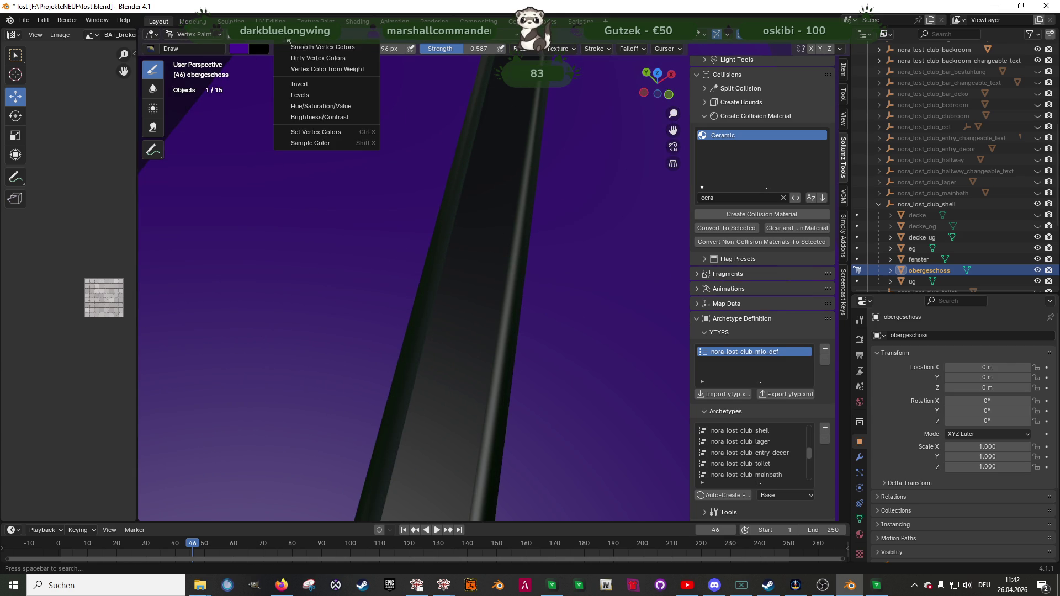
pyautogui.click(316, 132)
pyautogui.moveTo(303, 131)
pyautogui.mouseDown(button='middle')
pyautogui.moveTo(413, 205)
pyautogui.moveTo(389, 216)
pyautogui.moveTo(481, 241)
pyautogui.mouseUp(button='middle')
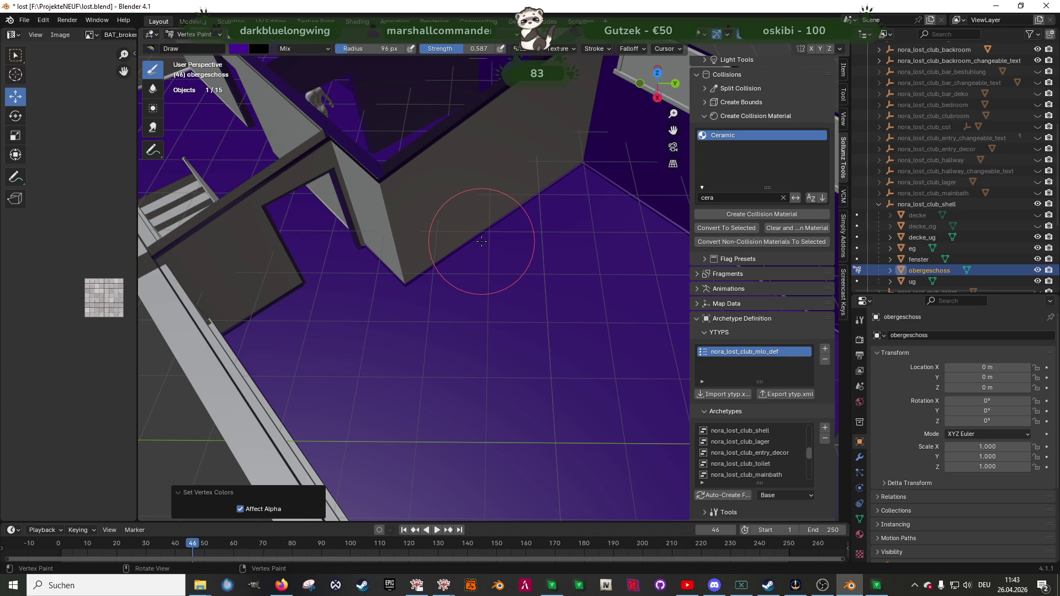
pyautogui.scroll(-5, 473, 213)
pyautogui.moveTo(473, 213)
pyautogui.mouseDown(button='middle')
pyautogui.moveTo(465, 243)
pyautogui.moveTo(398, 259)
pyautogui.mouseUp(button='middle')
pyautogui.scroll(5, 397, 260)
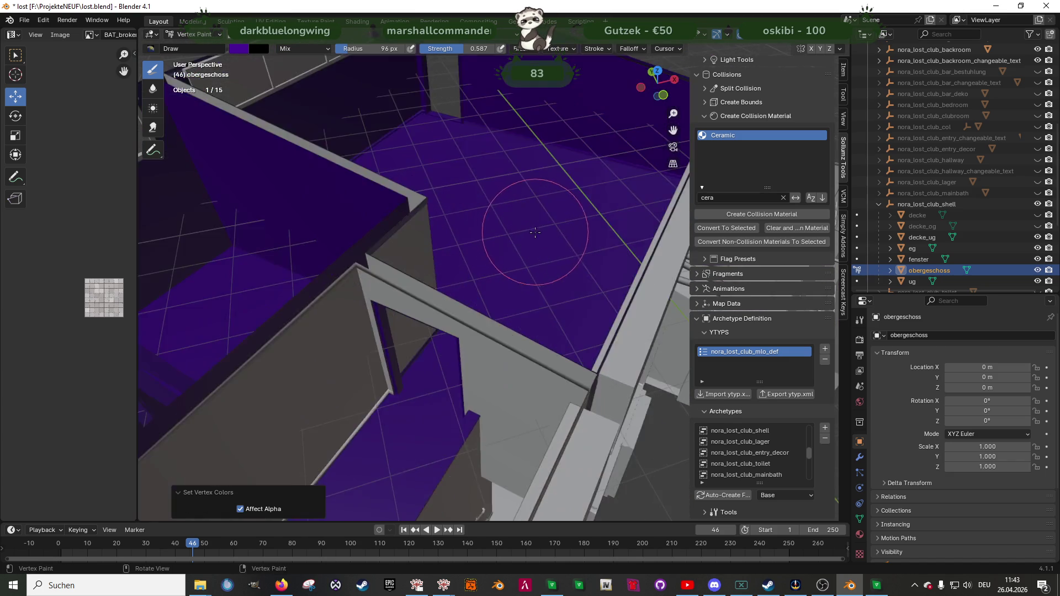
pyautogui.moveTo(250, 286)
pyautogui.mouseDown(button='middle')
pyautogui.moveTo(425, 208)
pyautogui.moveTo(359, 210)
pyautogui.moveTo(552, 248)
pyautogui.mouseUp(button='middle')
# - Show the decke and decke_og ceilings again and select decke
pyautogui.click(1037, 215)
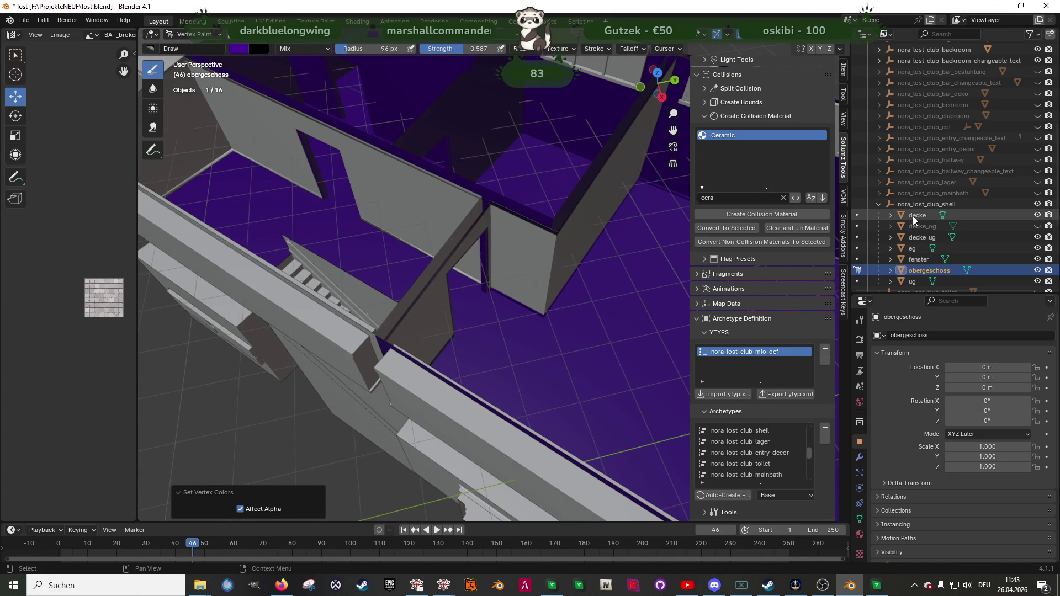
pyautogui.scroll(-5, 442, 249)
pyautogui.click(1021, 215)
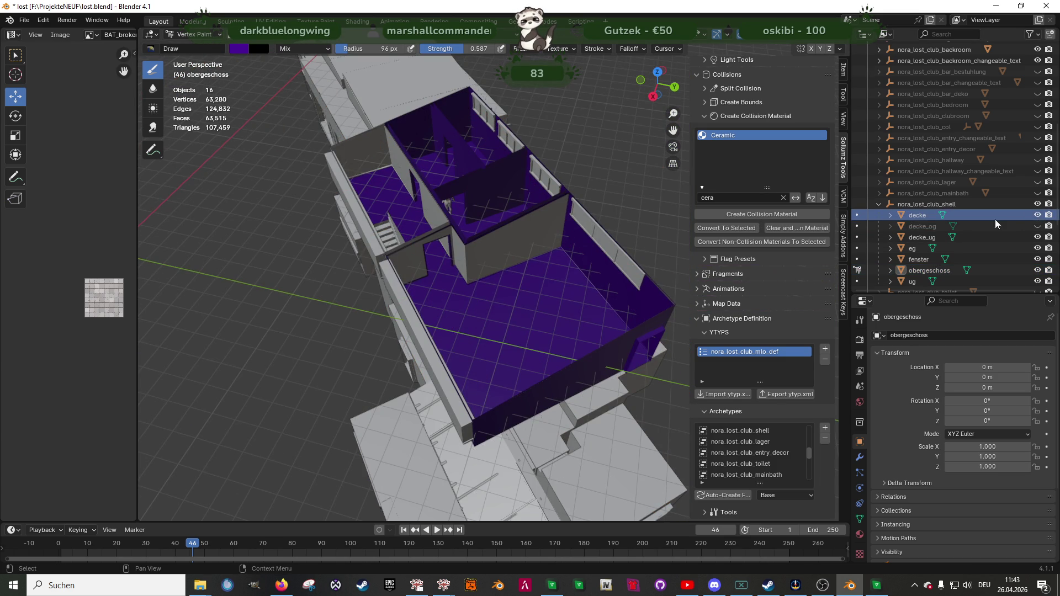
pyautogui.click(1037, 226)
pyautogui.click(917, 214)
pyautogui.moveTo(497, 248); pyautogui.dragTo(540, 242, button='middle')
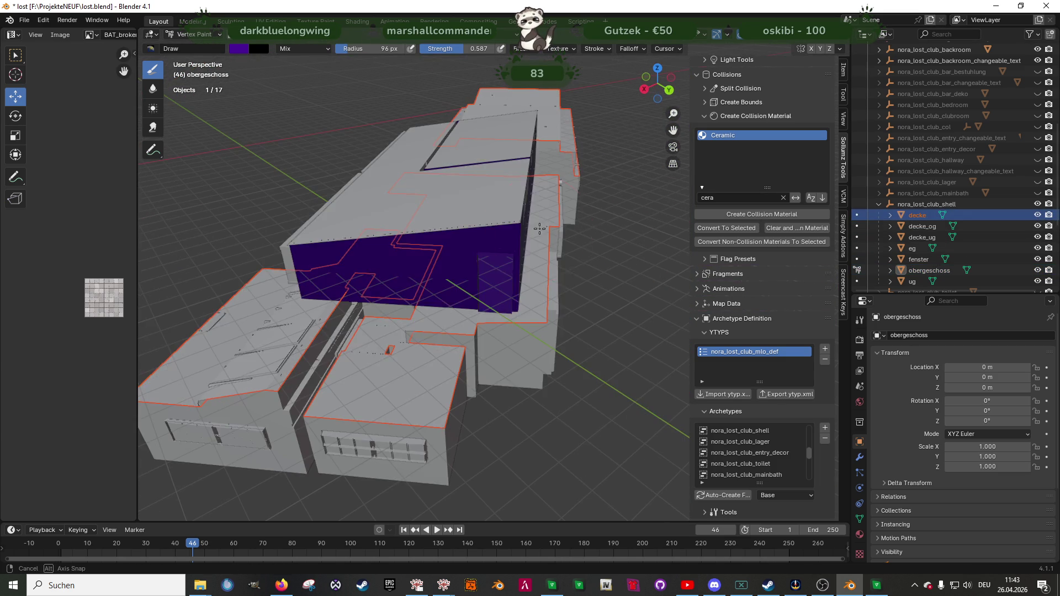
# - Check the decke ceiling's purple paint in Vertex Paint mode, then return to Object Mode
pyautogui.press('Tab')
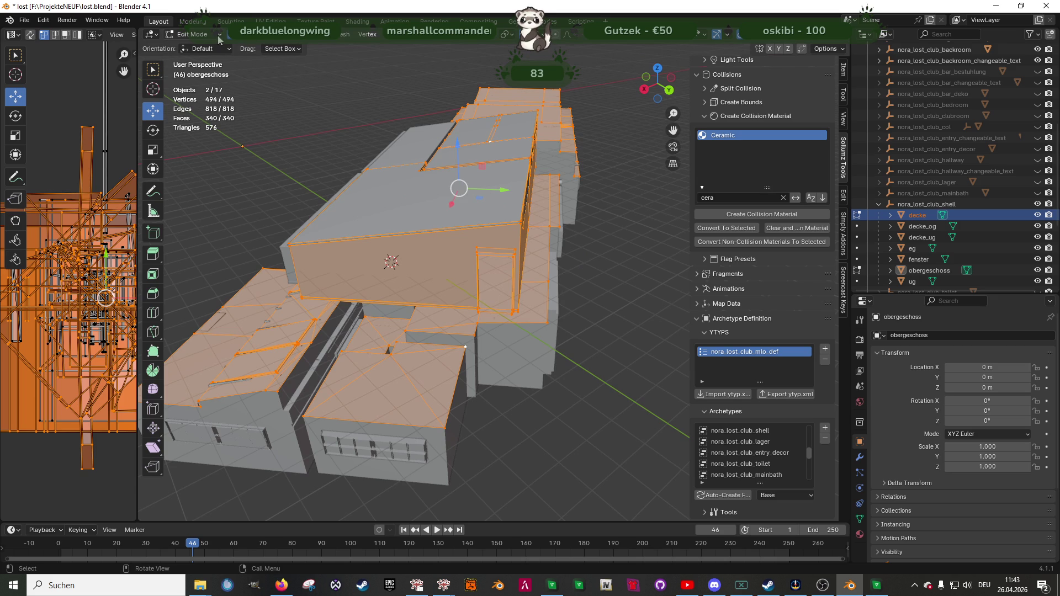
pyautogui.moveTo(398, 217); pyautogui.dragTo(373, 215, button='middle')
pyautogui.click(192, 35)
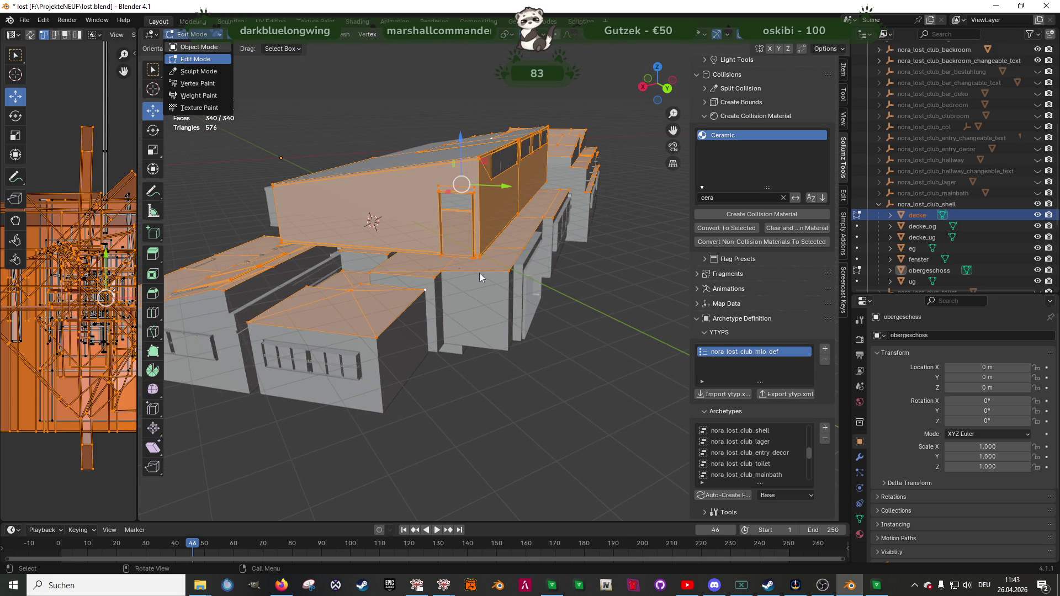
pyautogui.press('Tab')
pyautogui.click(917, 214)
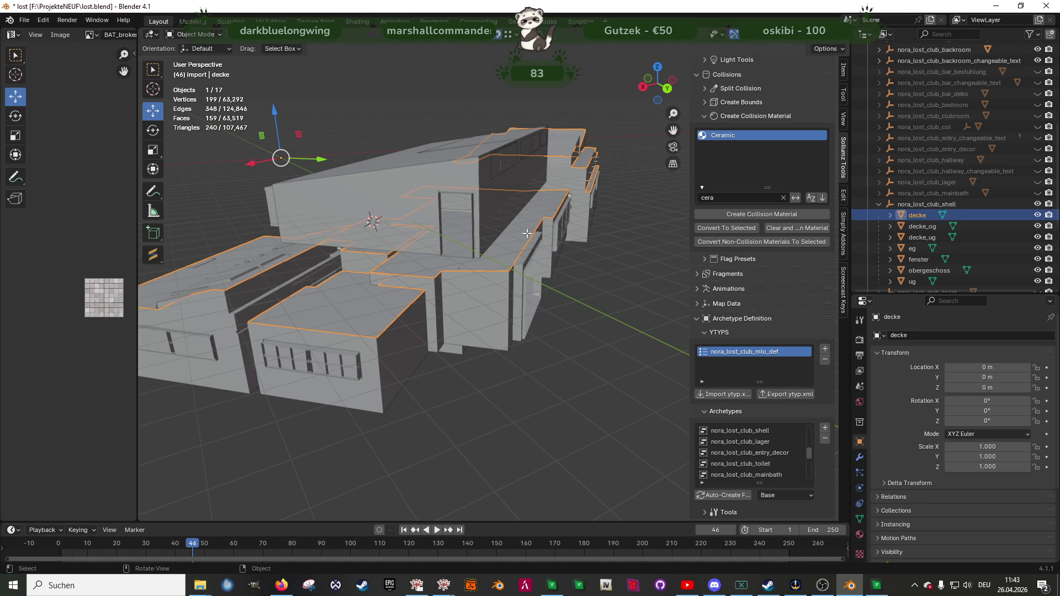
pyautogui.press('Tab')
pyautogui.click(190, 84)
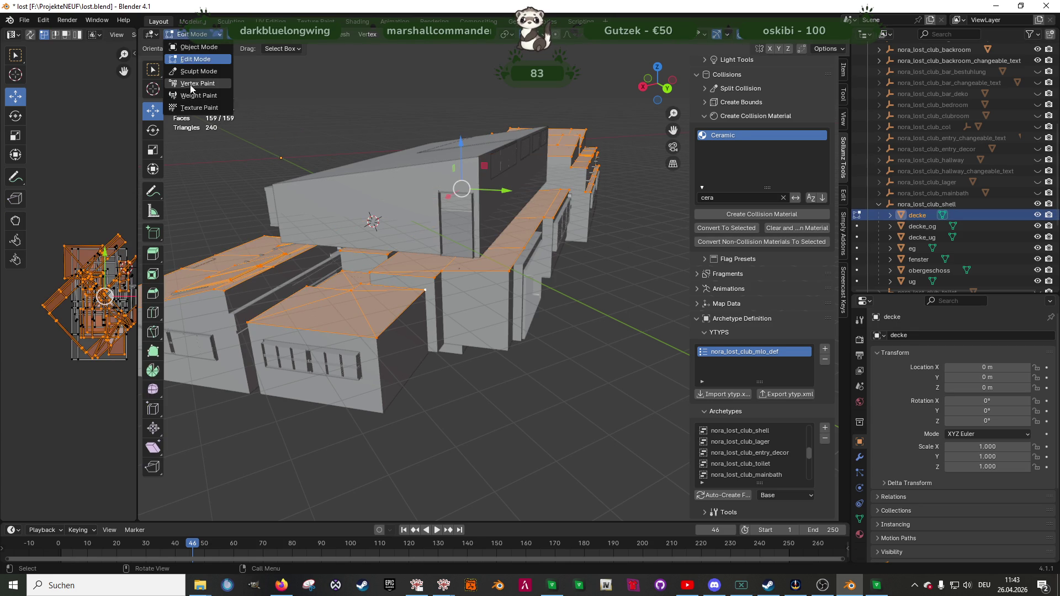
pyautogui.moveTo(524, 187); pyautogui.dragTo(420, 194, button='middle')
pyautogui.click(194, 34)
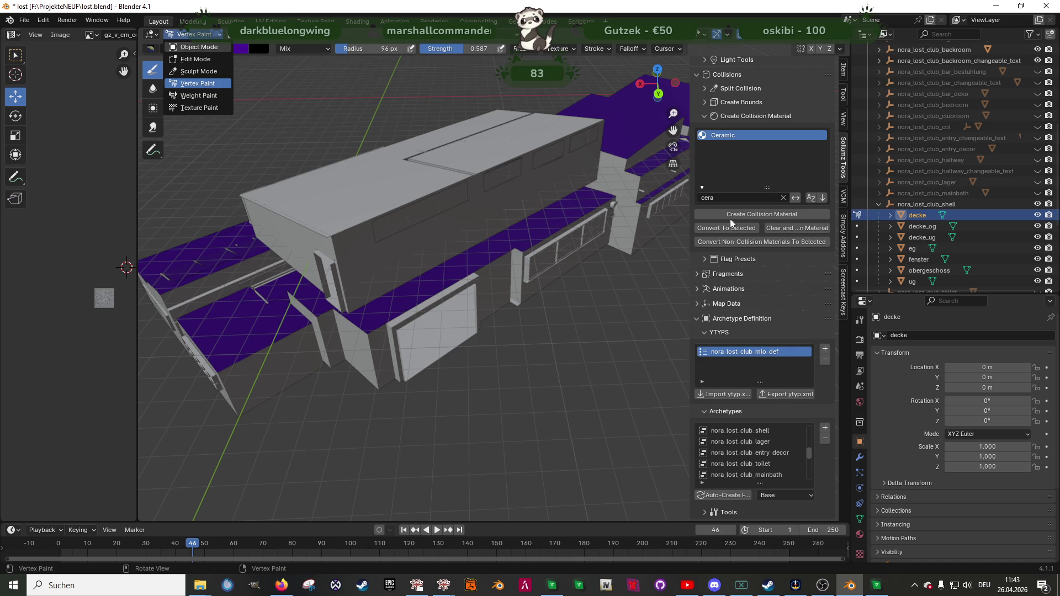
pyautogui.click(195, 46)
# - Check the decke_og ceiling's purple paint in Vertex Paint mode, then return to Object Mode
pyautogui.click(921, 227)
pyautogui.moveTo(441, 276); pyautogui.dragTo(525, 276, button='middle')
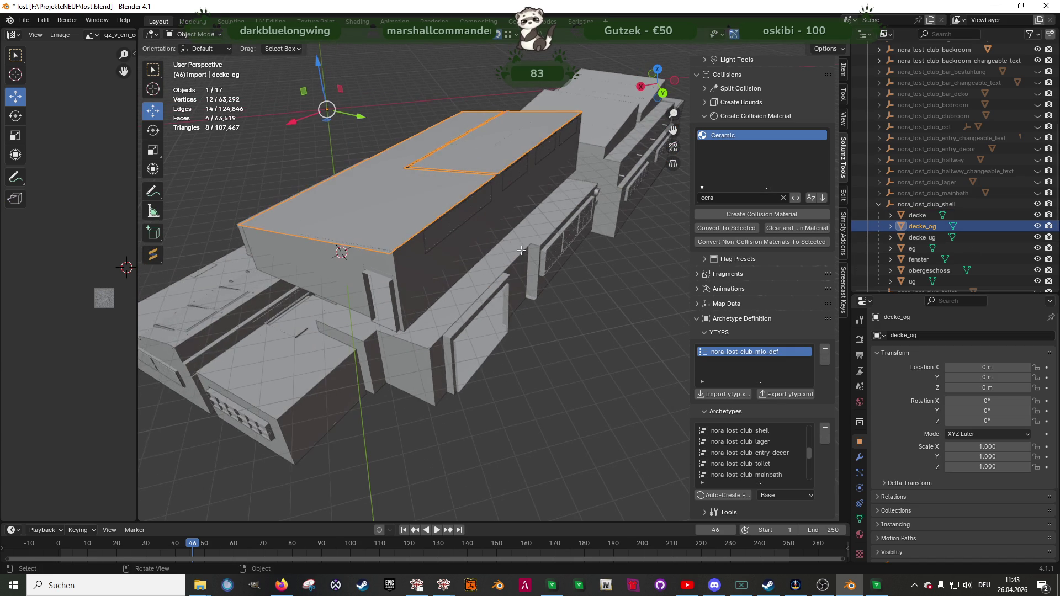
pyautogui.press('Tab')
pyautogui.click(216, 36)
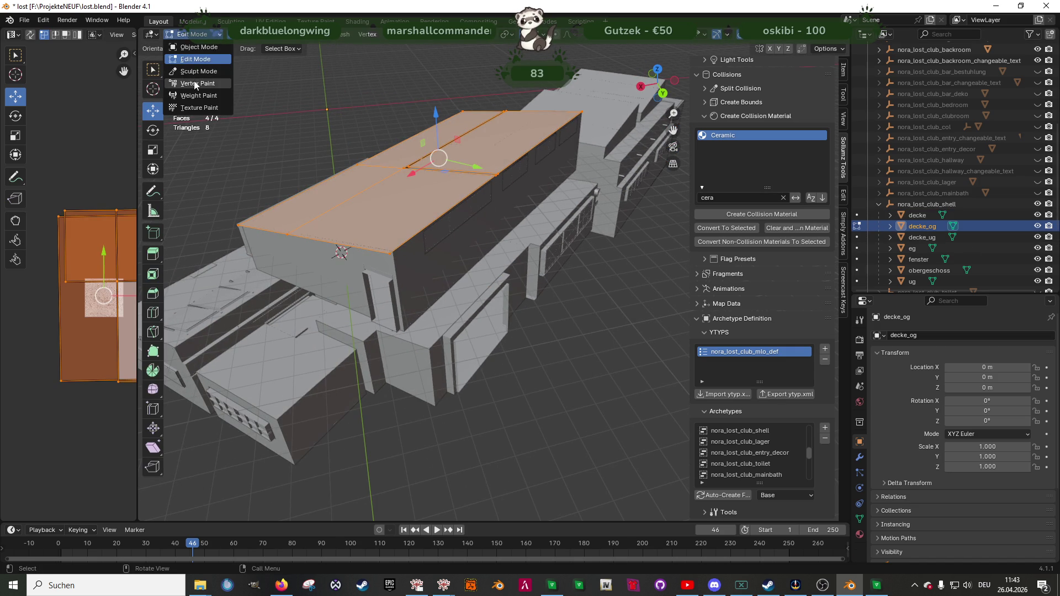
pyautogui.click(197, 83)
pyautogui.moveTo(331, 221); pyautogui.dragTo(232, 110, button='middle')
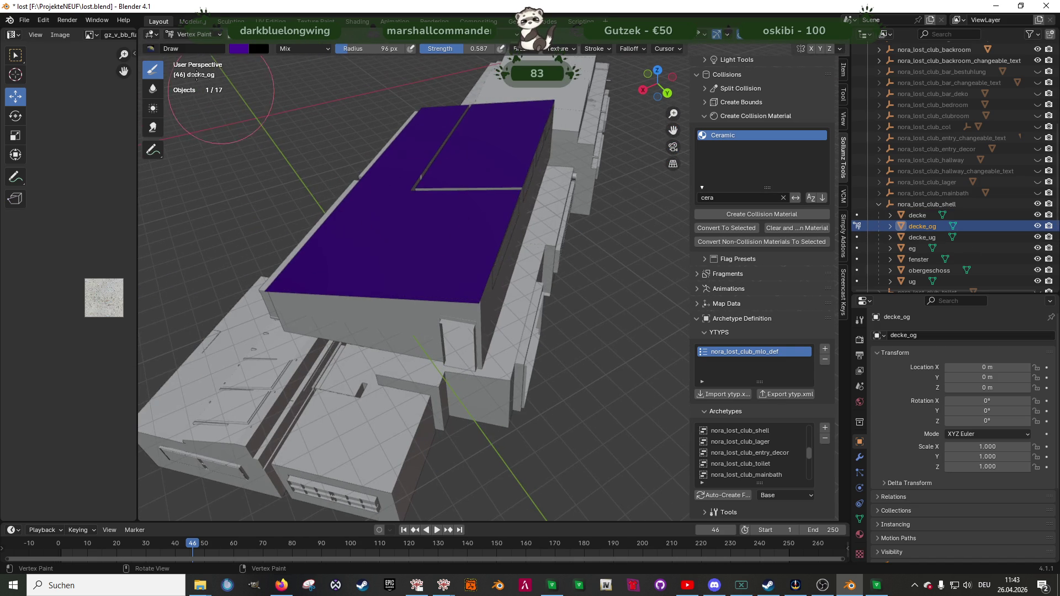
pyautogui.click(194, 37)
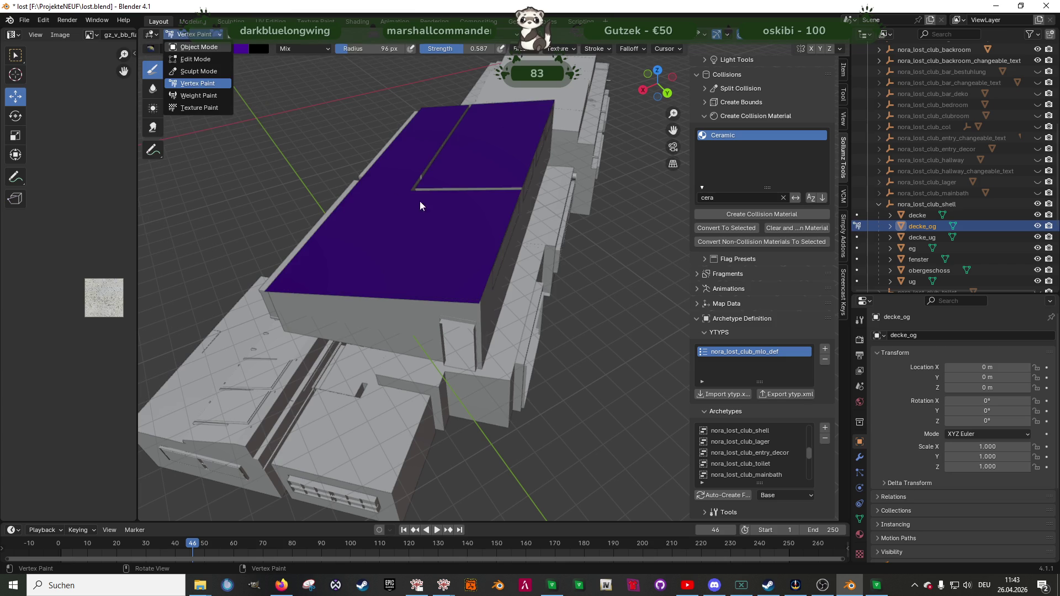
pyautogui.click(198, 46)
# - Check the decke_ug ceiling's purple paint in Vertex Paint mode, then return to Object Mode
pyautogui.click(926, 238)
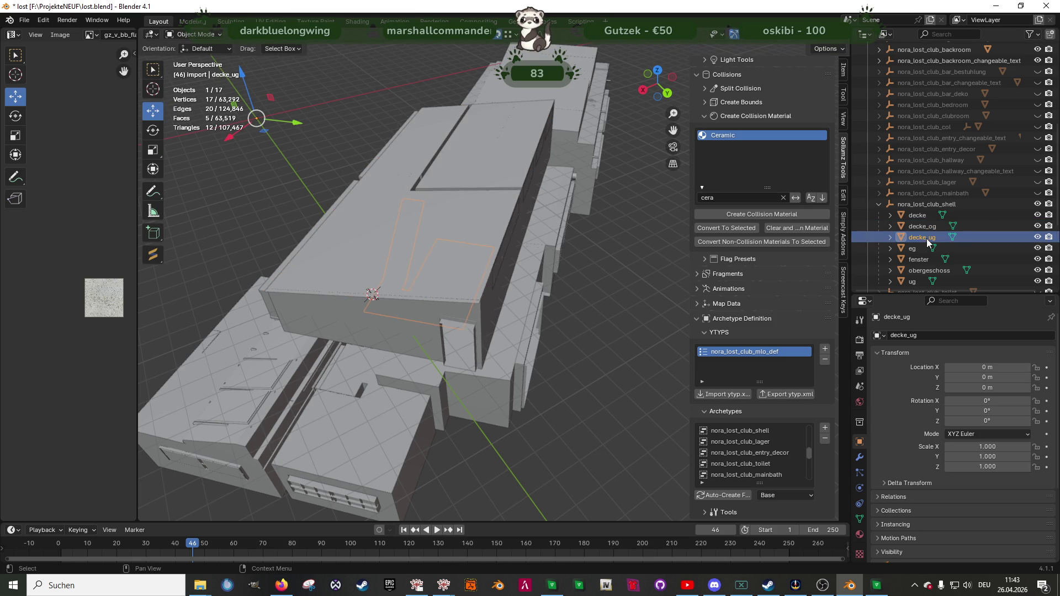
pyautogui.moveTo(514, 270)
pyautogui.mouseDown(button='middle')
pyautogui.moveTo(565, 212)
pyautogui.moveTo(415, 243)
pyautogui.moveTo(480, 249)
pyautogui.mouseUp(button='middle')
pyautogui.press('Tab')
pyautogui.click(192, 34)
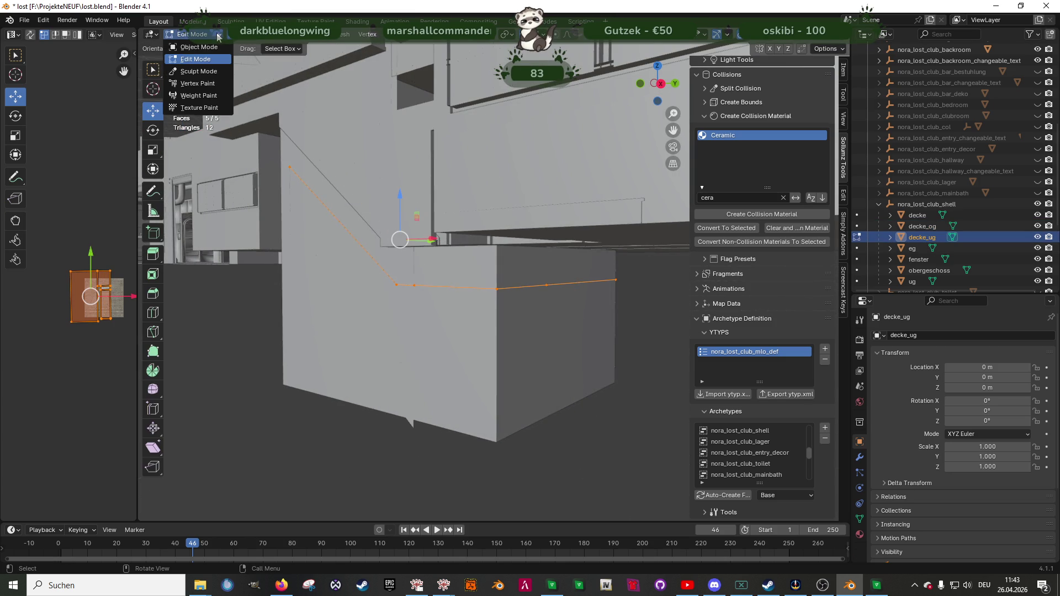
pyautogui.click(198, 83)
pyautogui.scroll(8, 410, 221)
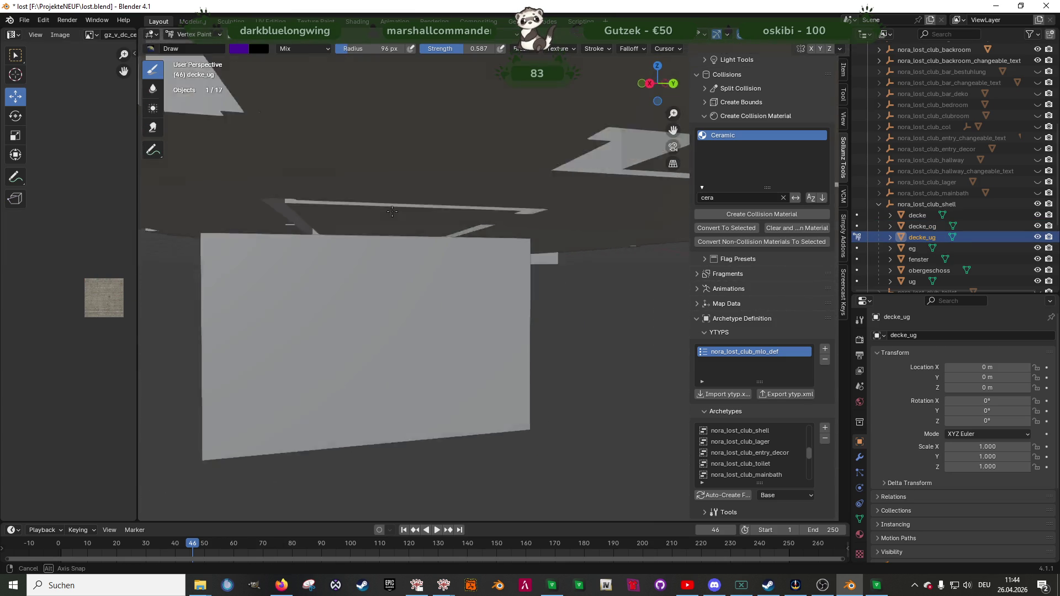
pyautogui.scroll(3, 410, 221)
pyautogui.moveTo(428, 198); pyautogui.dragTo(449, 185, button='middle')
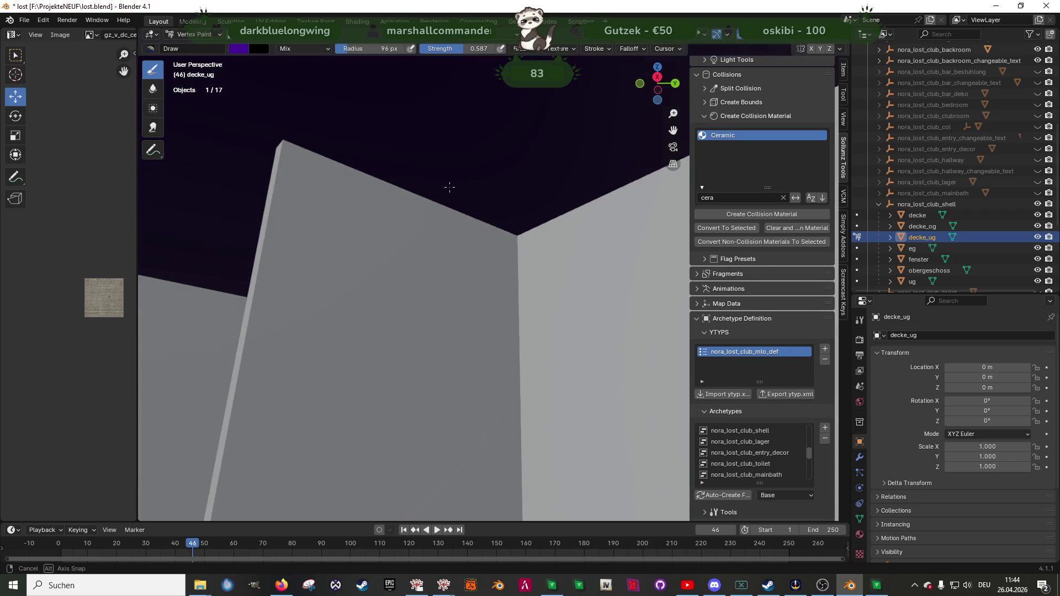
pyautogui.click(213, 34)
pyautogui.click(197, 46)
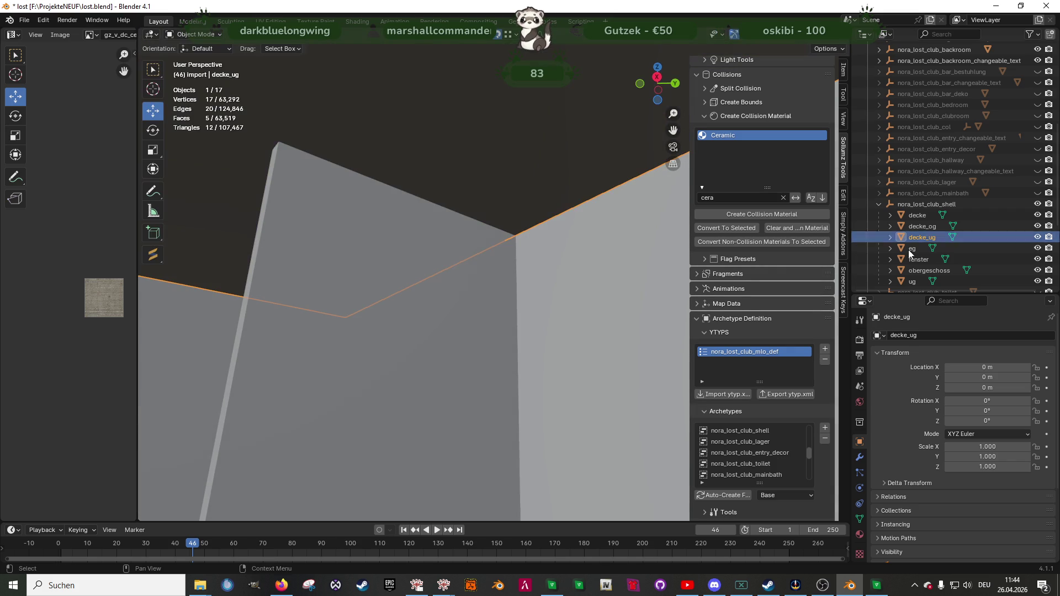
# - Check the eg ground-floor walls' purple paint in Vertex Paint mode, then return to Object Mode
pyautogui.click(543, 236)
pyautogui.moveTo(542, 237); pyautogui.dragTo(463, 241, button='middle')
pyautogui.press('Tab')
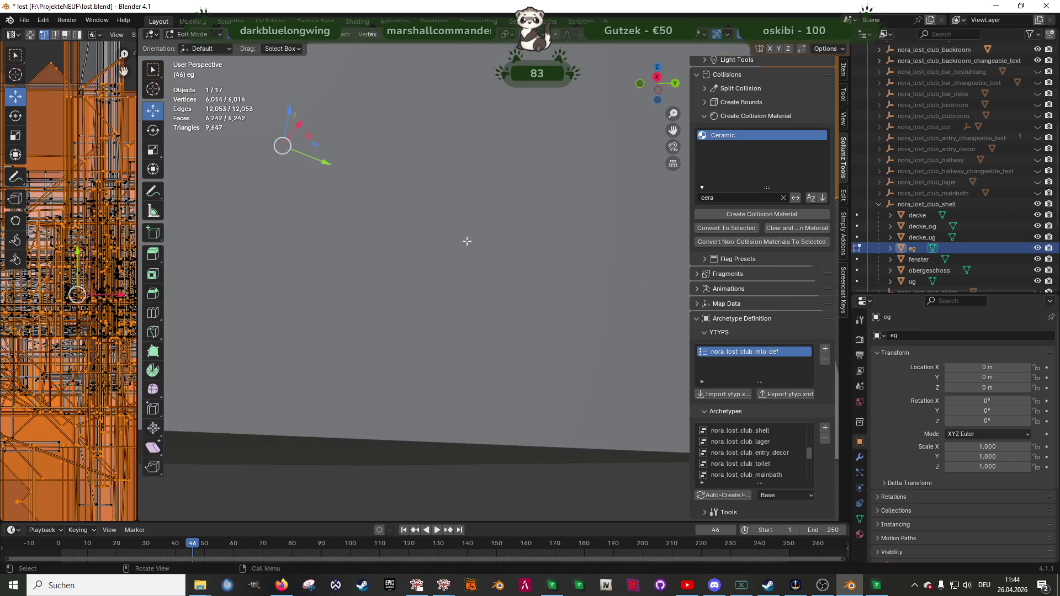
pyautogui.moveTo(544, 237)
pyautogui.mouseDown(button='middle')
pyautogui.moveTo(461, 255)
pyautogui.moveTo(412, 243)
pyautogui.mouseUp(button='middle')
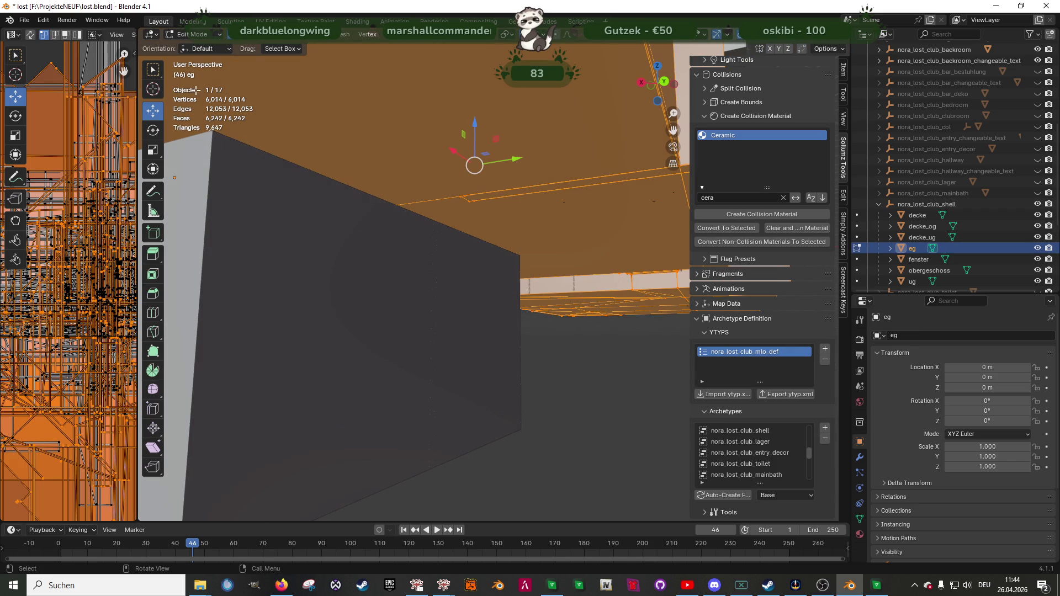
pyautogui.click(194, 34)
pyautogui.click(197, 82)
pyautogui.moveTo(450, 215); pyautogui.dragTo(332, 271, button='middle')
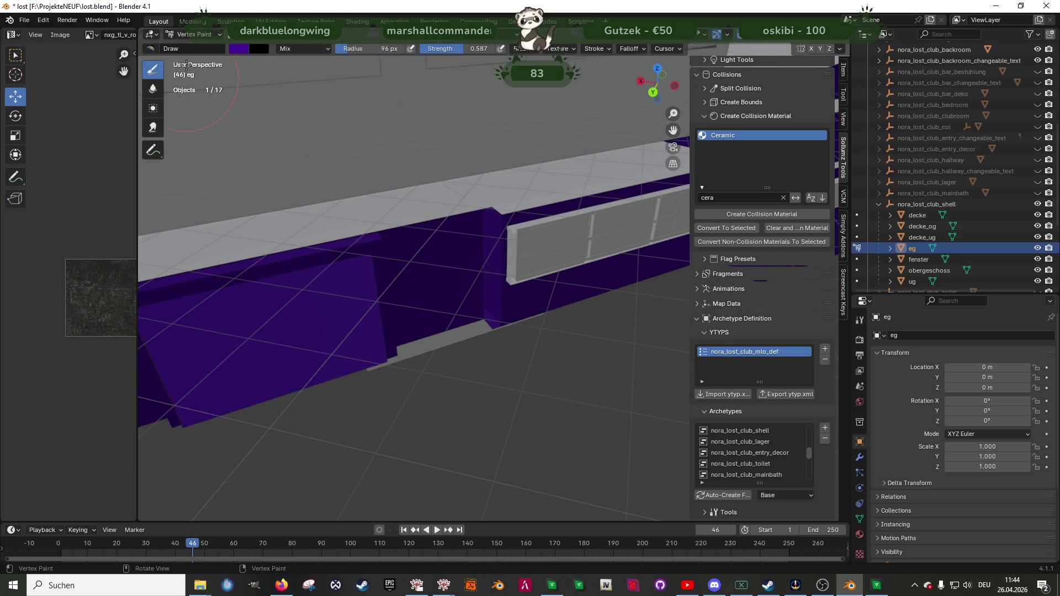
pyautogui.click(193, 34)
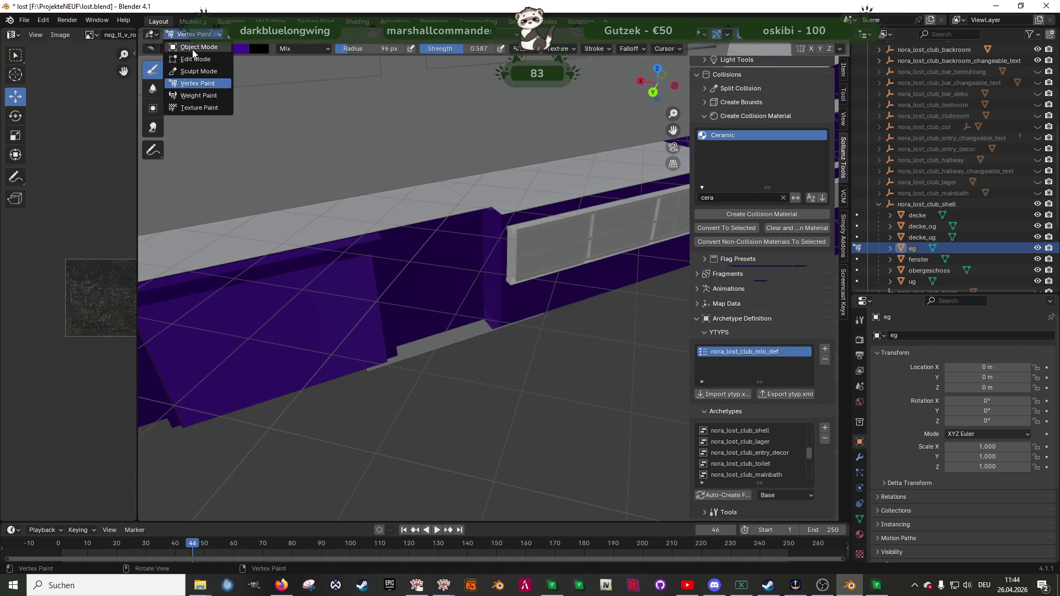
pyautogui.click(215, 47)
# - Check the fenster window mesh's purple paint in Vertex Paint mode, then leave it
pyautogui.click(918, 260)
pyautogui.moveTo(486, 289)
pyautogui.mouseDown(button='middle')
pyautogui.moveTo(472, 260)
pyautogui.moveTo(488, 258)
pyautogui.mouseUp(button='middle')
pyautogui.press('Tab')
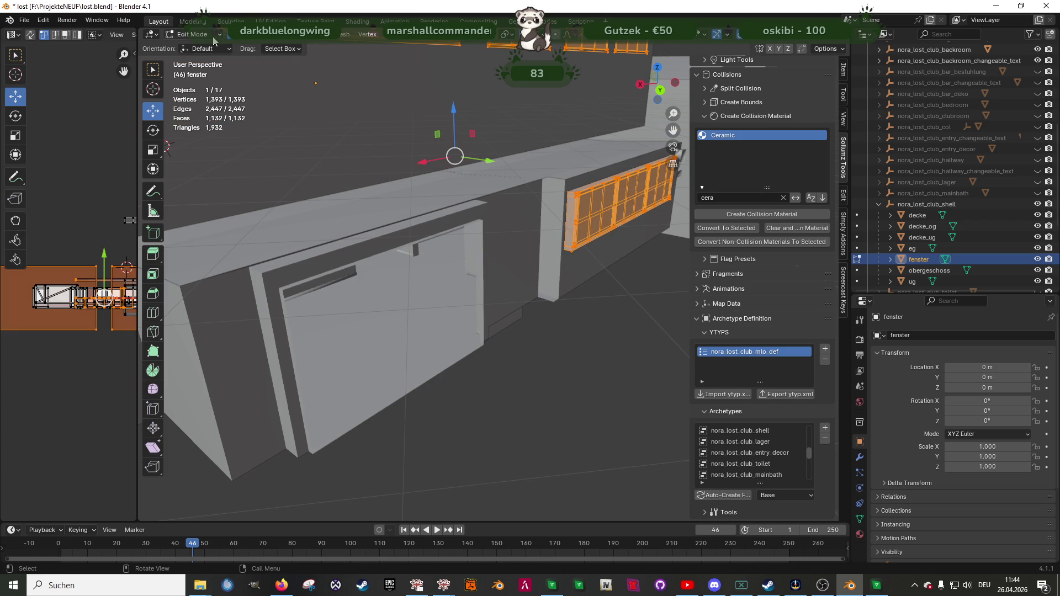
pyautogui.click(216, 36)
pyautogui.press('Return')
pyautogui.moveTo(507, 259); pyautogui.dragTo(420, 265, button='middle')
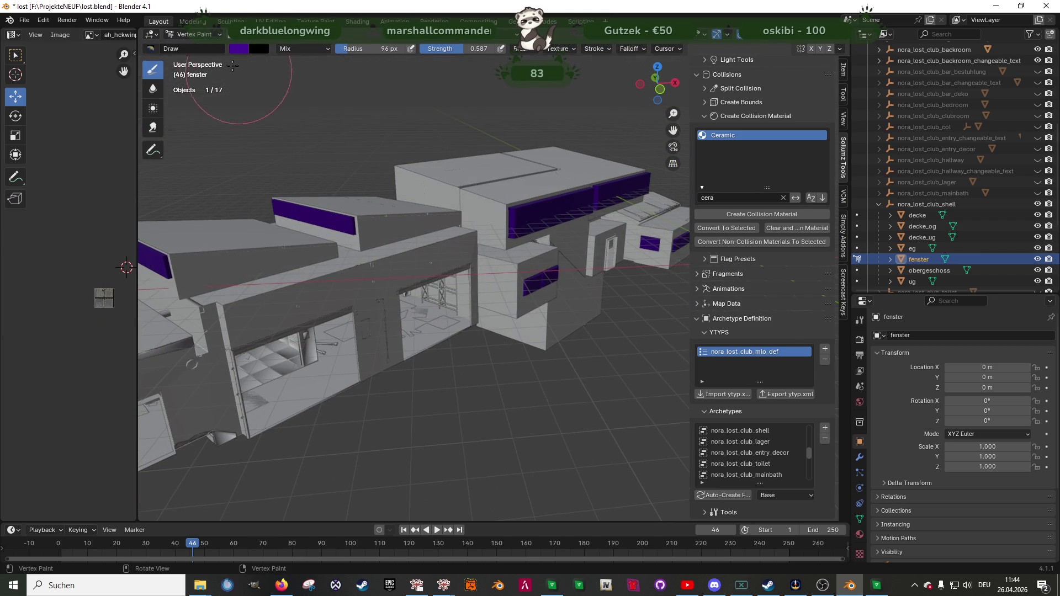
pyautogui.click(196, 34)
pyautogui.click(210, 58)
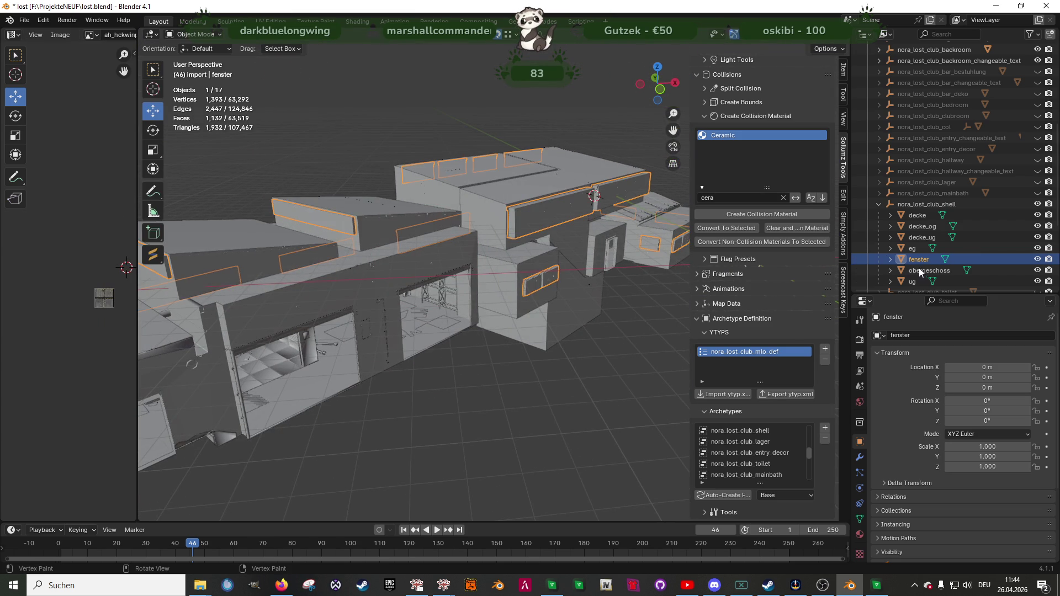
# - Check the obergeschoss upper-floor walls' purple paint, then return to Object Mode
pyautogui.click(512, 254)
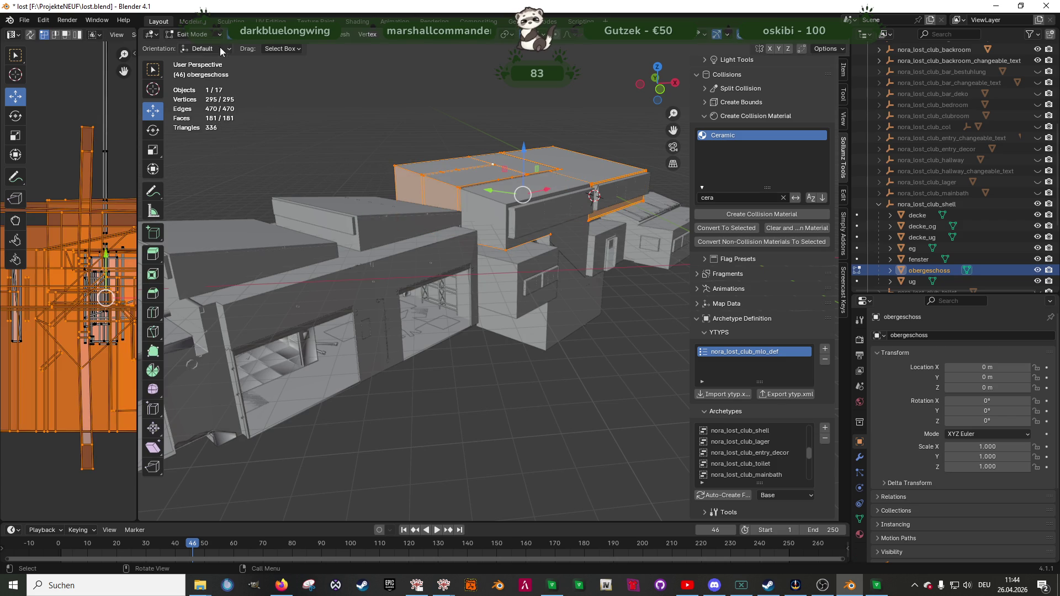
pyautogui.scroll(6, 181, 116)
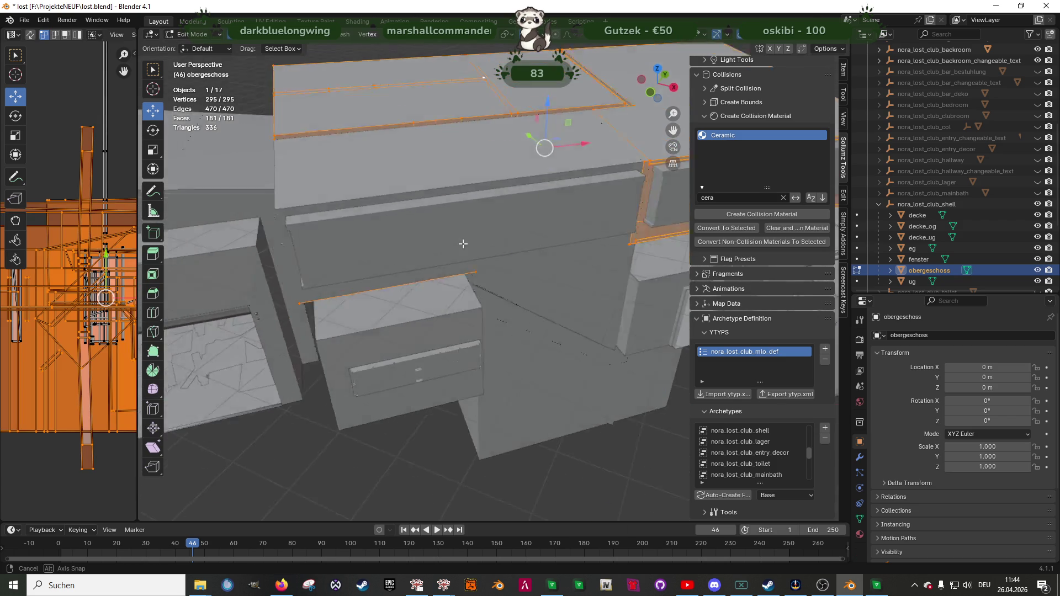
pyautogui.click(188, 34)
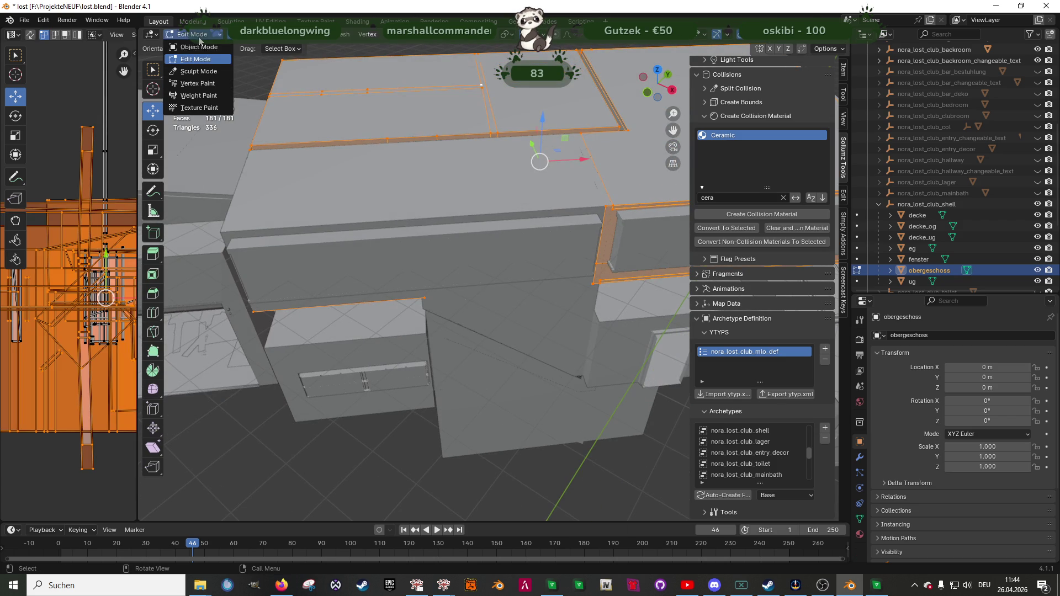
pyautogui.click(197, 83)
pyautogui.moveTo(386, 249)
pyautogui.mouseDown(button='middle')
pyautogui.moveTo(473, 232)
pyautogui.moveTo(365, 237)
pyautogui.mouseUp(button='middle')
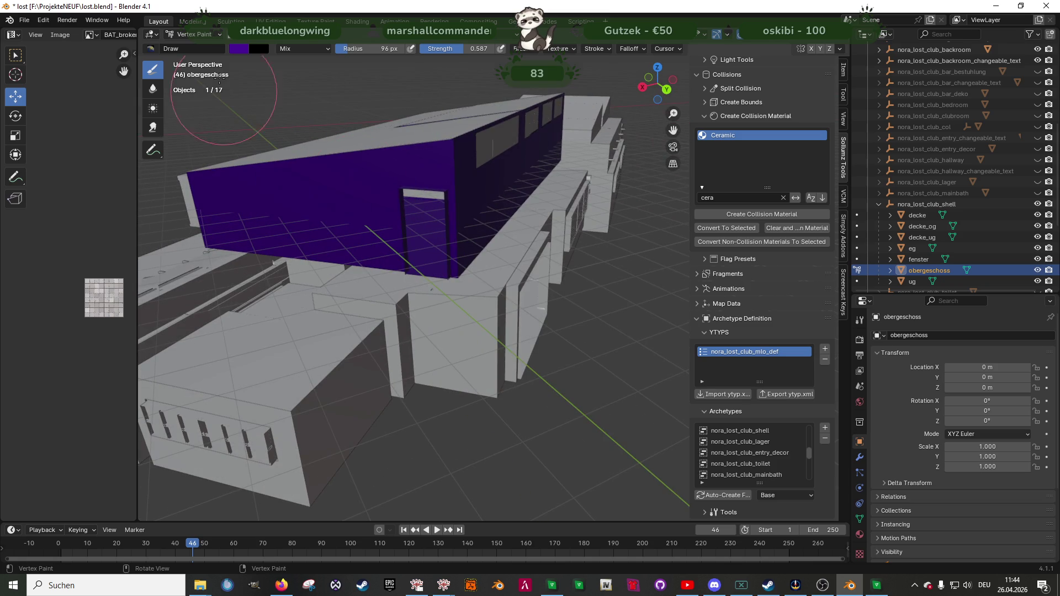
pyautogui.click(201, 34)
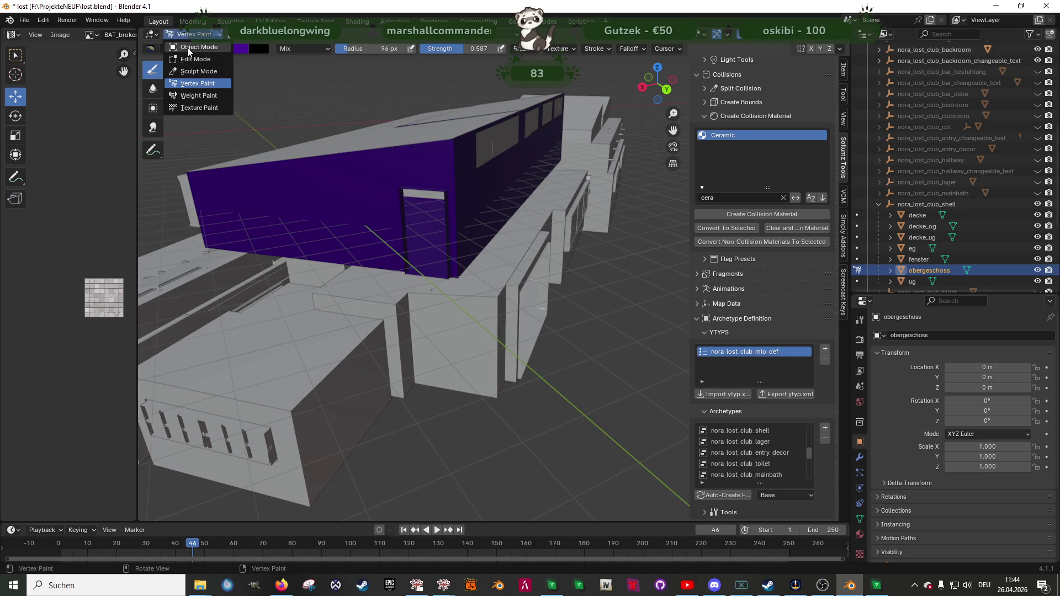
pyautogui.press('o')
# - Check the ug basement's purple paint, return to Object Mode, and select nora_lost_club_shell
pyautogui.click(907, 280)
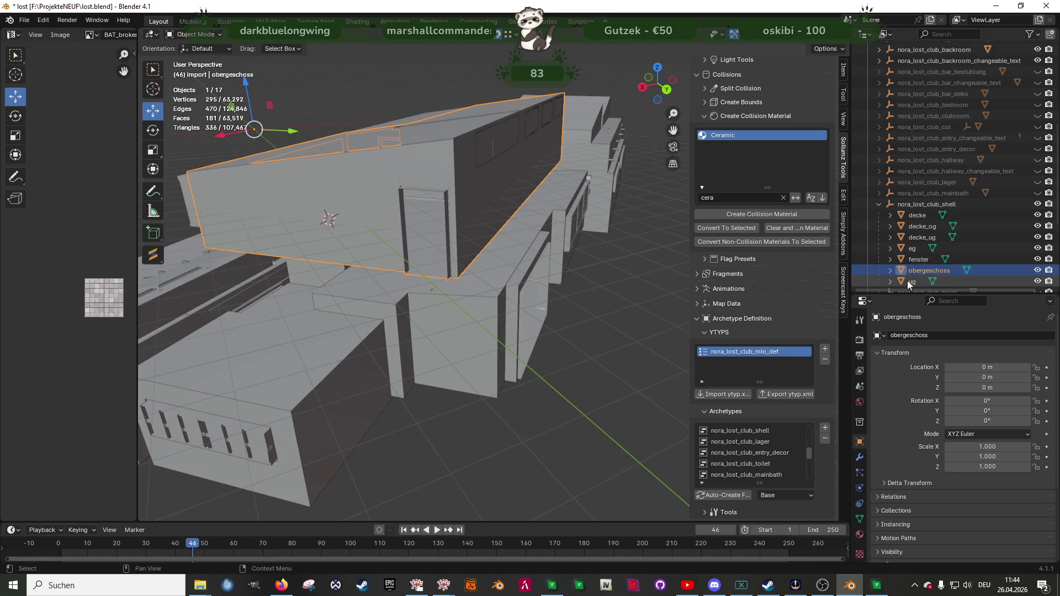
pyautogui.press('Tab')
pyautogui.moveTo(534, 284); pyautogui.dragTo(517, 262, button='middle')
pyautogui.press('KP_Decimal')
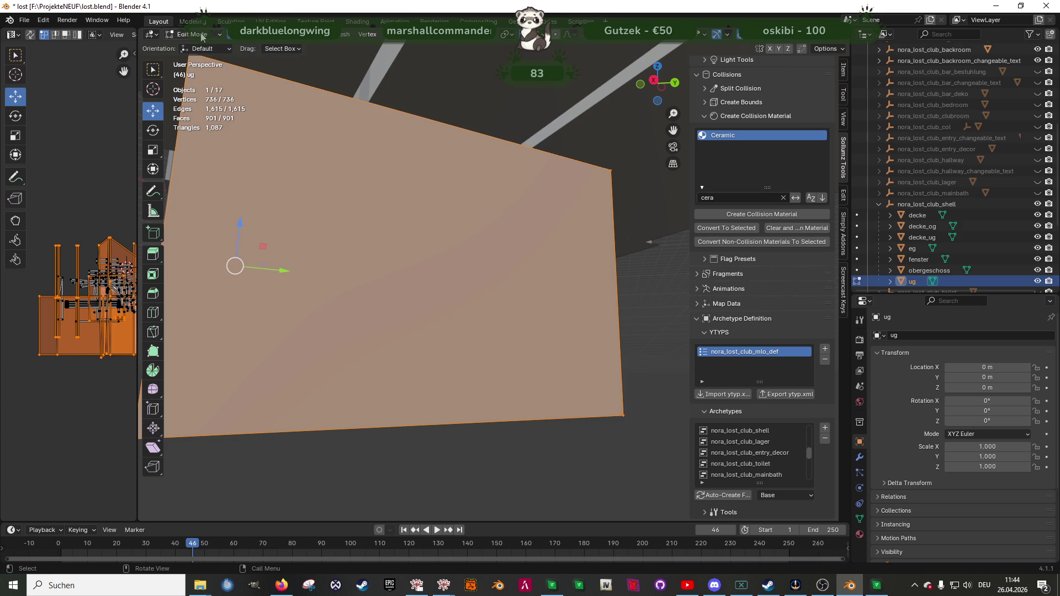
pyautogui.click(202, 35)
pyautogui.press('v')
pyautogui.moveTo(356, 227)
pyautogui.mouseDown(button='middle')
pyautogui.moveTo(367, 243)
pyautogui.moveTo(442, 249)
pyautogui.moveTo(438, 230)
pyautogui.moveTo(140, 55)
pyautogui.mouseUp(button='middle')
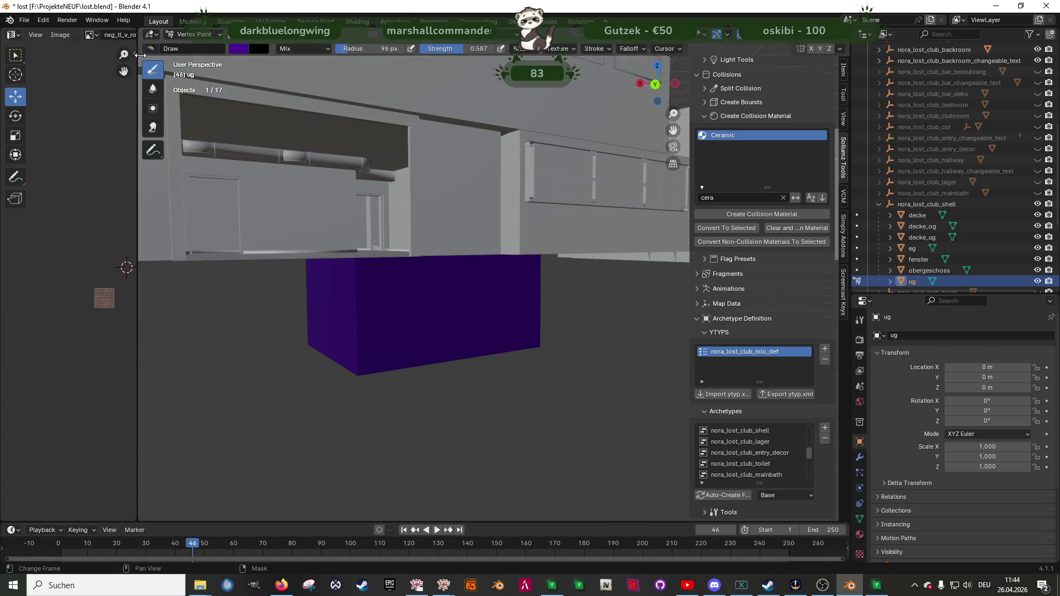
pyautogui.click(196, 34)
pyautogui.click(199, 46)
pyautogui.moveTo(462, 279)
pyautogui.mouseDown(button='middle')
pyautogui.moveTo(438, 335)
pyautogui.moveTo(552, 287)
pyautogui.mouseUp(button='middle')
pyautogui.click(879, 204)
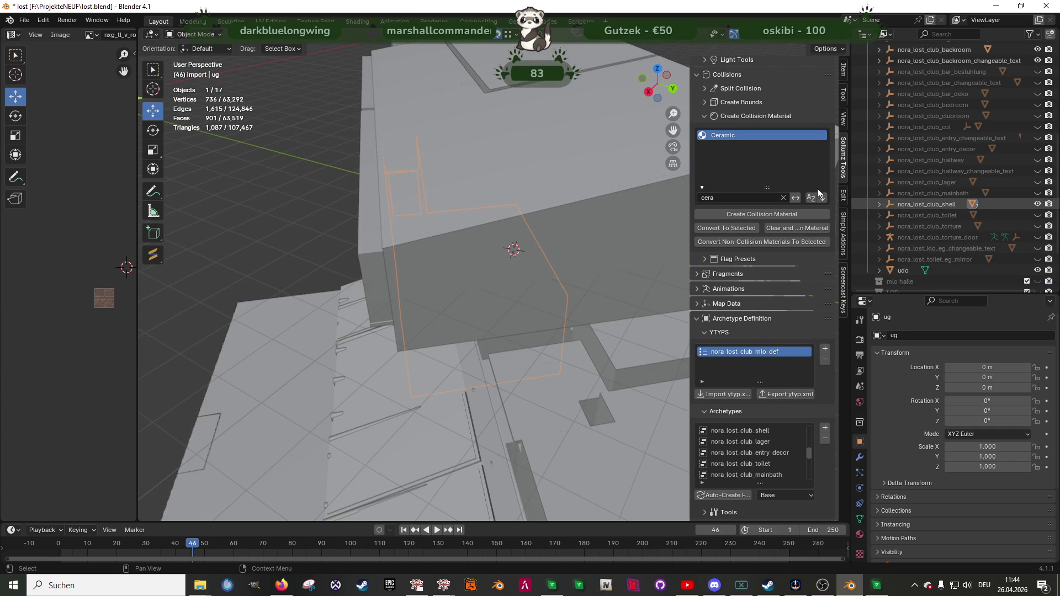
# - Export nora_lost_club_shell to CodeWalker into the nora_lost_club_hallway folder, then switch to the game
pyautogui.scroll(15, 777, 142)
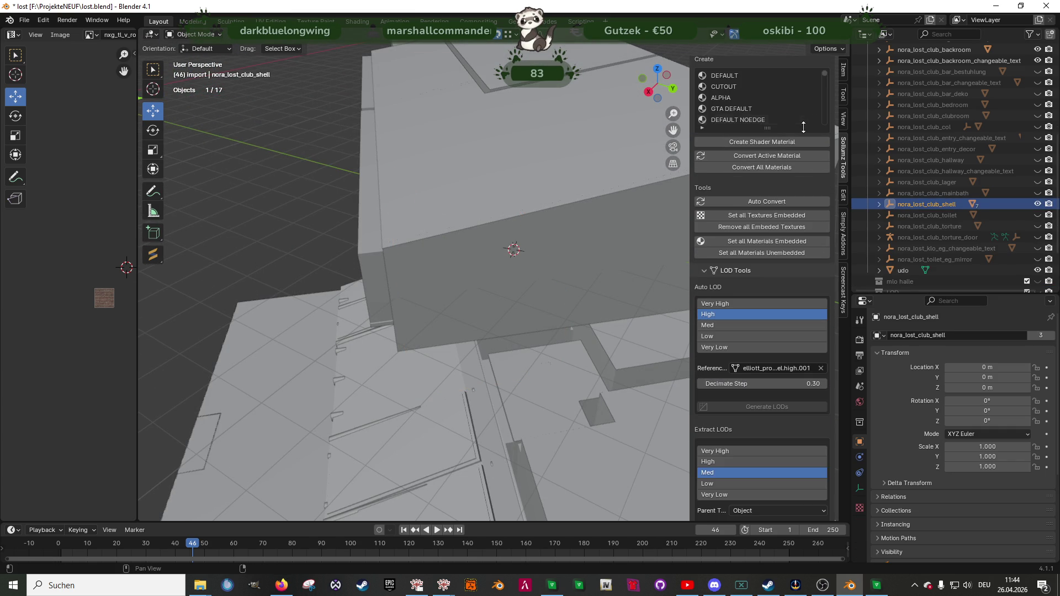
pyautogui.scroll(8, 812, 135)
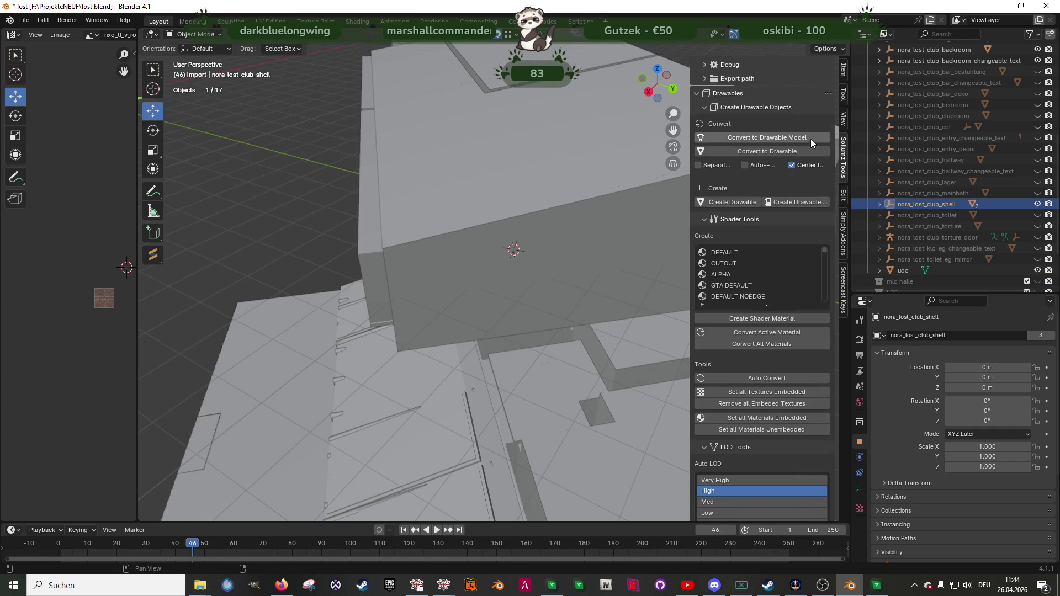
pyautogui.scroll(5, 811, 141)
pyautogui.click(786, 80)
pyautogui.click(423, 256)
pyautogui.click(738, 422)
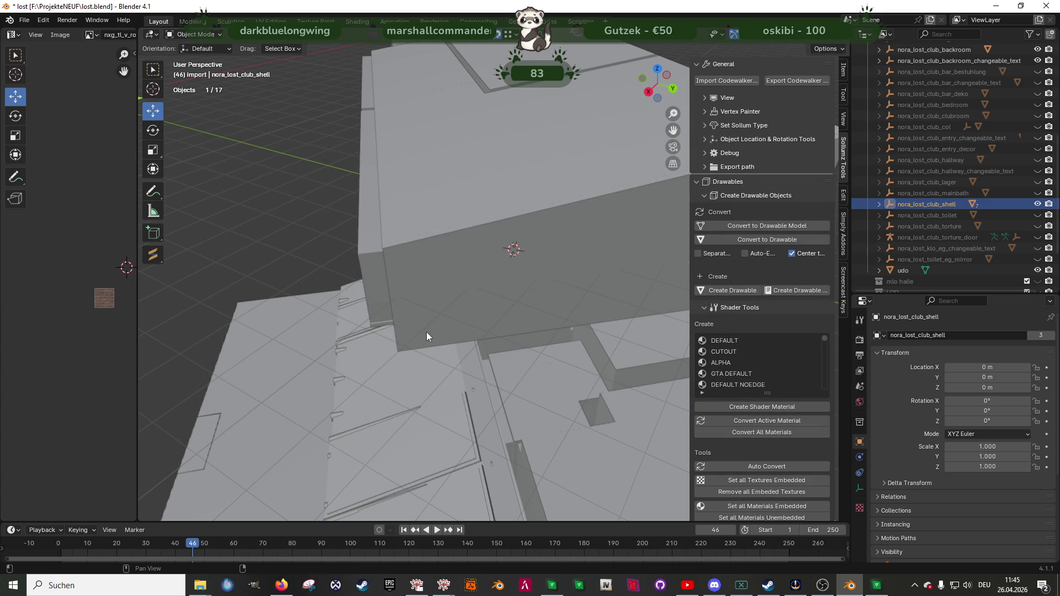
pyautogui.click(876, 585)
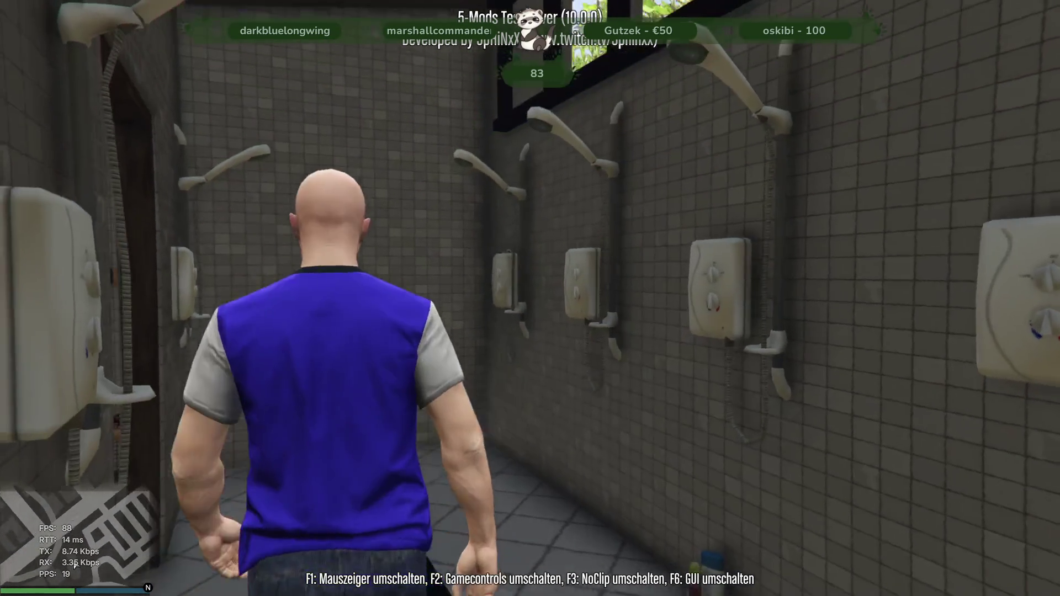
# - Walk through the changing room, washroom and toilet stalls, then back toward the coat-bench doorway
pyautogui.press('w')
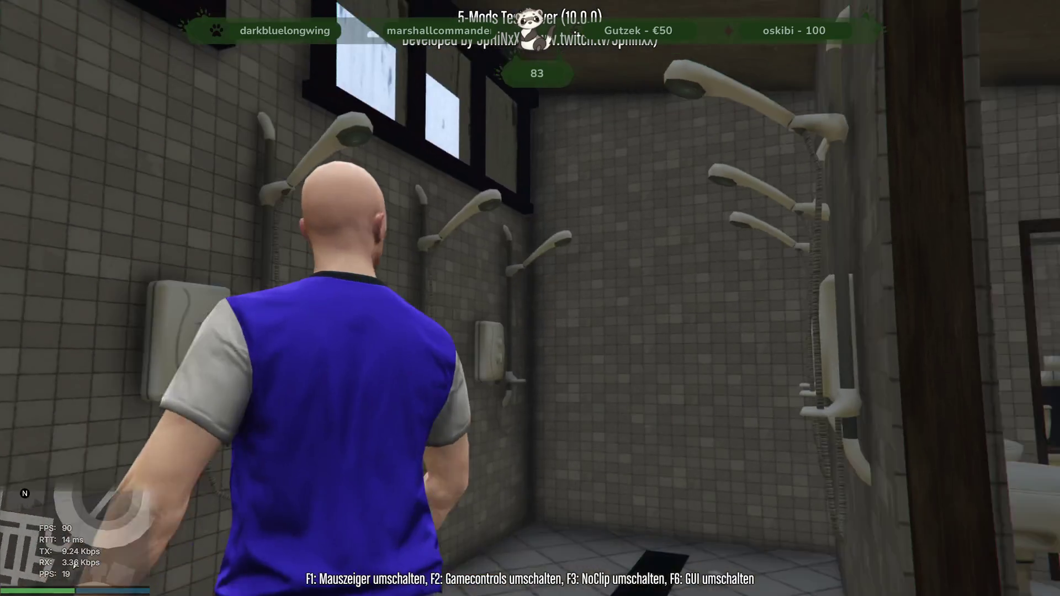
pyautogui.press('w')
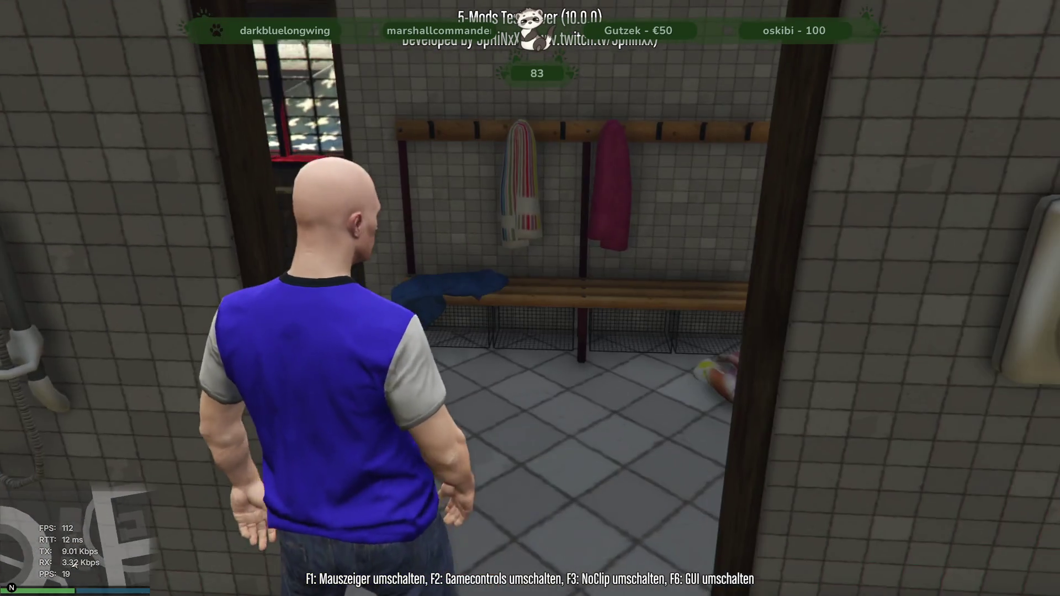
pyautogui.press('w')
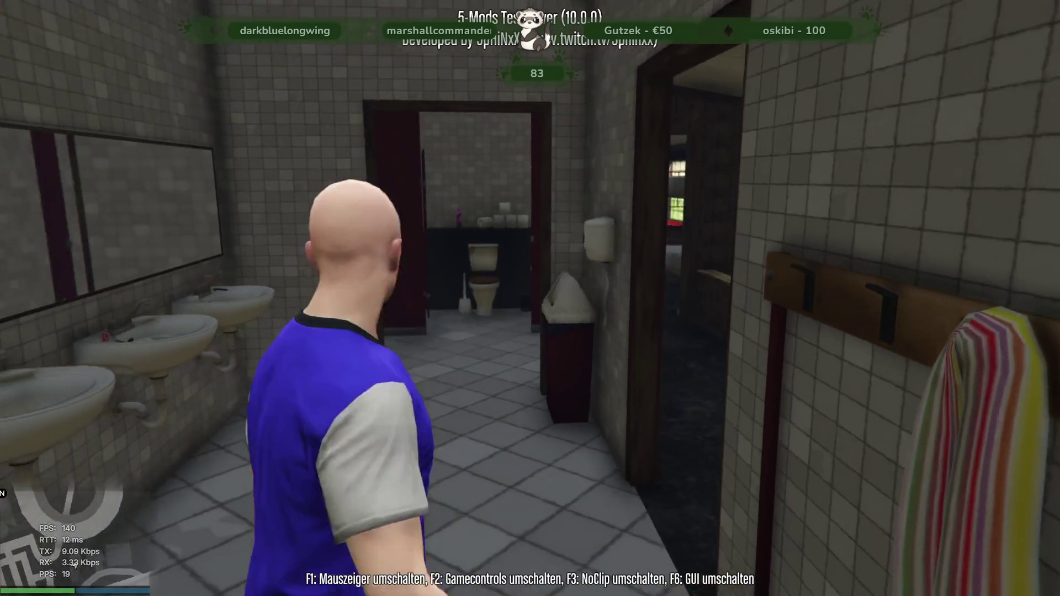
pyautogui.press('w')
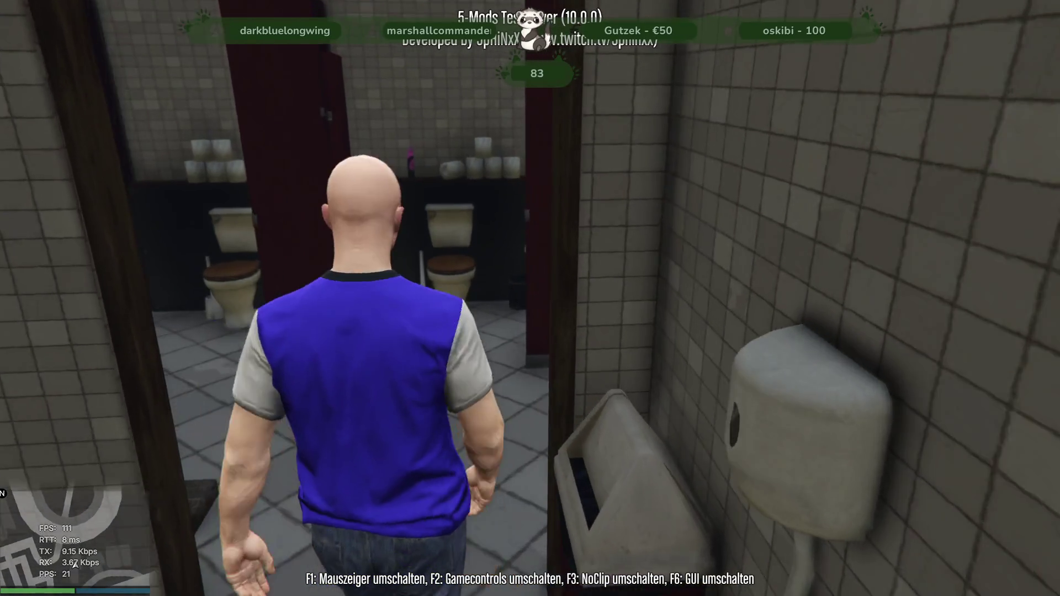
pyautogui.press('w')
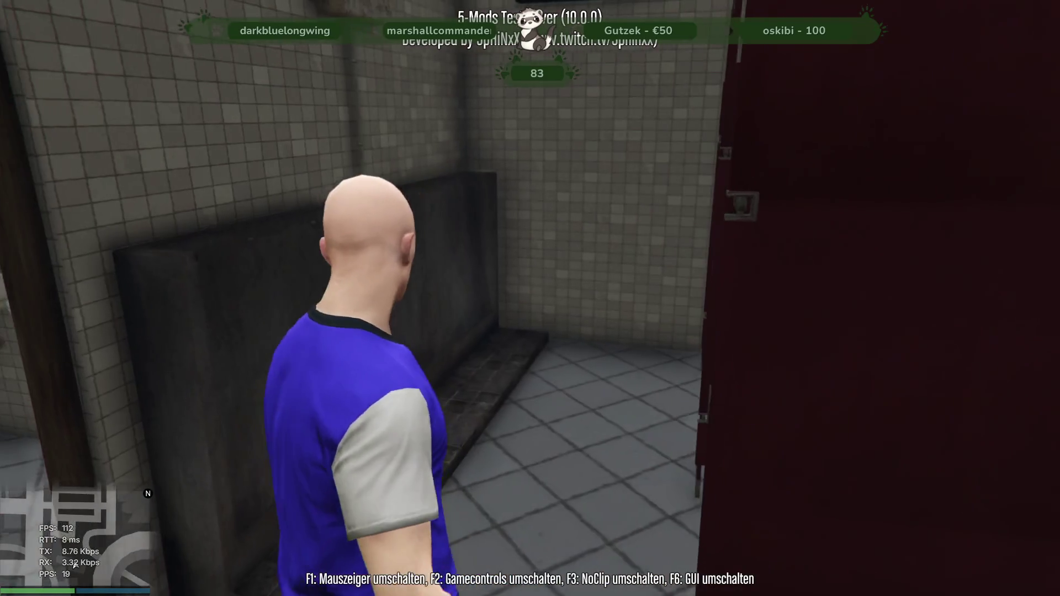
pyautogui.press('w')
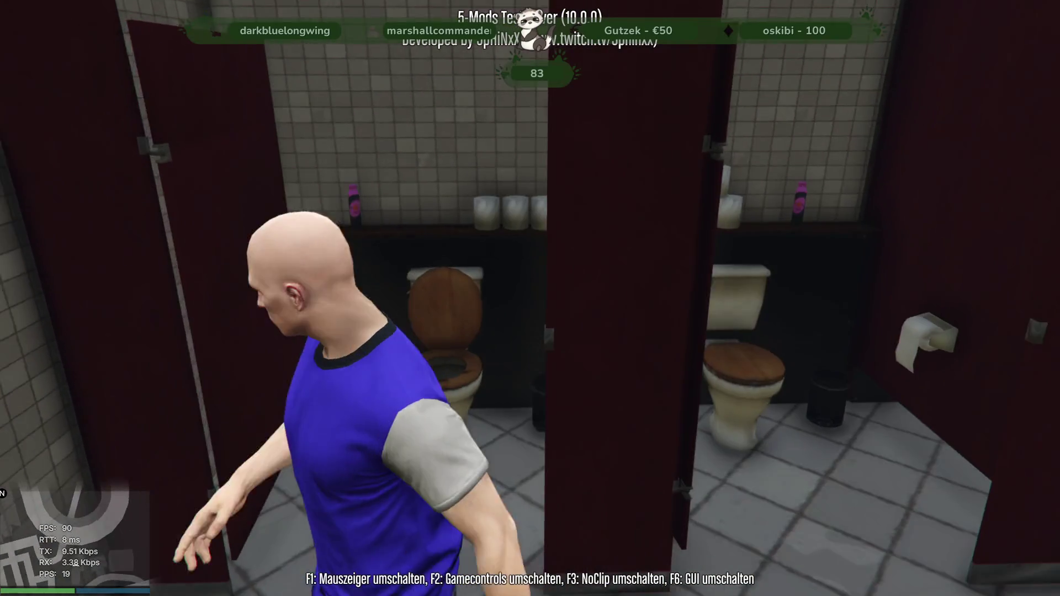
pyautogui.press('w')
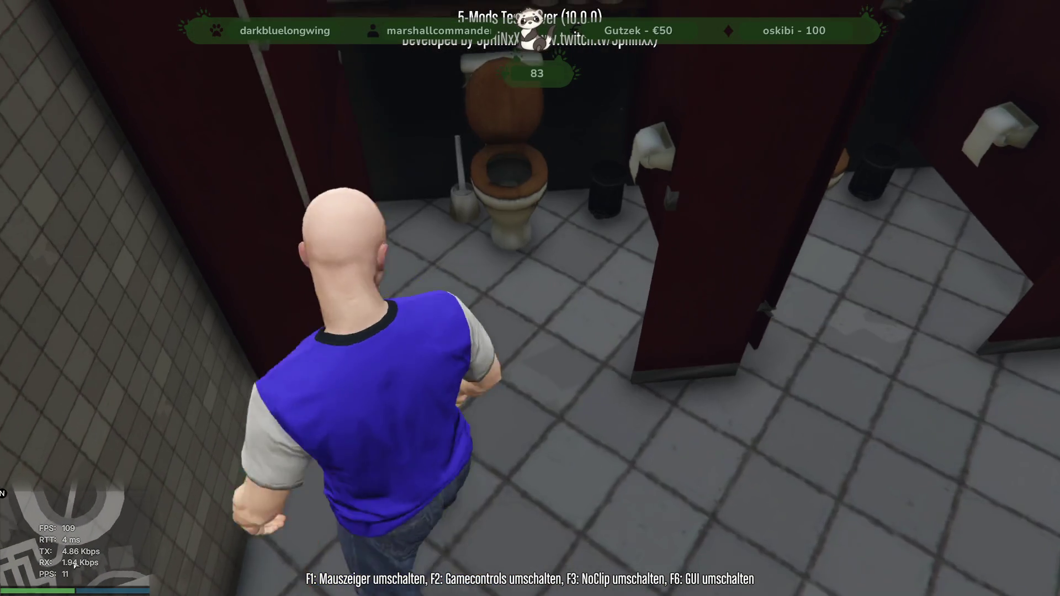
pyautogui.press('w')
pyautogui.press('w')
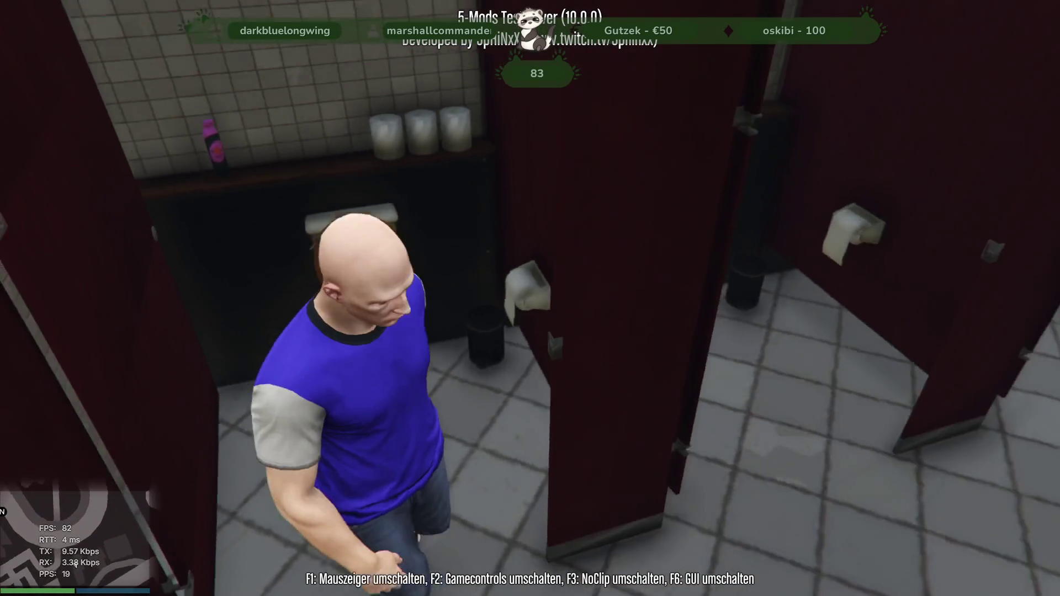
pyautogui.press('w')
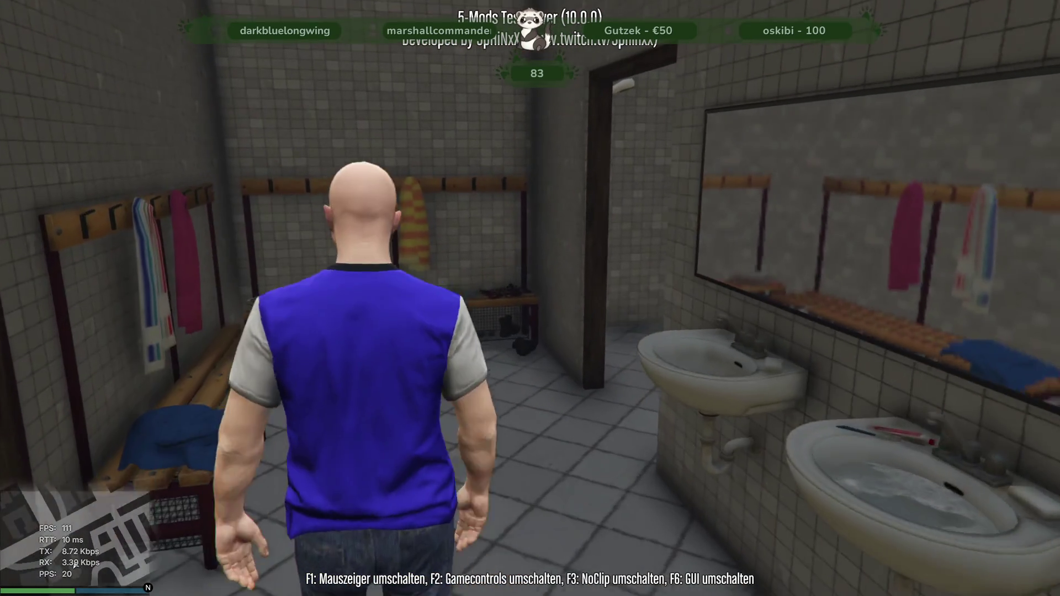
pyautogui.press('s')
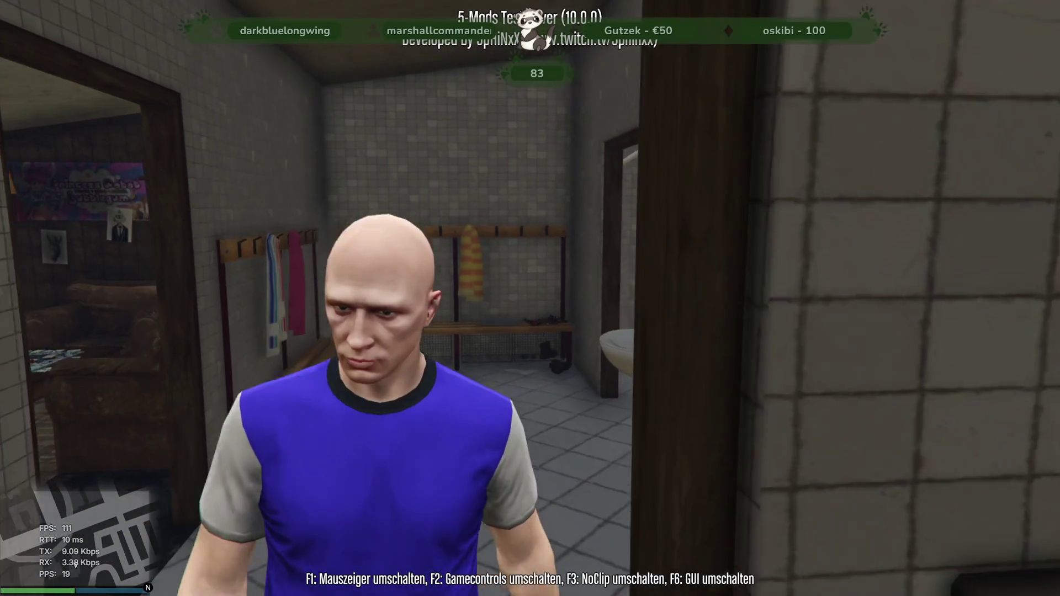
pyautogui.press('w')
pyautogui.press('w')
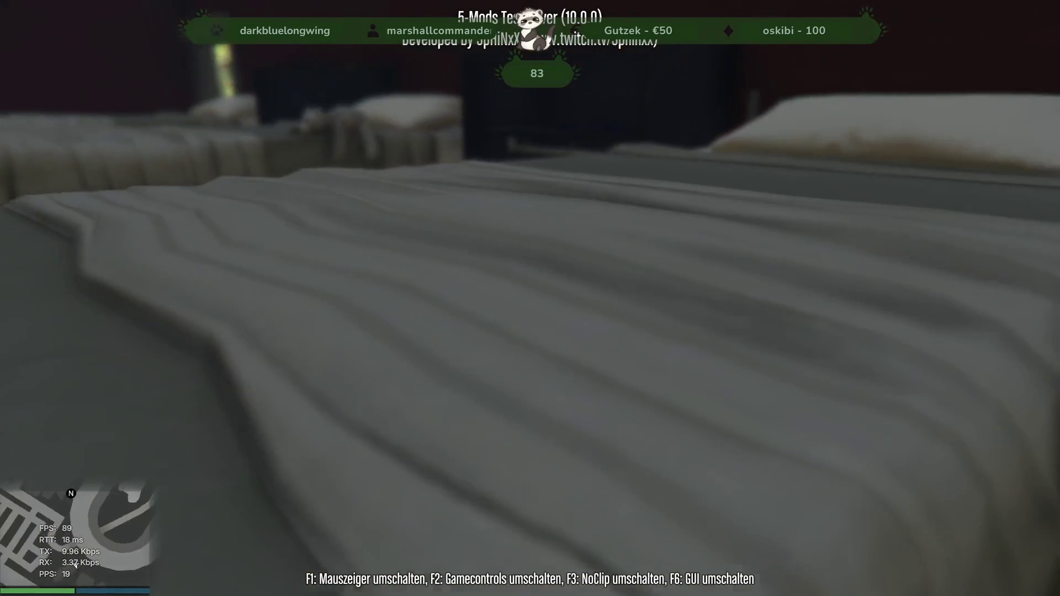
# - Walk among the dormitory's bunk beds and look across the room toward the window
pyautogui.press('w')
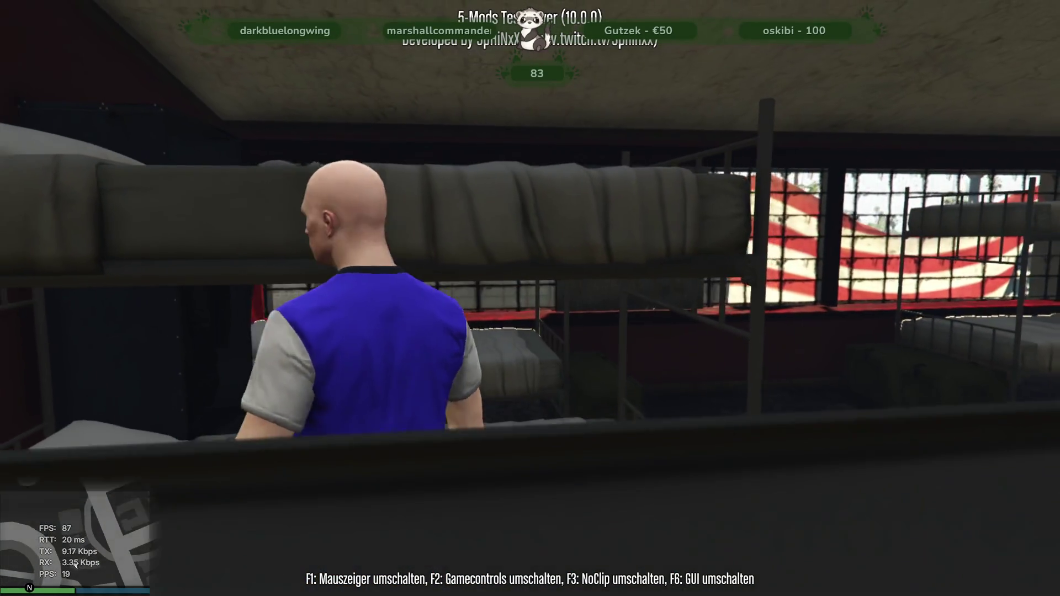
pyautogui.press('w')
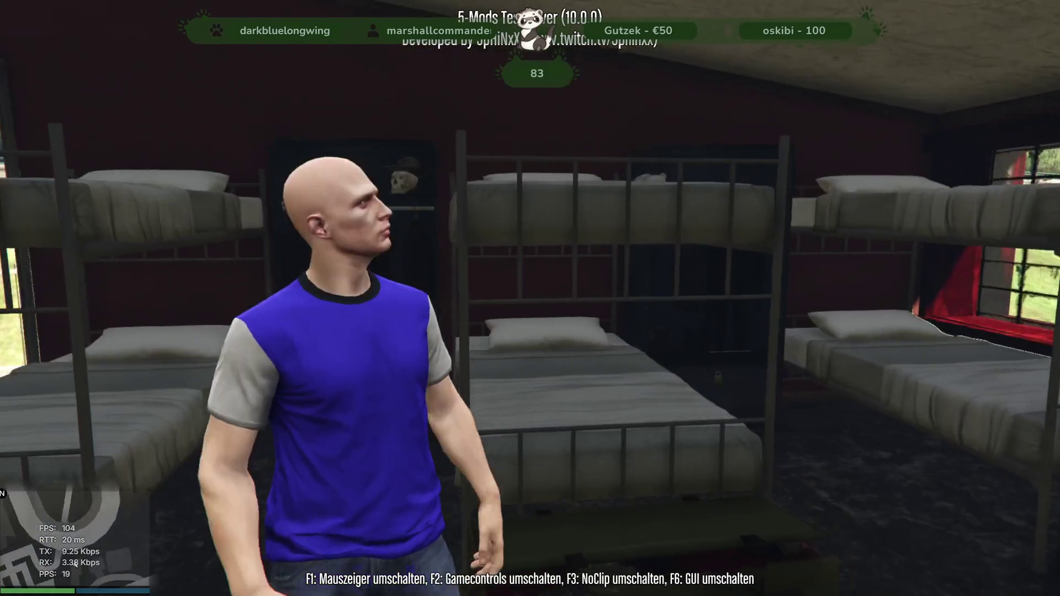
pyautogui.press('w')
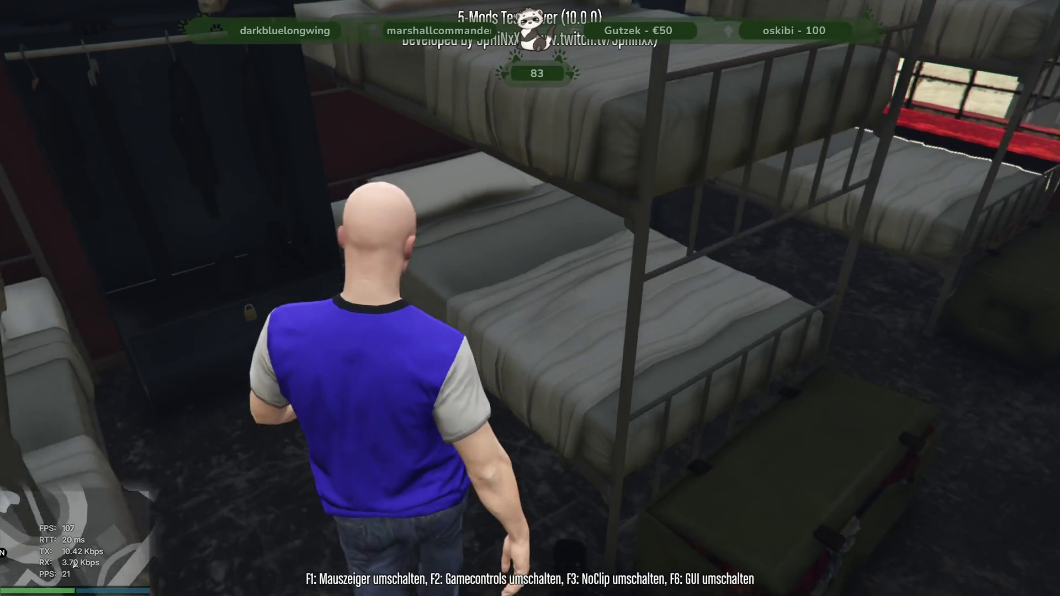
pyautogui.press('w')
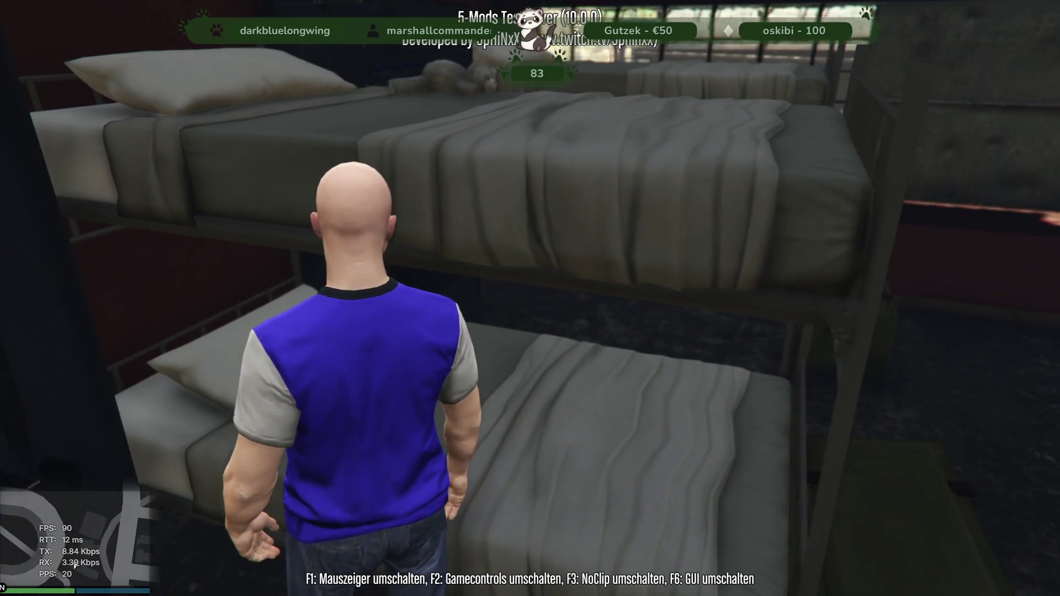
pyautogui.press('w')
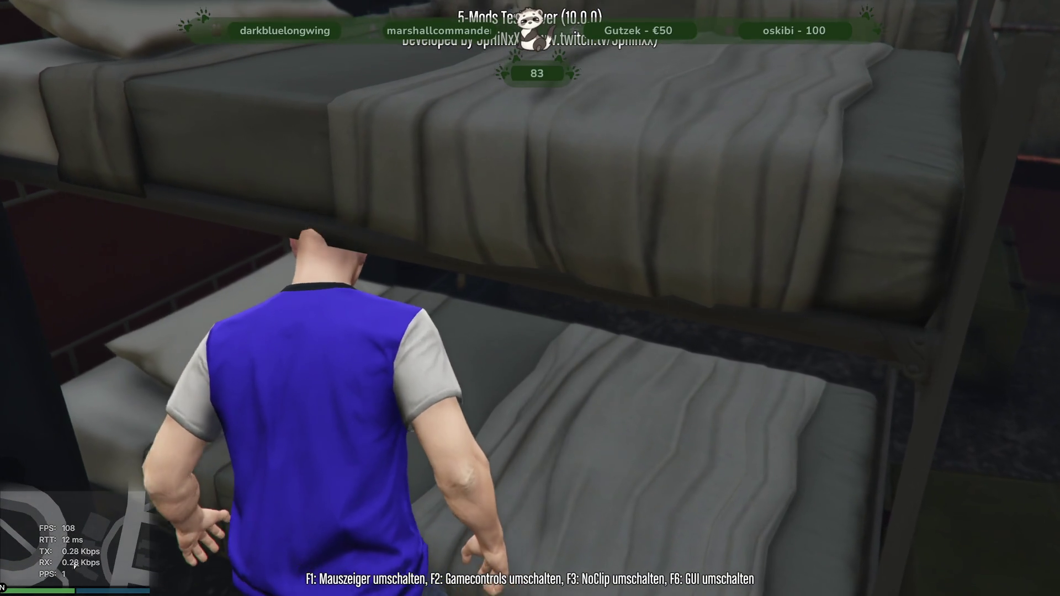
pyautogui.press('s')
pyautogui.press('s')
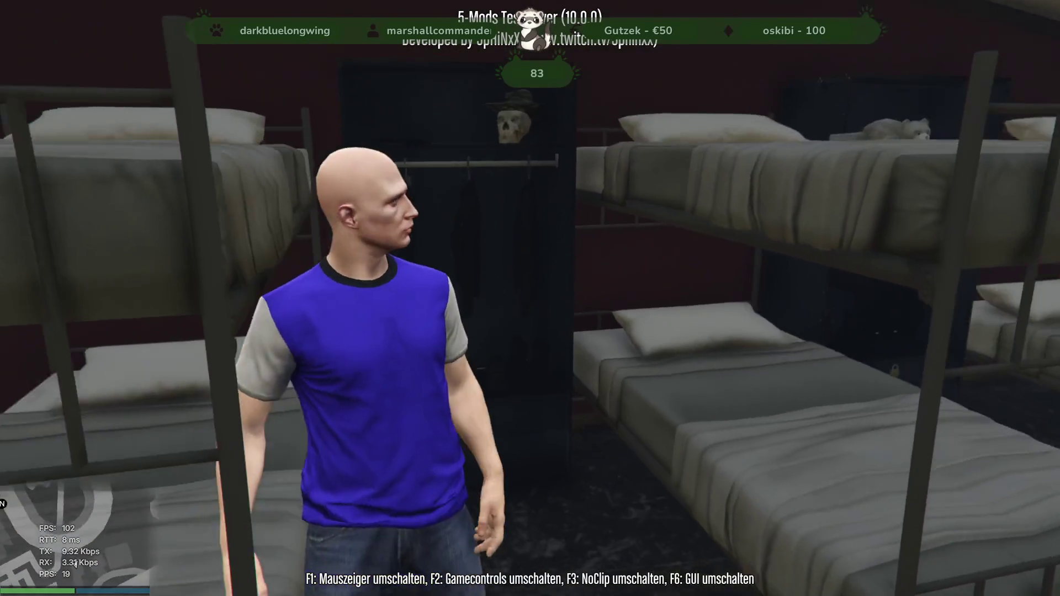
pyautogui.press('s')
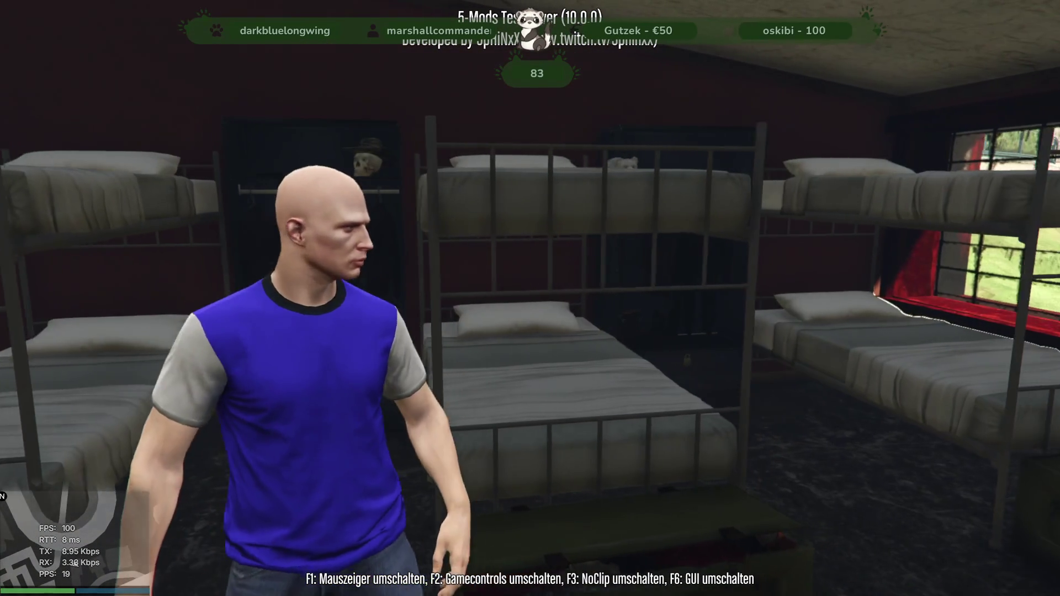
pyautogui.press('d')
pyautogui.press('w')
pyautogui.press('w')
pyautogui.press('w')
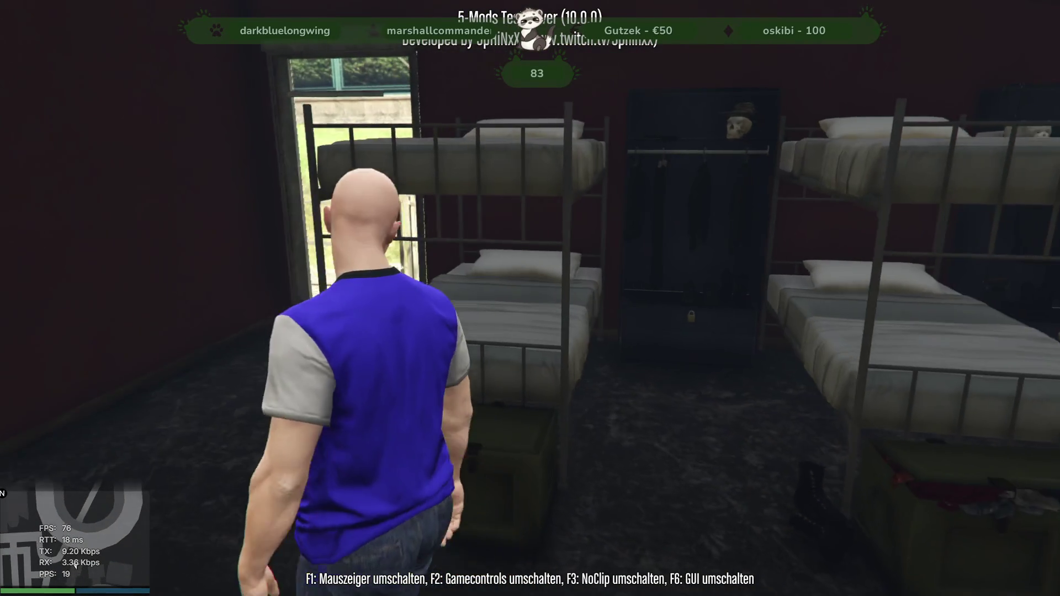
pyautogui.press('a')
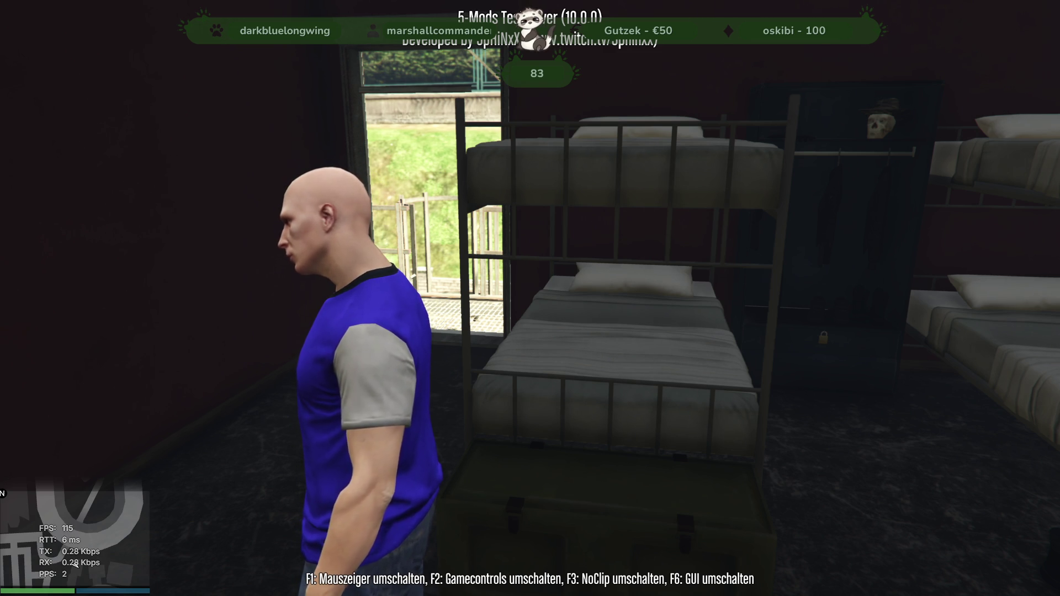
# - Inspect the dormitory doorway, high windows and shelf corner, then return among the bunks
pyautogui.press('w')
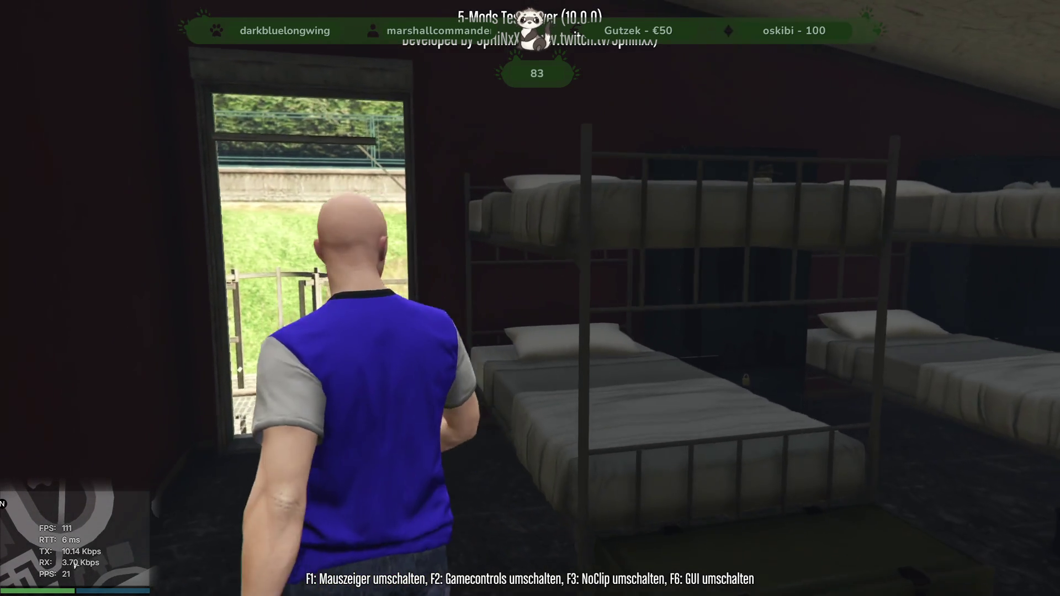
pyautogui.press('w')
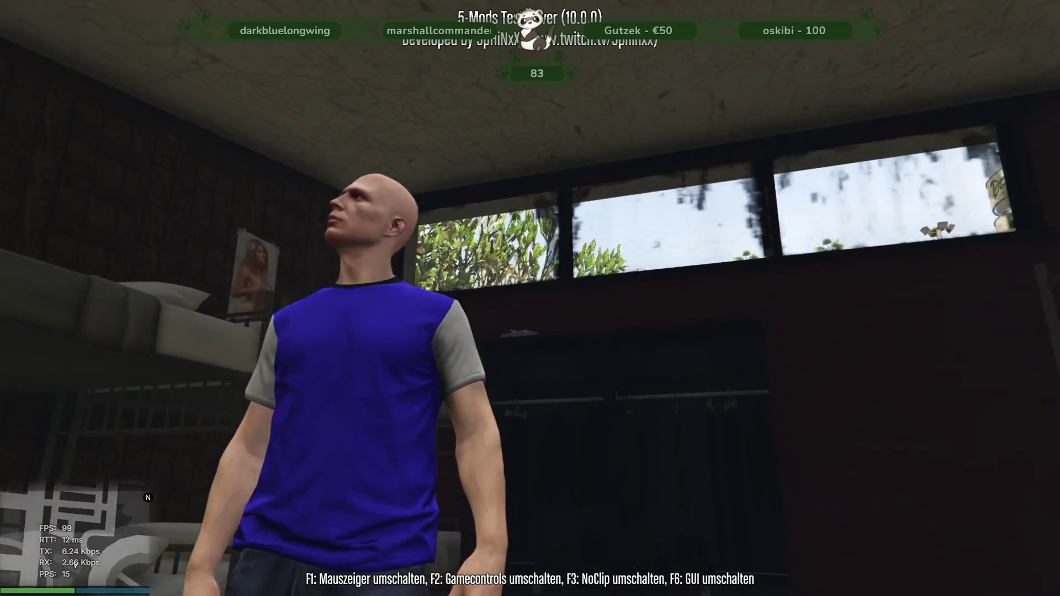
pyautogui.press('w')
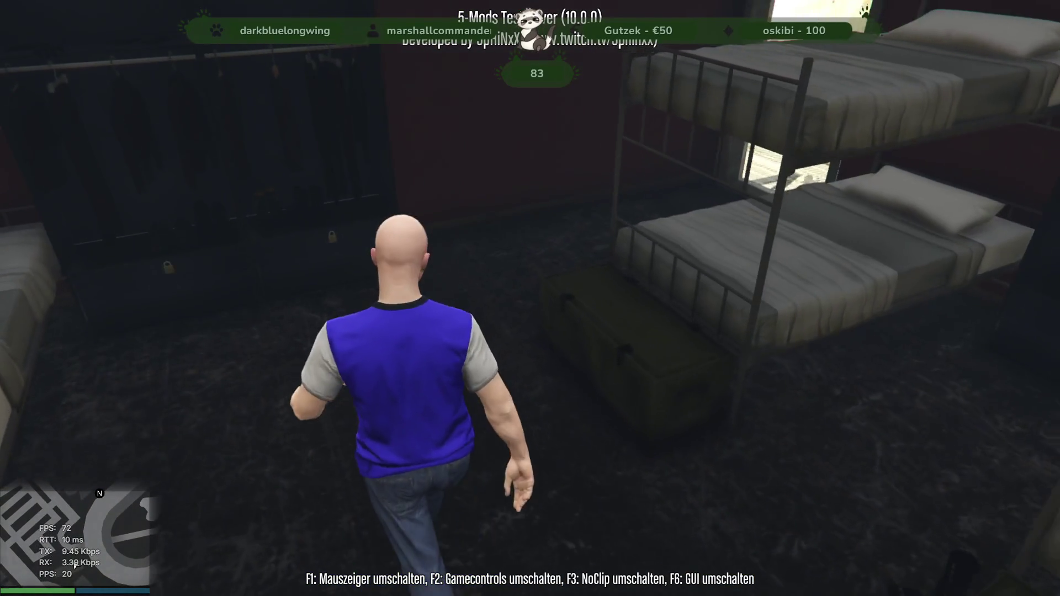
pyautogui.press('w')
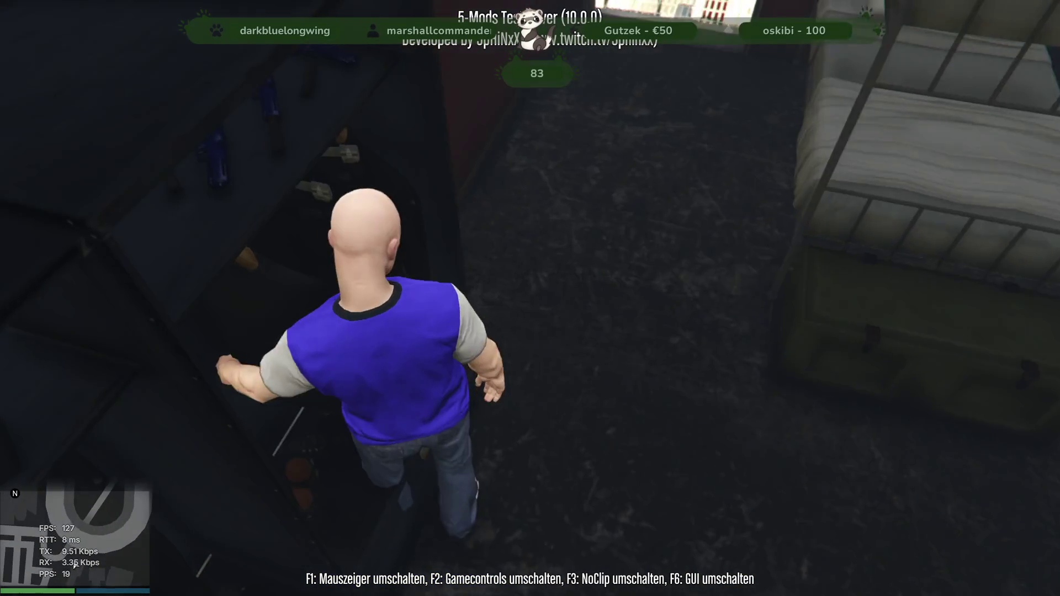
pyautogui.press('w')
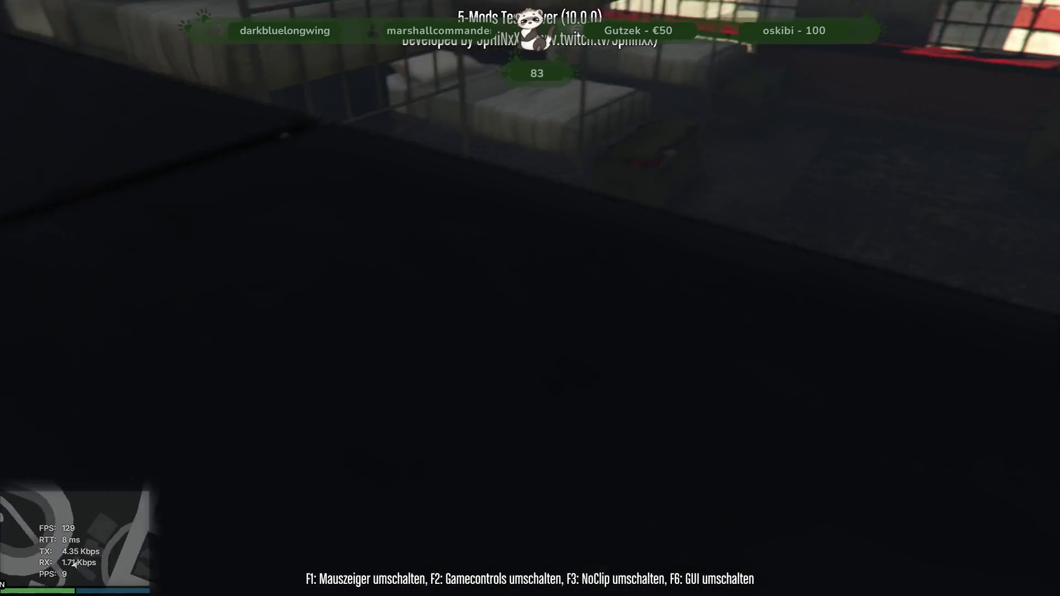
pyautogui.press('w')
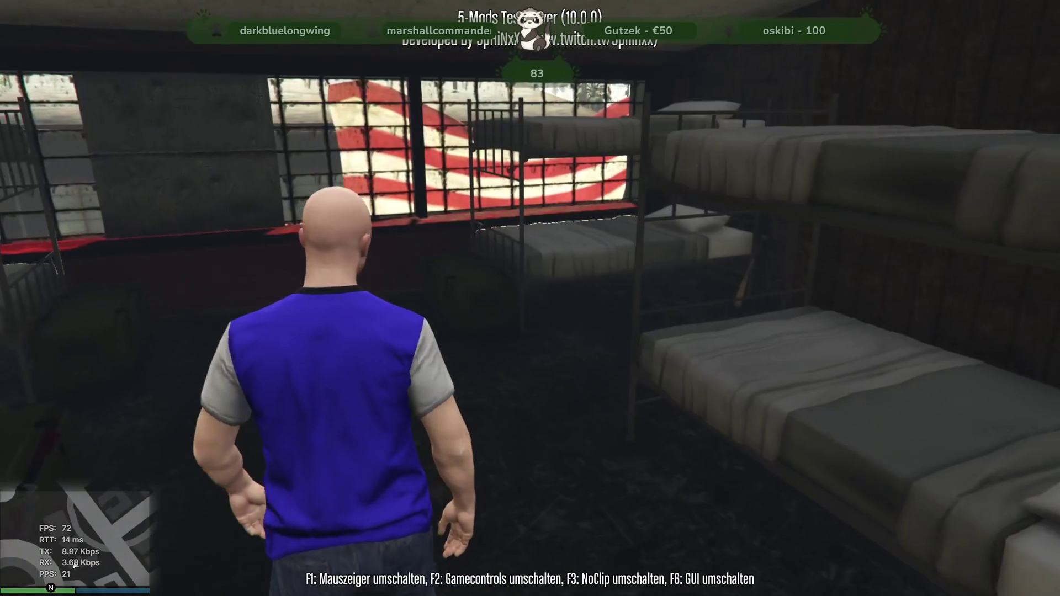
# - Walk through the lounge past the sofas, coffee table and window ledge into the hallway
pyautogui.press('w')
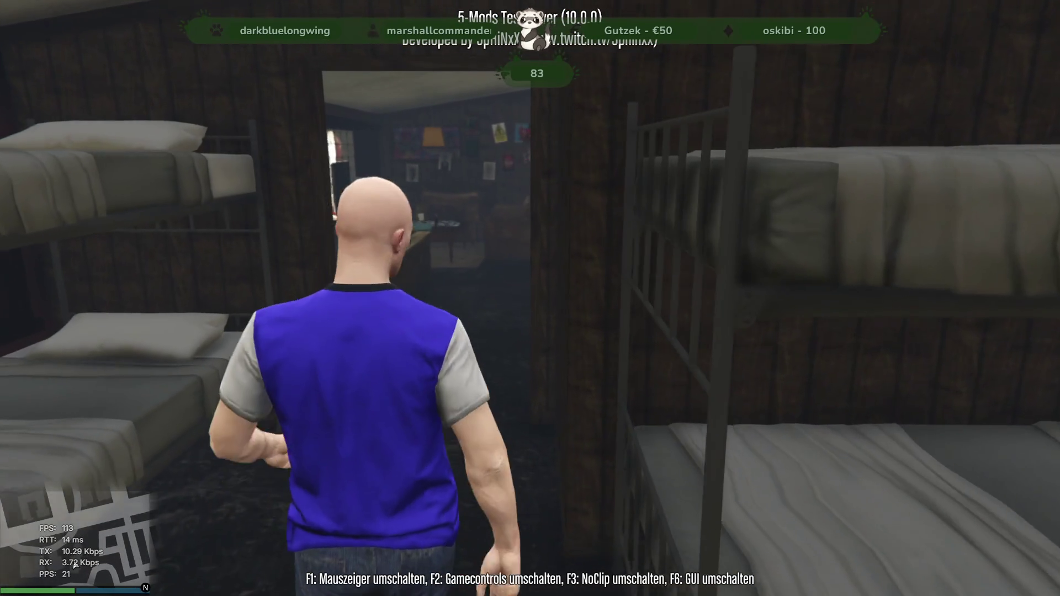
pyautogui.press('w')
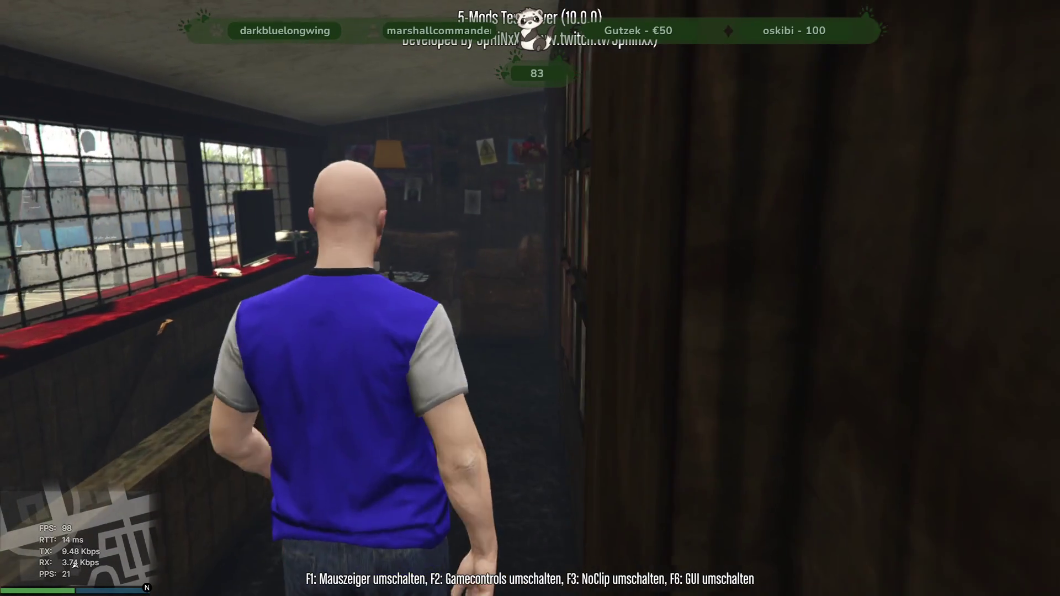
pyautogui.press('w')
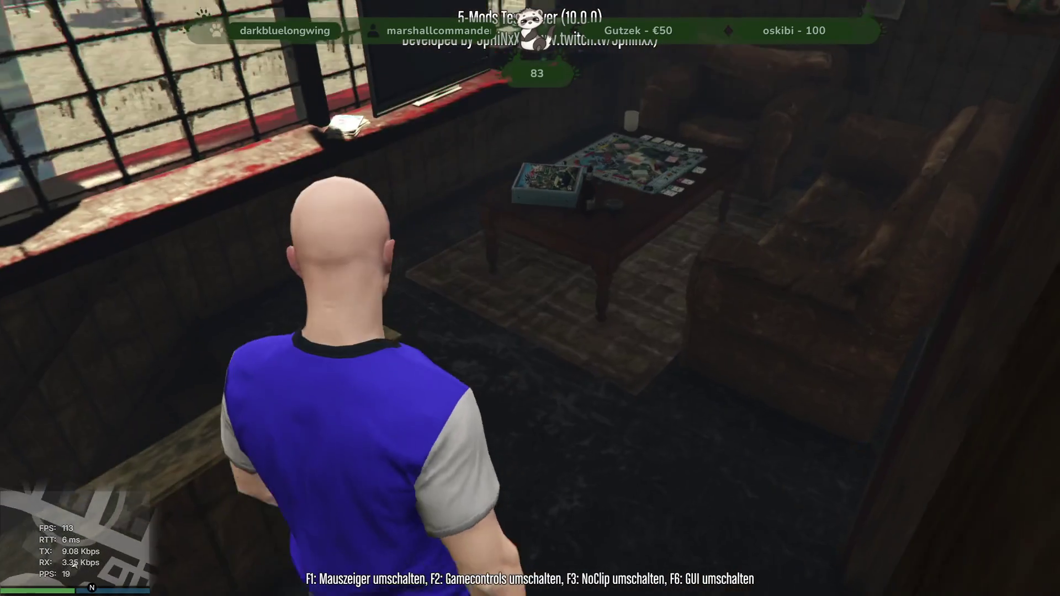
pyautogui.press('w')
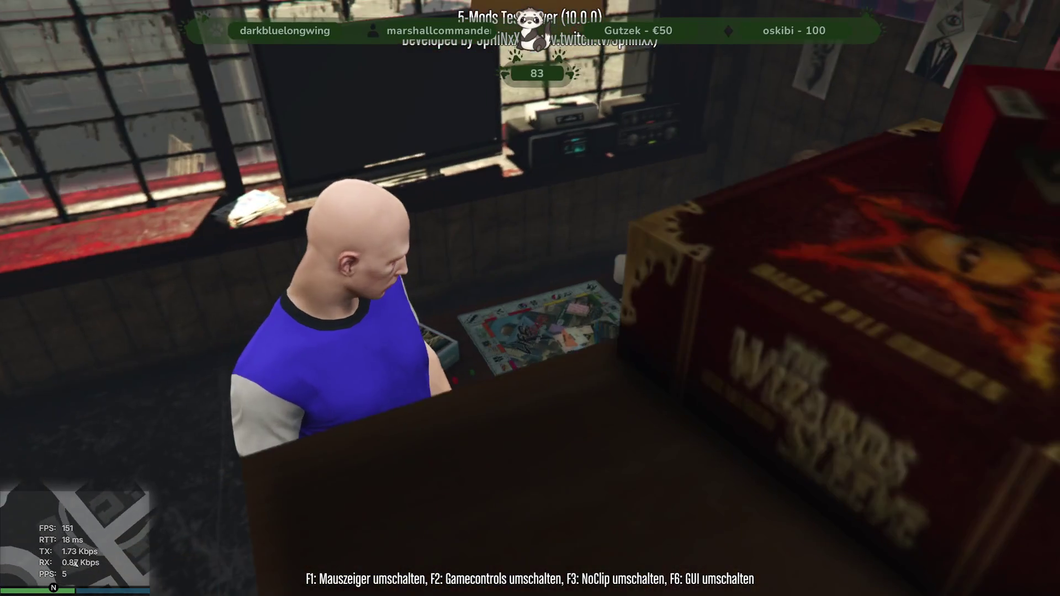
pyautogui.press('w')
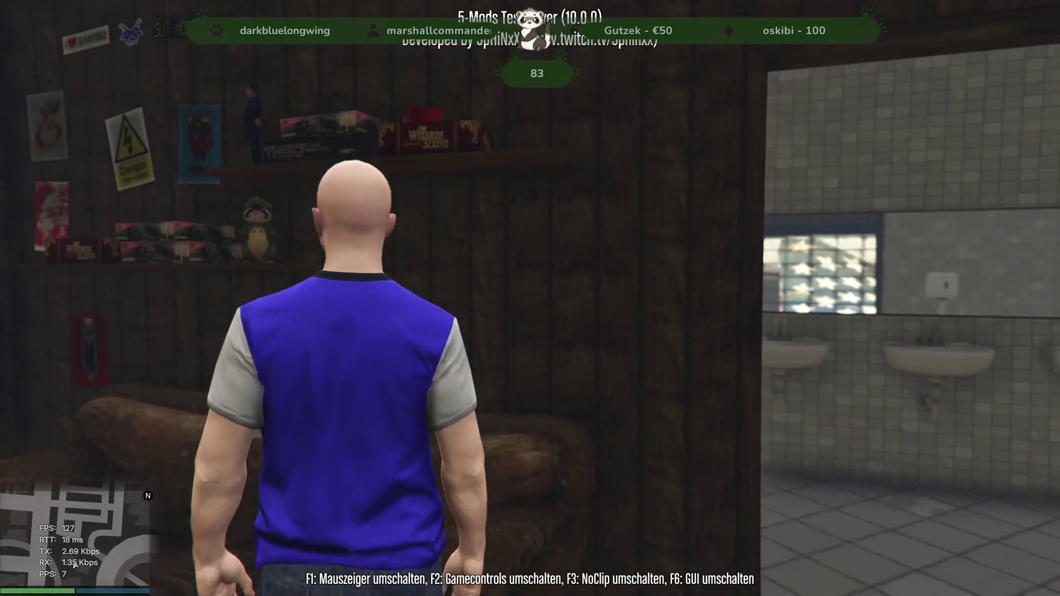
pyautogui.press('w')
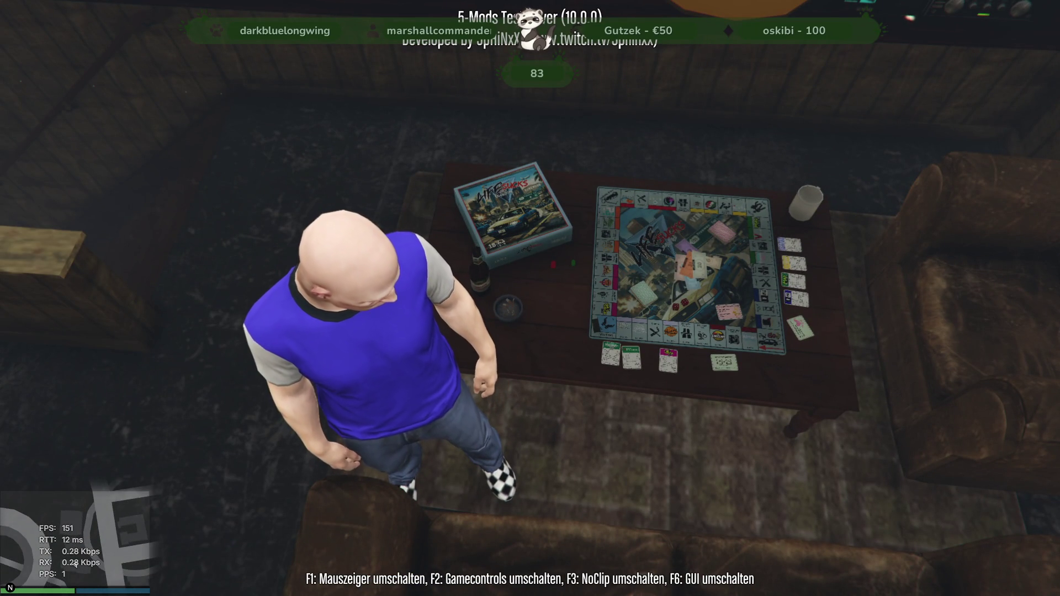
pyautogui.press('w')
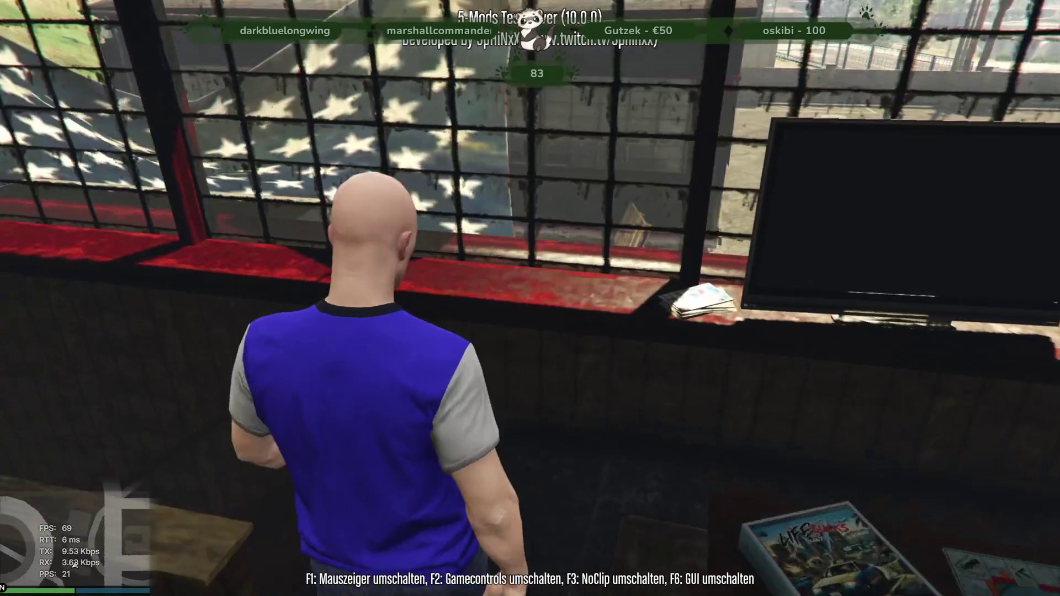
pyautogui.press('w')
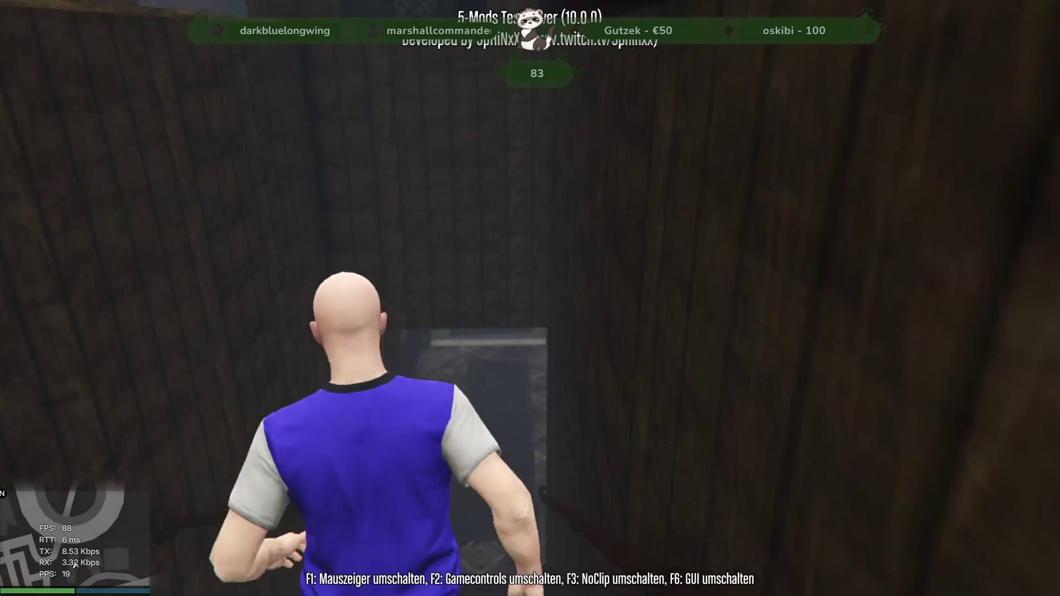
pyautogui.press('w')
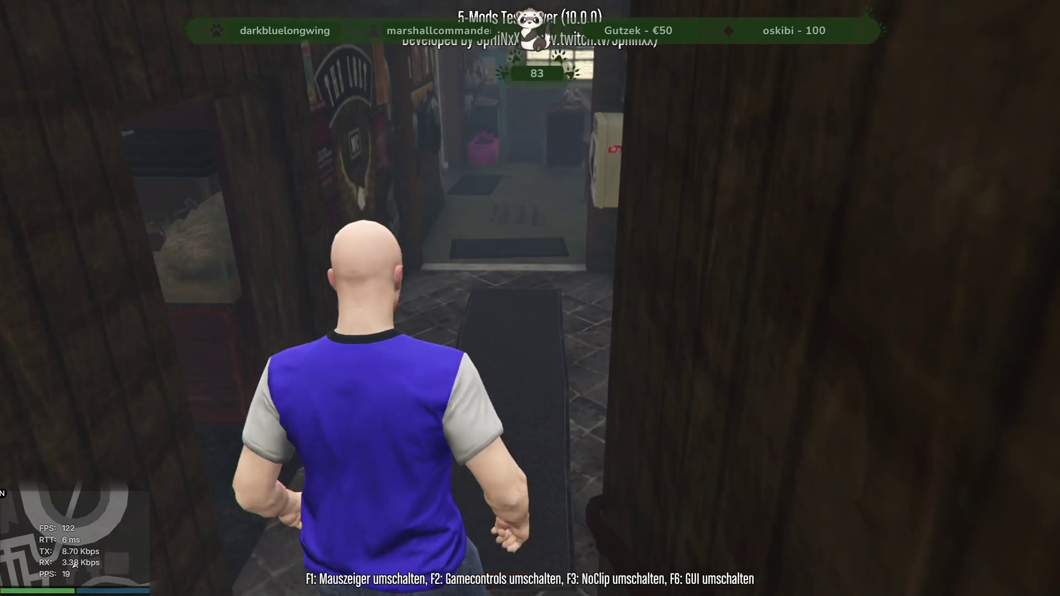
# - Look around the hallway, then bring up the Alt+Tab window switcher
pyautogui.press('s')
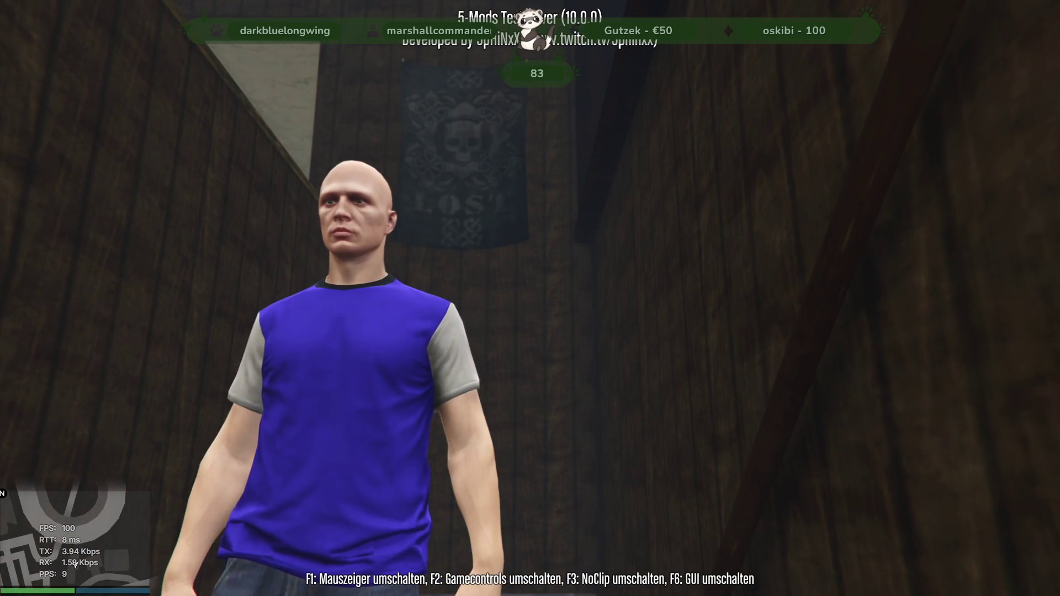
pyautogui.press('a')
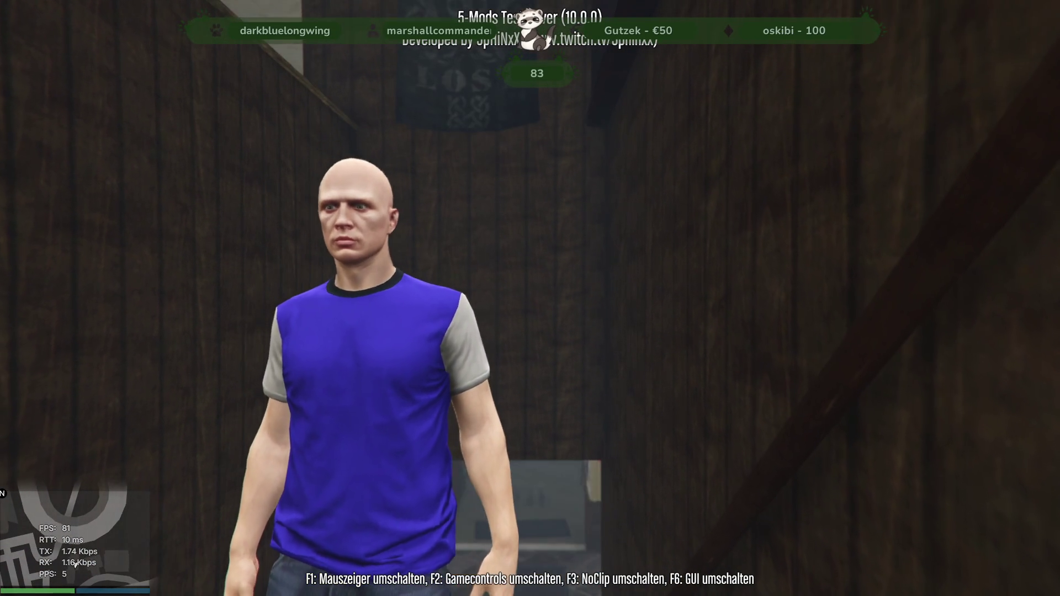
pyautogui.press('w')
pyautogui.press('d')
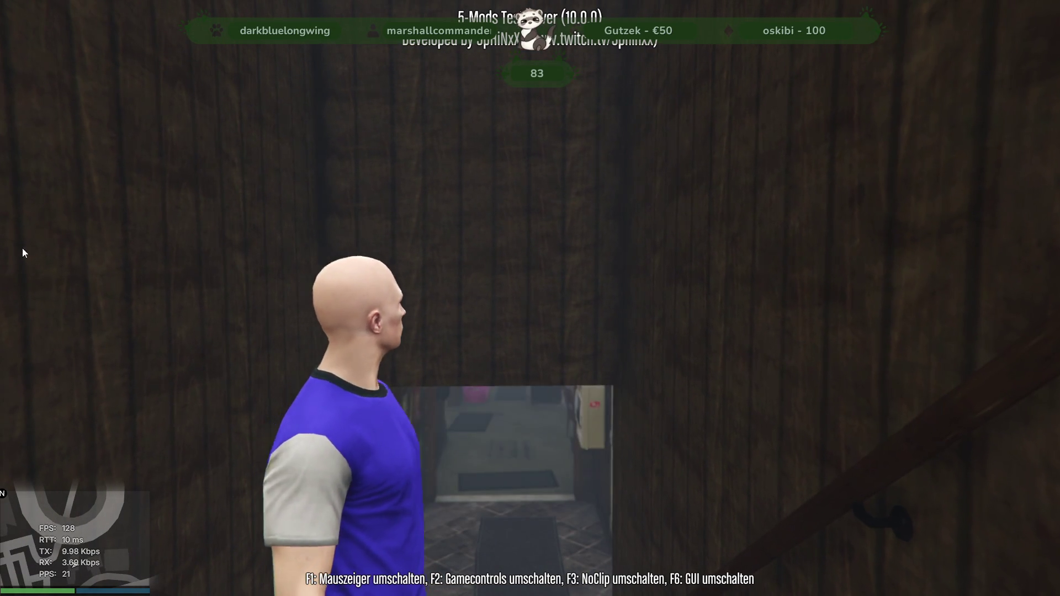
pyautogui.hotkey('alt', 'Tab')
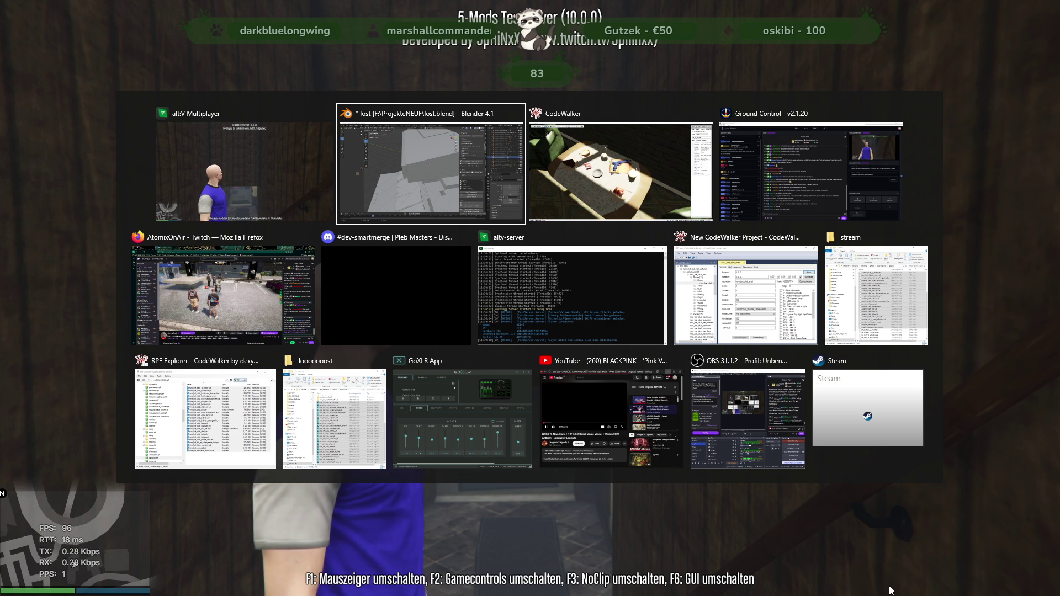
# - In Blender, show and select the nora_lost_club_col collision mesh, then orbit around to inspect it
pyautogui.click(410, 191)
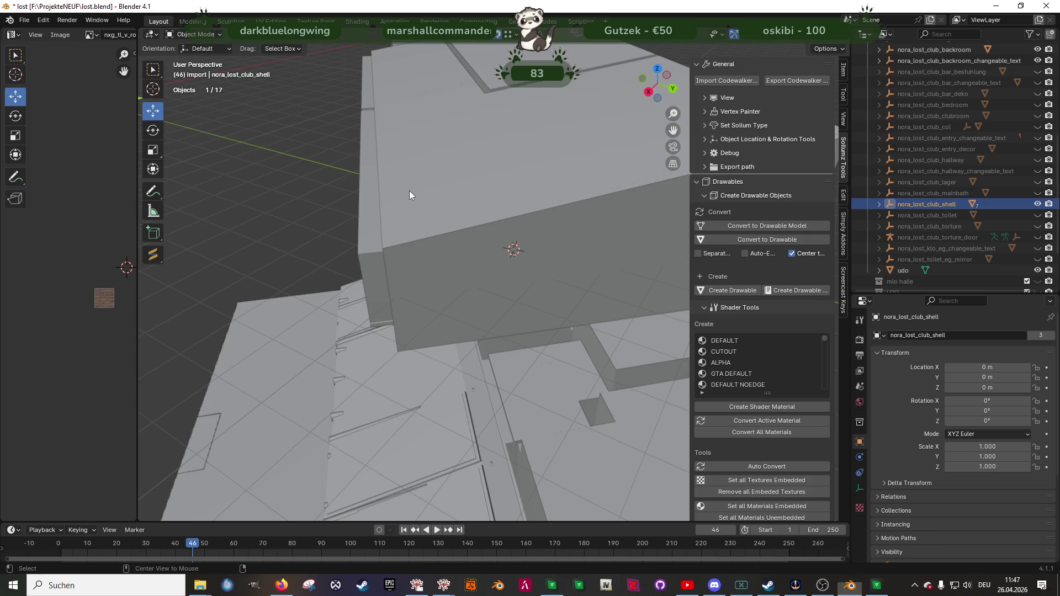
pyautogui.click(1037, 126)
pyautogui.click(937, 132)
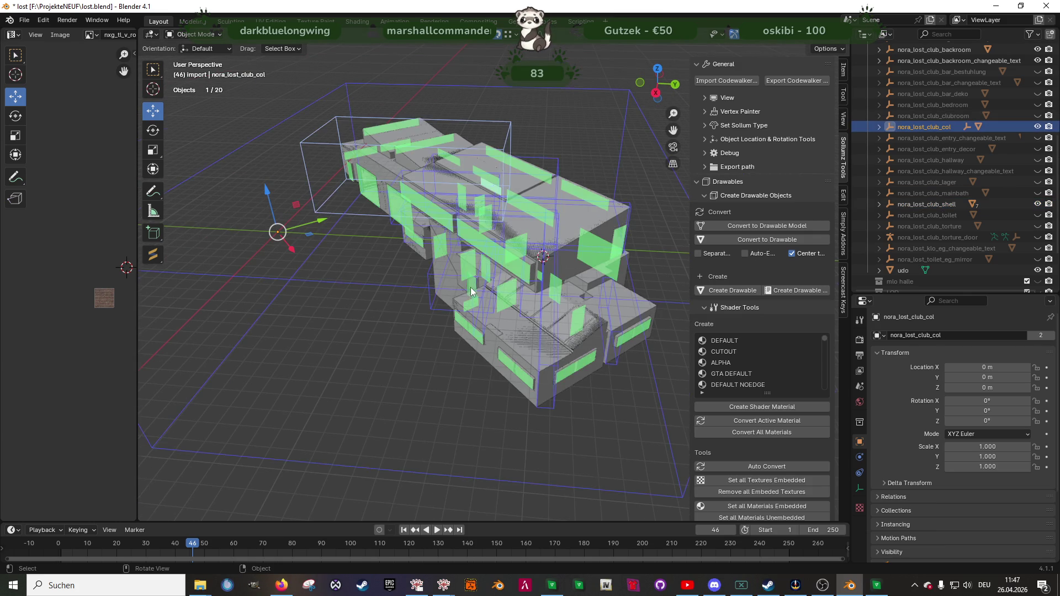
pyautogui.scroll(5, 461, 274)
pyautogui.moveTo(462, 274)
pyautogui.mouseDown(button='middle')
pyautogui.moveTo(592, 239)
pyautogui.moveTo(520, 327)
pyautogui.moveTo(532, 318)
pyautogui.moveTo(458, 299)
pyautogui.mouseUp(button='middle')
pyautogui.scroll(4, 459, 299)
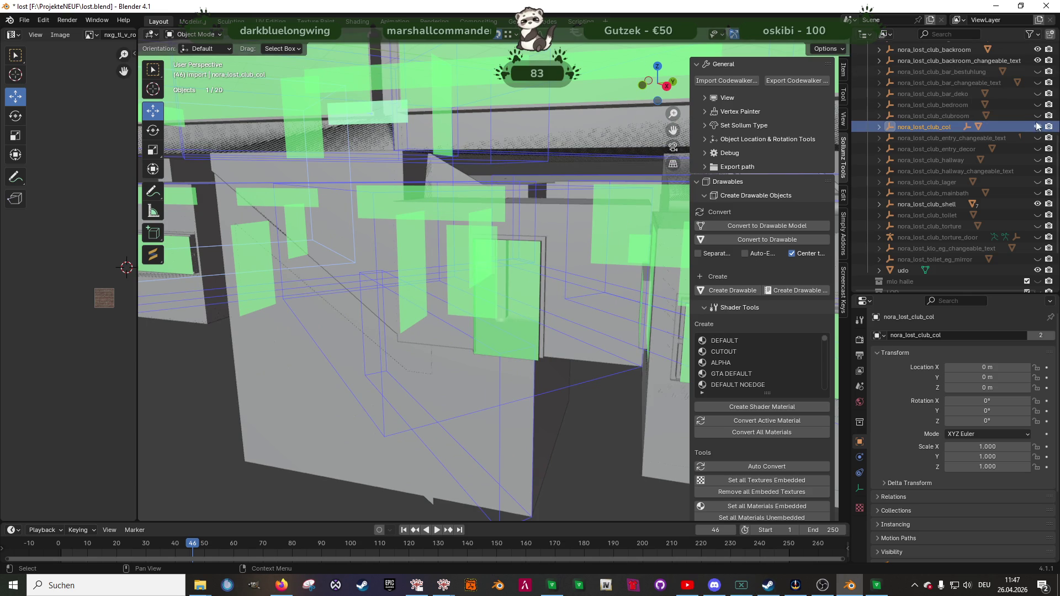
# - Hide the collision mesh and nora_lost_club_shell so only props show, then return to the game
pyautogui.click(1037, 126)
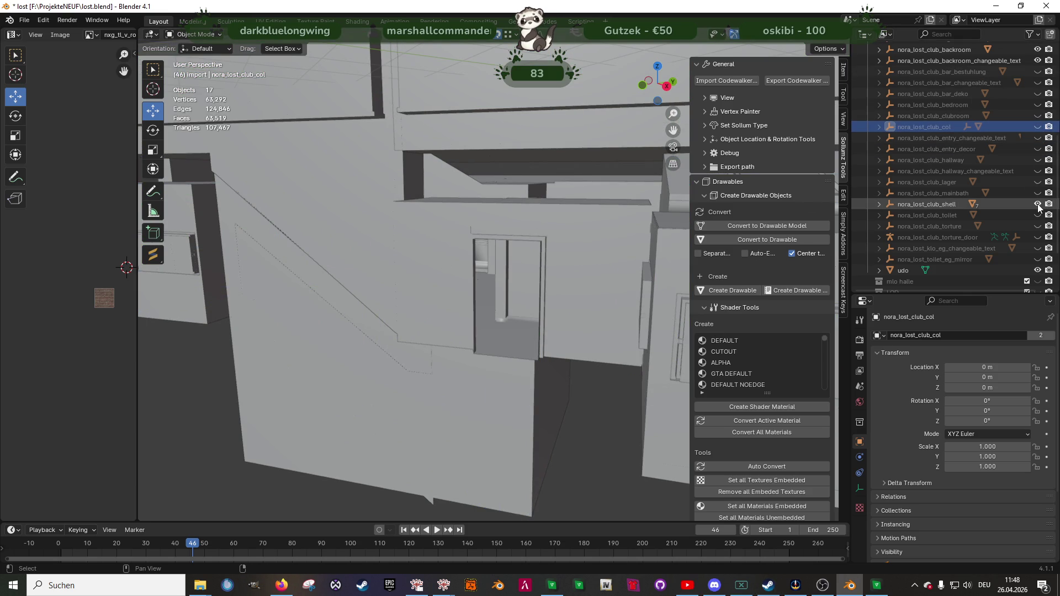
pyautogui.click(1038, 204)
pyautogui.moveTo(657, 82); pyautogui.dragTo(643, 97)
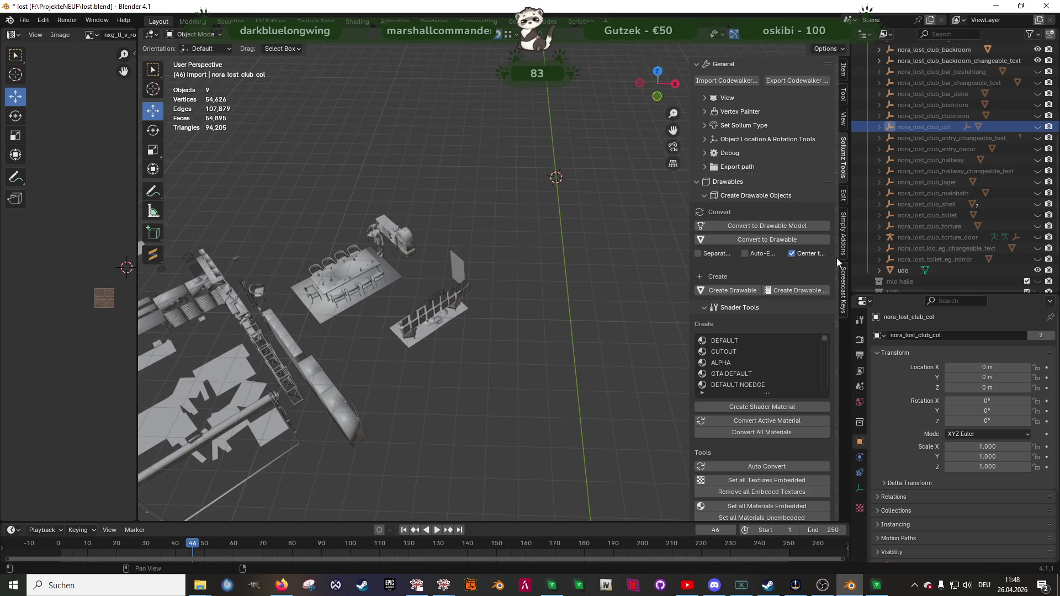
pyautogui.click(877, 586)
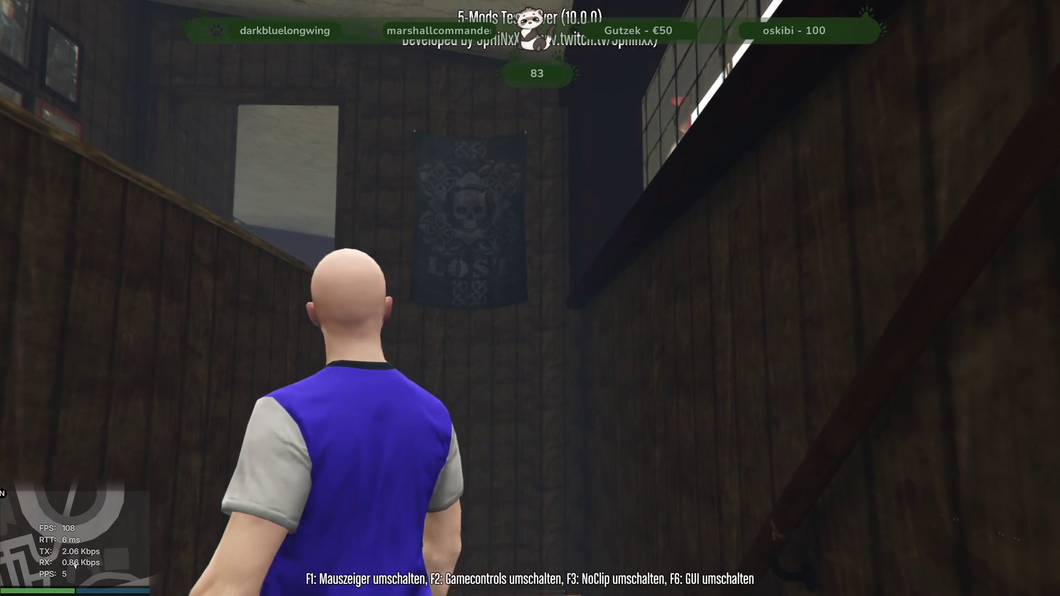
# - Walk the character through the stairwell and lit room, looking toward the exit door and posters
pyautogui.press('w')
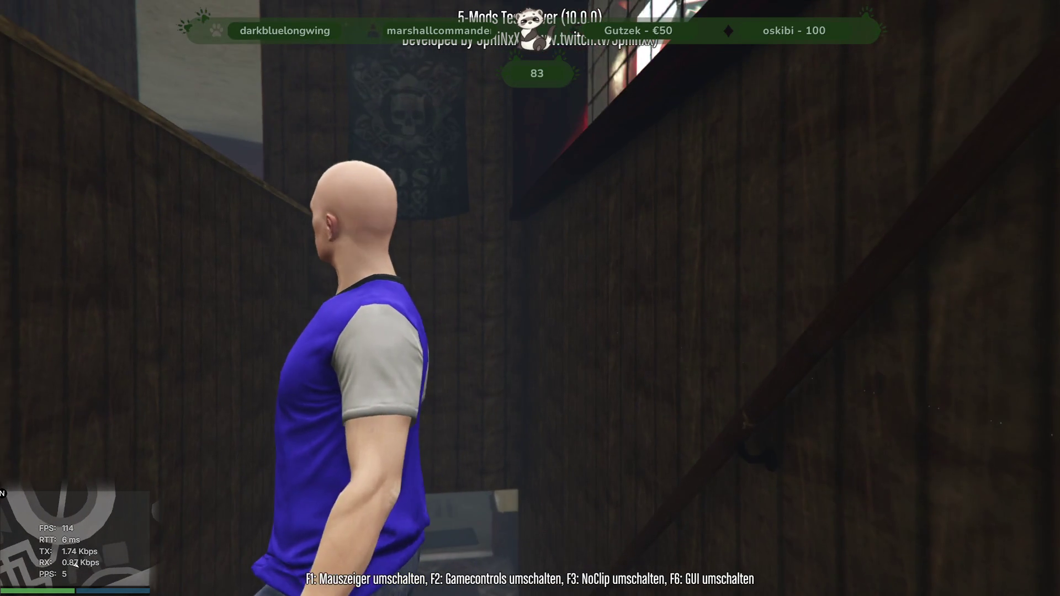
pyautogui.press('w')
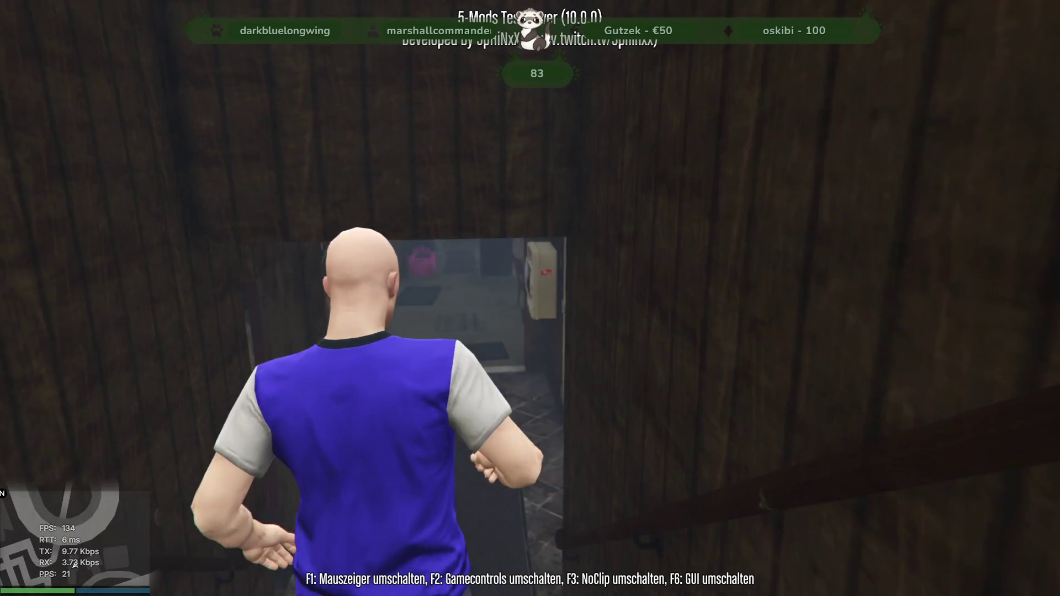
pyautogui.press('w')
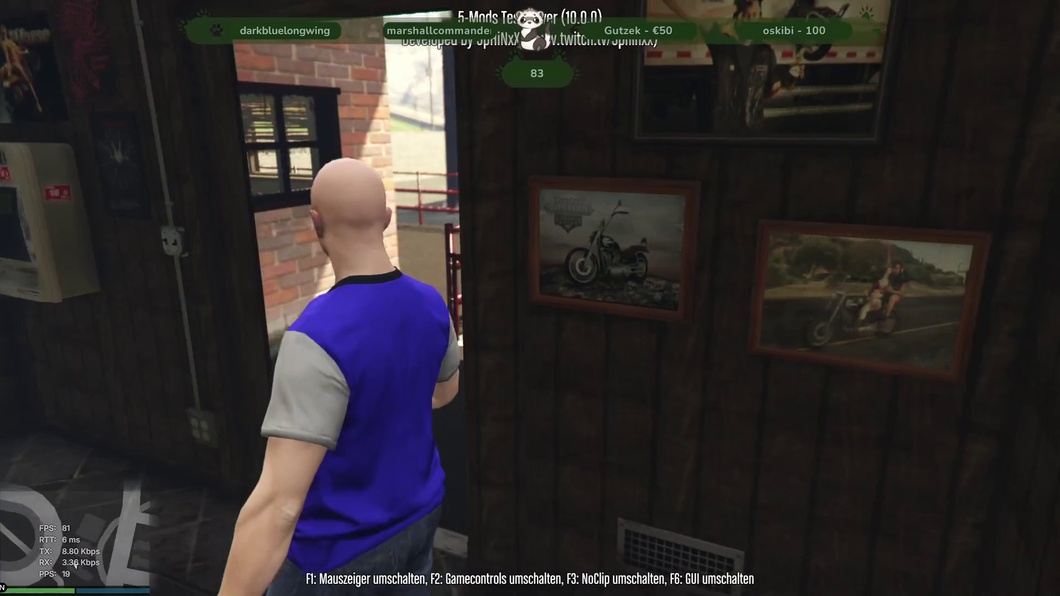
pyautogui.press('w')
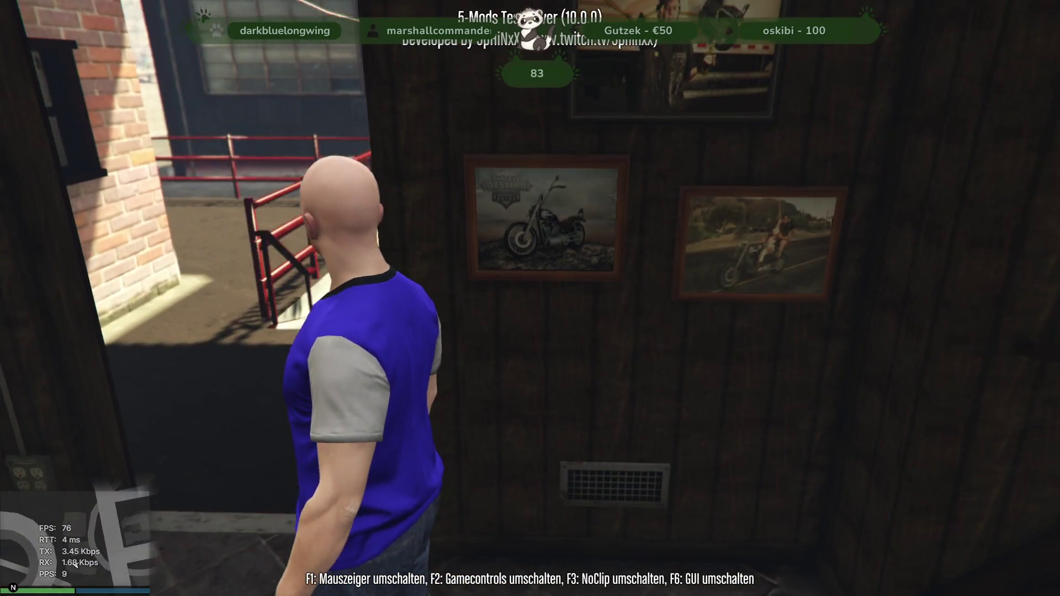
pyautogui.press('w')
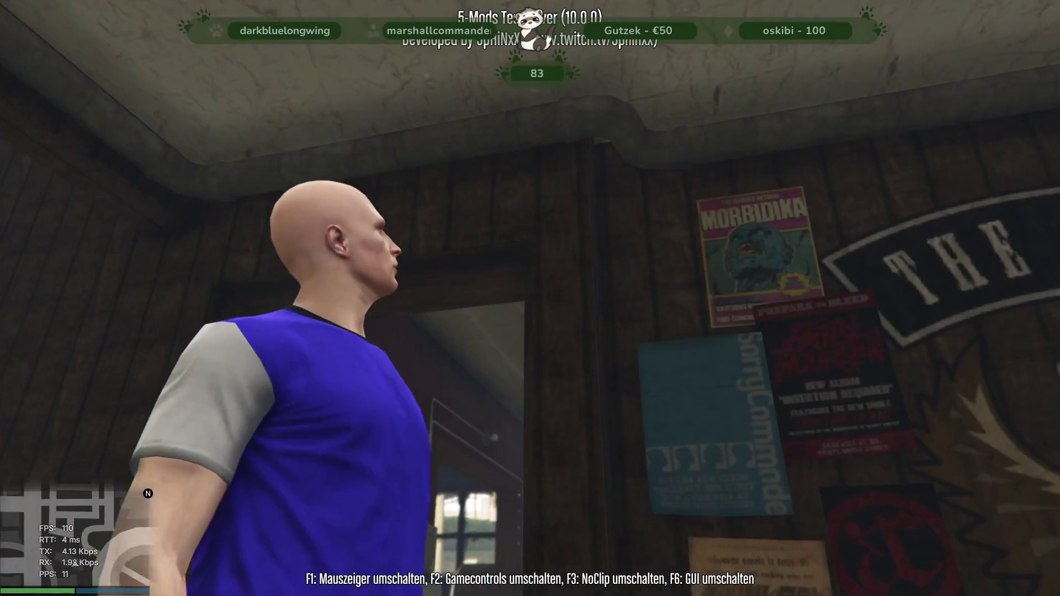
# - Walk back into the bar room, then switch to Blender and reframe the club props
pyautogui.press('w')
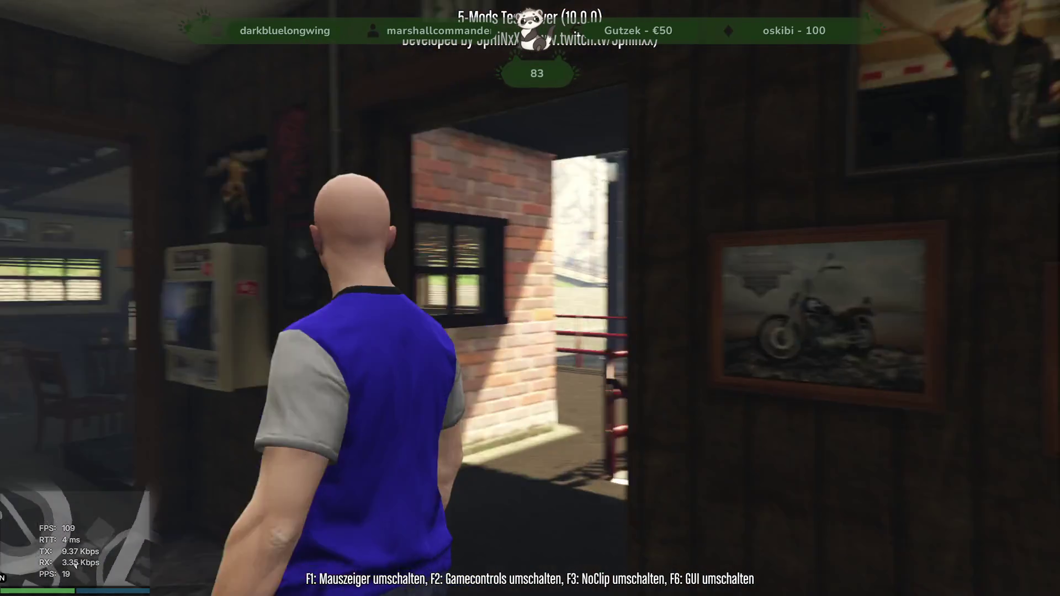
pyautogui.press('w')
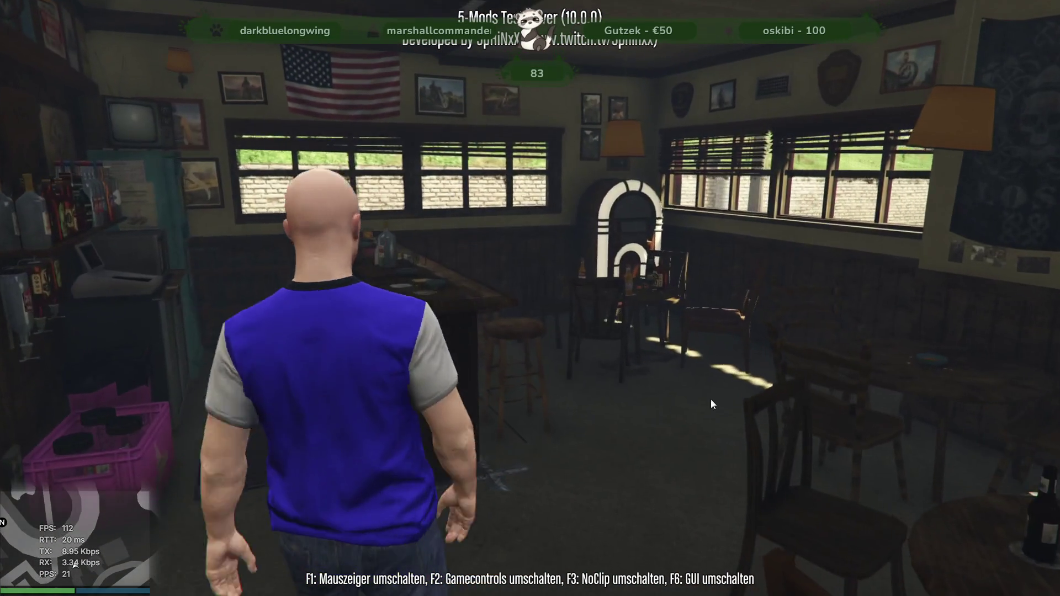
pyautogui.hotkey('alt', 'Tab')
pyautogui.keyDown('shift'); pyautogui.moveTo(482, 254); pyautogui.dragTo(607, 234, button='middle'); pyautogui.keyUp('shift')
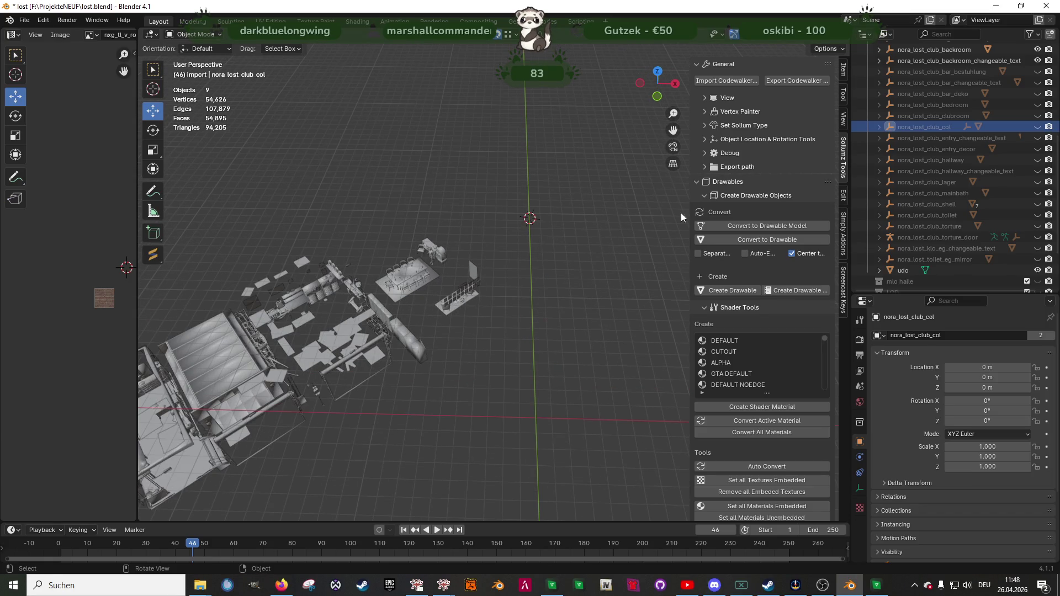
# - Switch to Material Preview shading and unhide the nora_lost_club_mainbath props
pyautogui.moveTo(505, 201)
pyautogui.mouseDown(button='middle')
pyautogui.moveTo(425, 269)
pyautogui.moveTo(471, 260)
pyautogui.moveTo(413, 273)
pyautogui.mouseUp(button='middle')
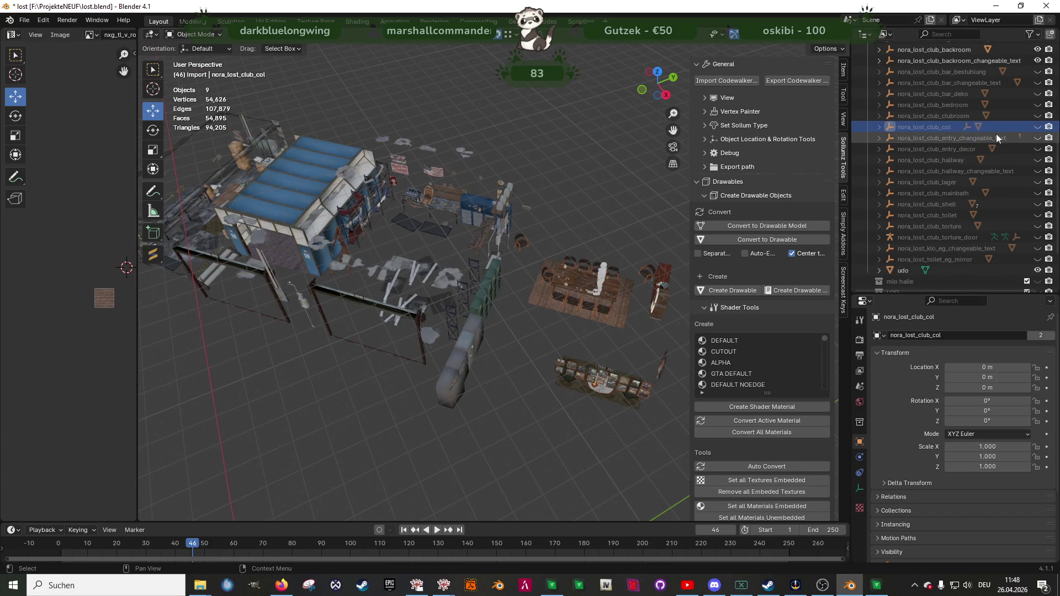
pyautogui.click(1038, 193)
pyautogui.scroll(5, 511, 267)
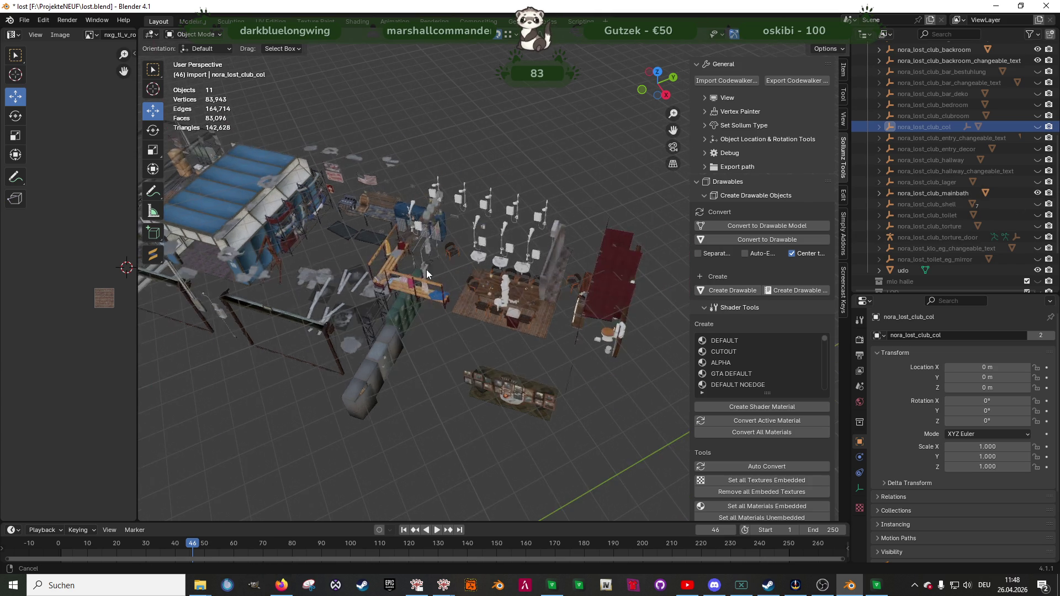
# - Select the bathroom mesh v_16_mid_bath_mesh_delta.model.001 and enter Edit Mode
pyautogui.click(575, 268)
pyautogui.moveTo(575, 268); pyautogui.dragTo(526, 270, button='middle')
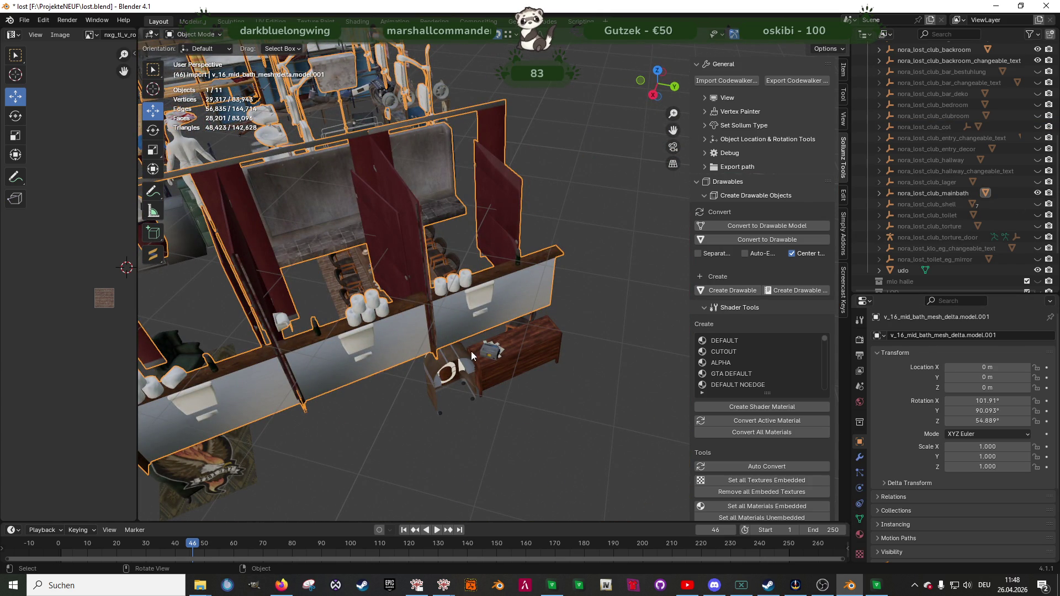
pyautogui.press('Tab')
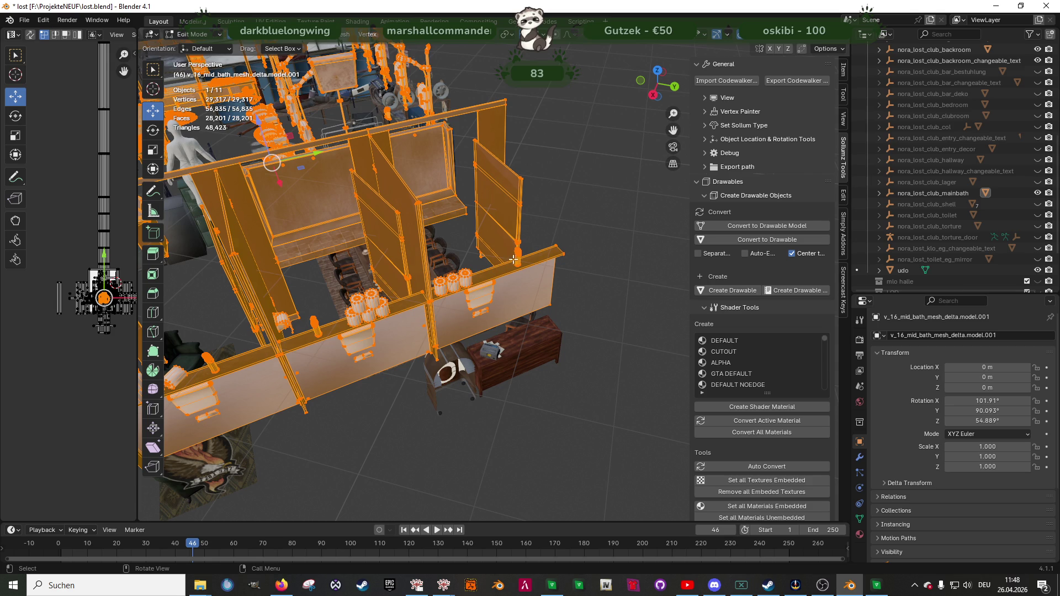
# - Select a face of the spray bottle on the bathroom shelf, orbiting to frame it
pyautogui.click(512, 260)
pyautogui.scroll(6, 508, 265)
pyautogui.scroll(-4, 506, 268)
pyautogui.moveTo(507, 269); pyautogui.dragTo(552, 298, button='middle')
pyautogui.click(861, 520)
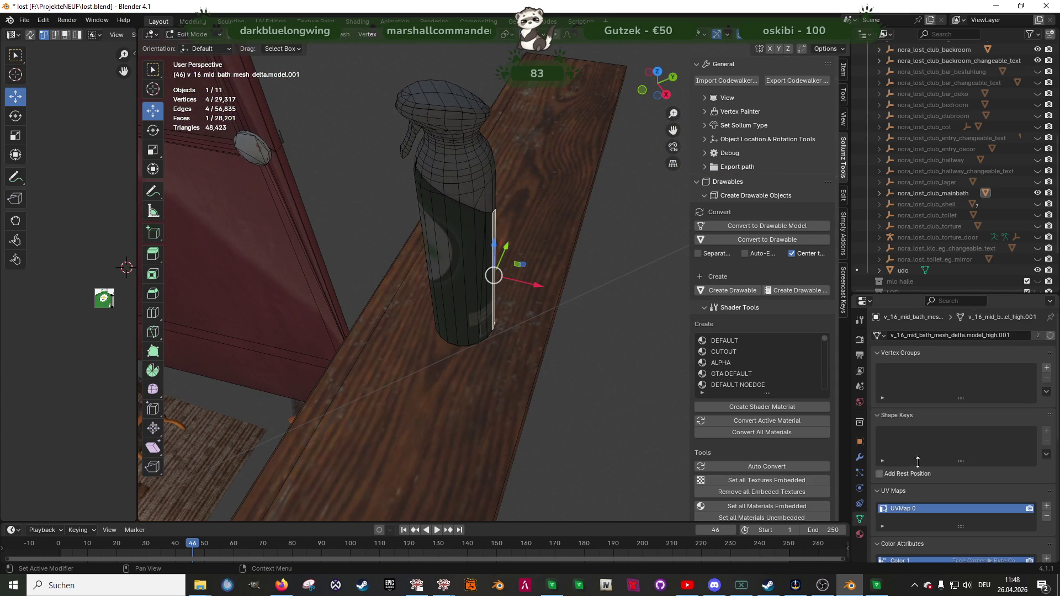
pyautogui.scroll(-6, 936, 475)
pyautogui.scroll(-3, 934, 475)
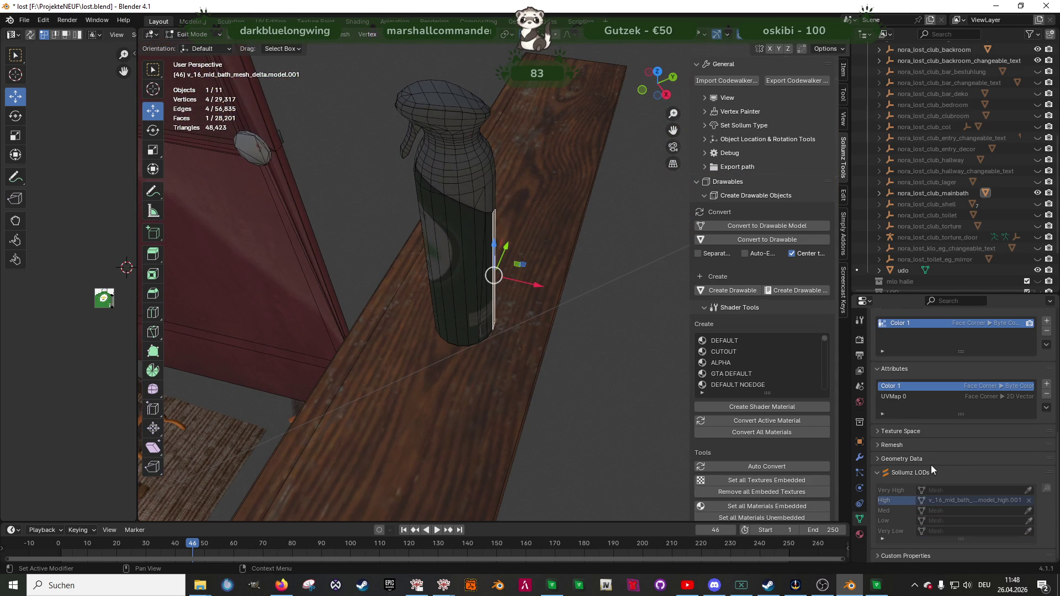
pyautogui.moveTo(398, 310); pyautogui.dragTo(520, 289, button='middle')
pyautogui.click(471, 164)
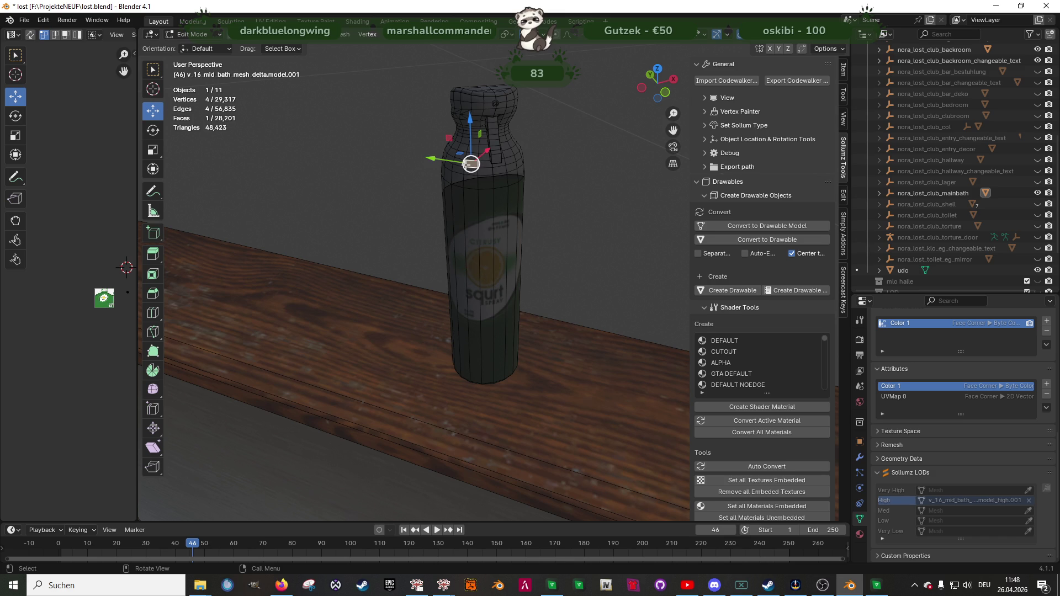
pyautogui.scroll(-4, 274, 228)
pyautogui.moveTo(274, 228); pyautogui.dragTo(433, 196, button='middle')
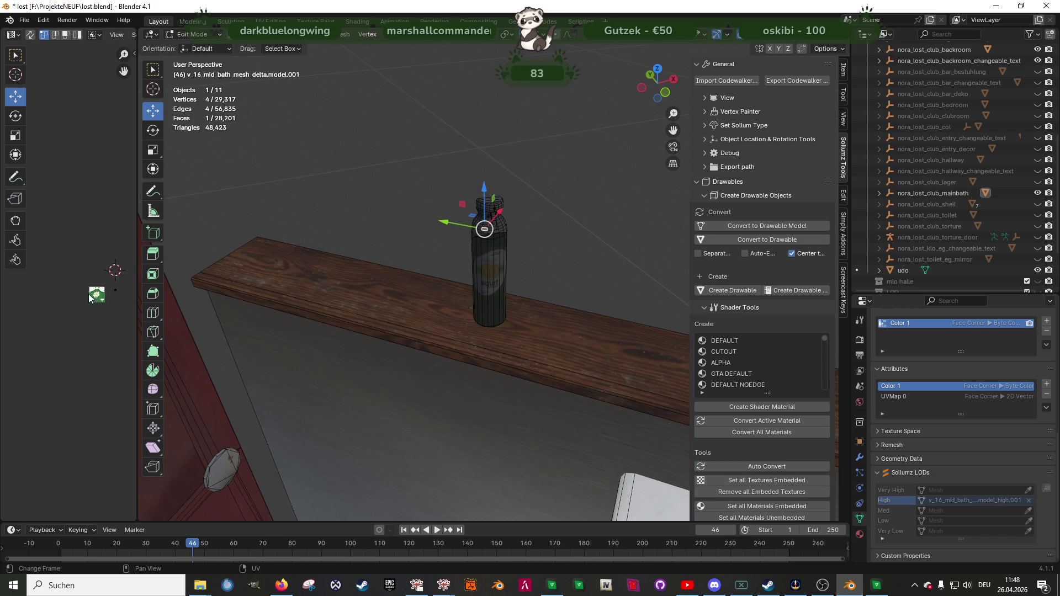
pyautogui.moveTo(497, 265); pyautogui.dragTo(548, 281, button='middle')
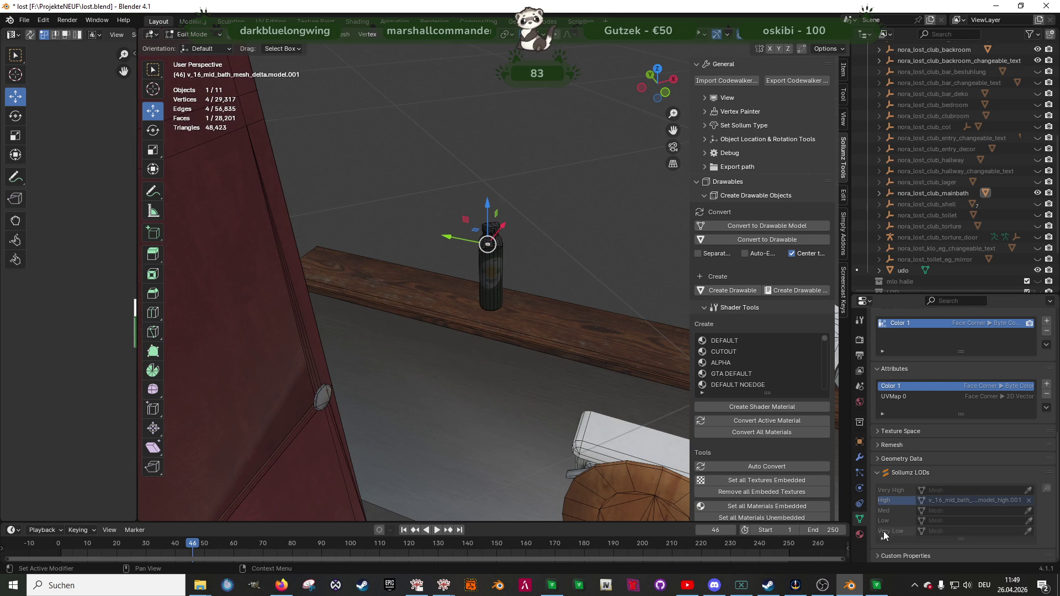
# - Convert the prop_fresh_spray_01a_d material to the GTA DEFAULT shader via Sollumz Shader Tools
pyautogui.click(859, 533)
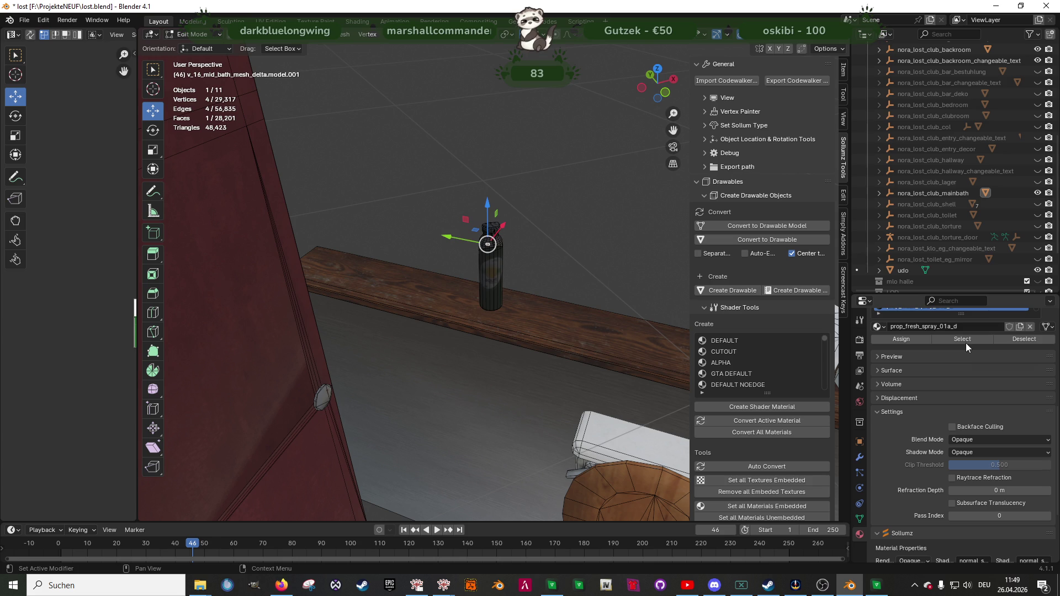
pyautogui.click(733, 373)
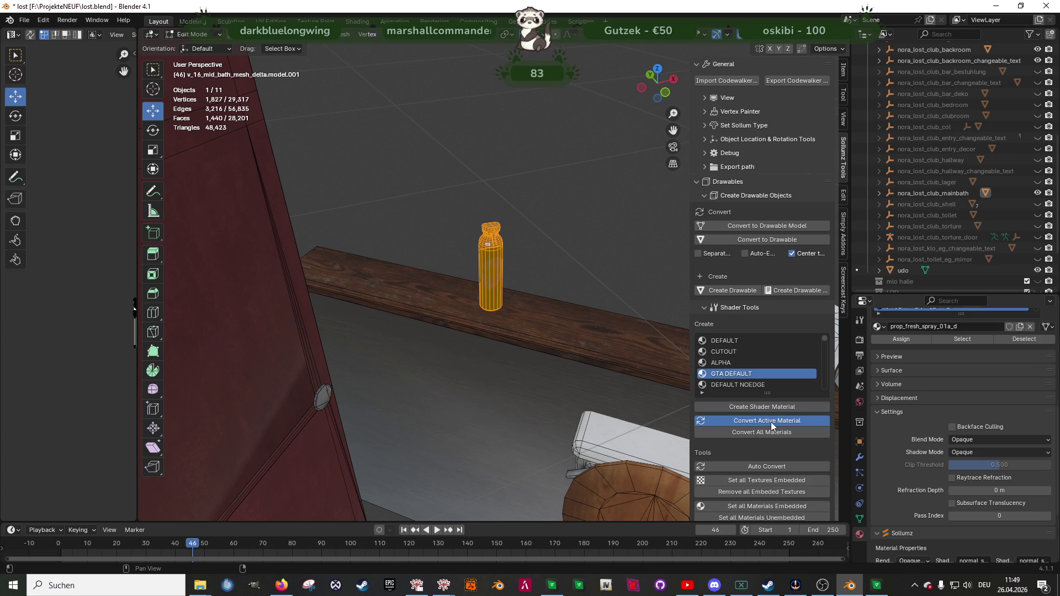
pyautogui.click(771, 421)
pyautogui.scroll(2, 552, 334)
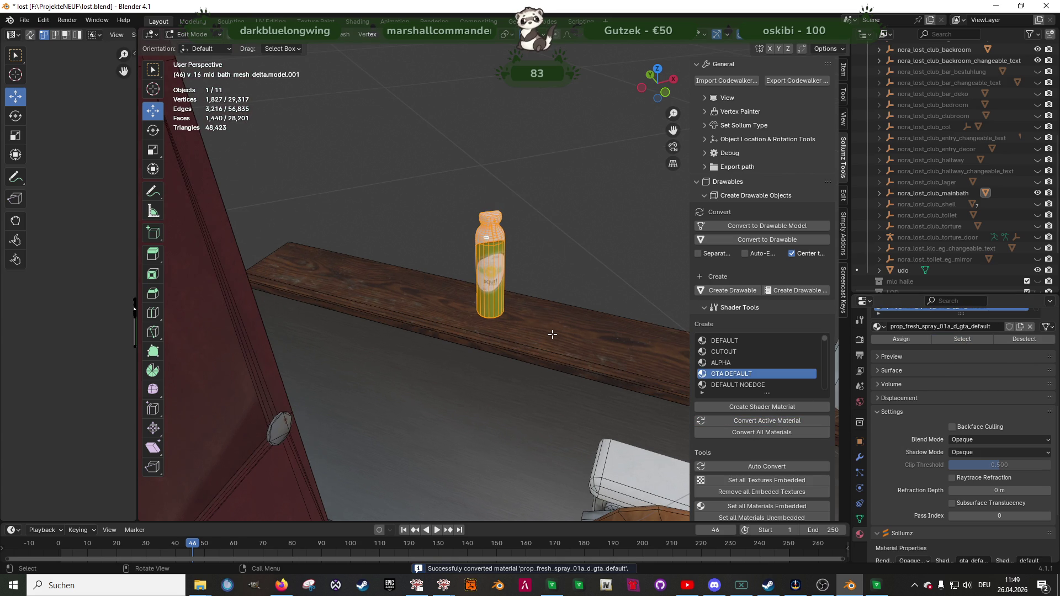
# - Return to Object Mode and view the bathroom stalls from above
pyautogui.press('Tab')
pyautogui.scroll(-10, 552, 333)
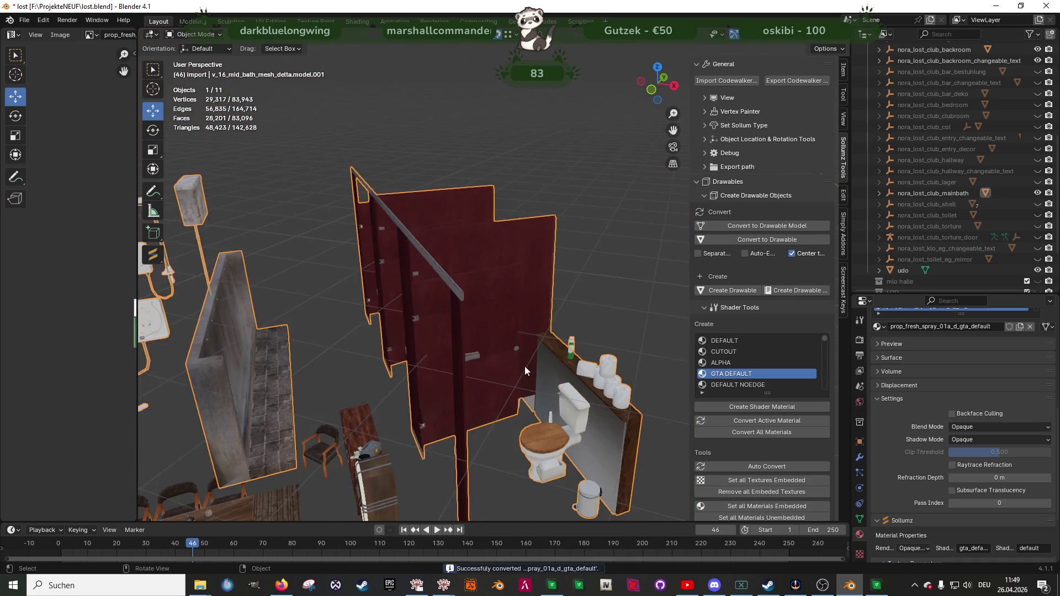
pyautogui.moveTo(524, 366)
pyautogui.mouseDown(button='middle')
pyautogui.moveTo(498, 365)
pyautogui.moveTo(472, 394)
pyautogui.moveTo(433, 352)
pyautogui.moveTo(466, 354)
pyautogui.mouseUp(button='middle')
pyautogui.click(939, 192)
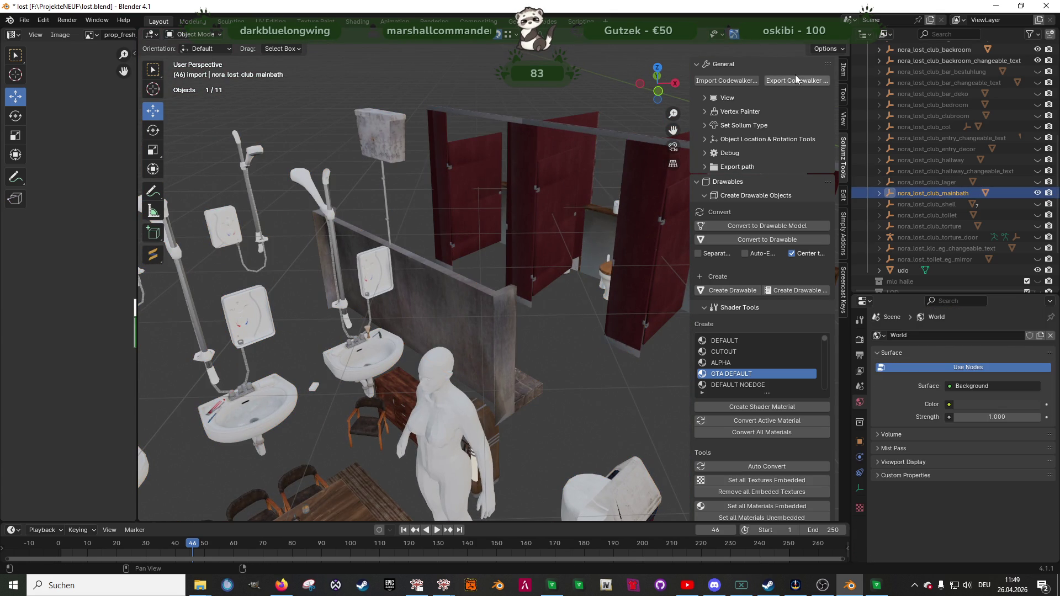
pyautogui.click(795, 81)
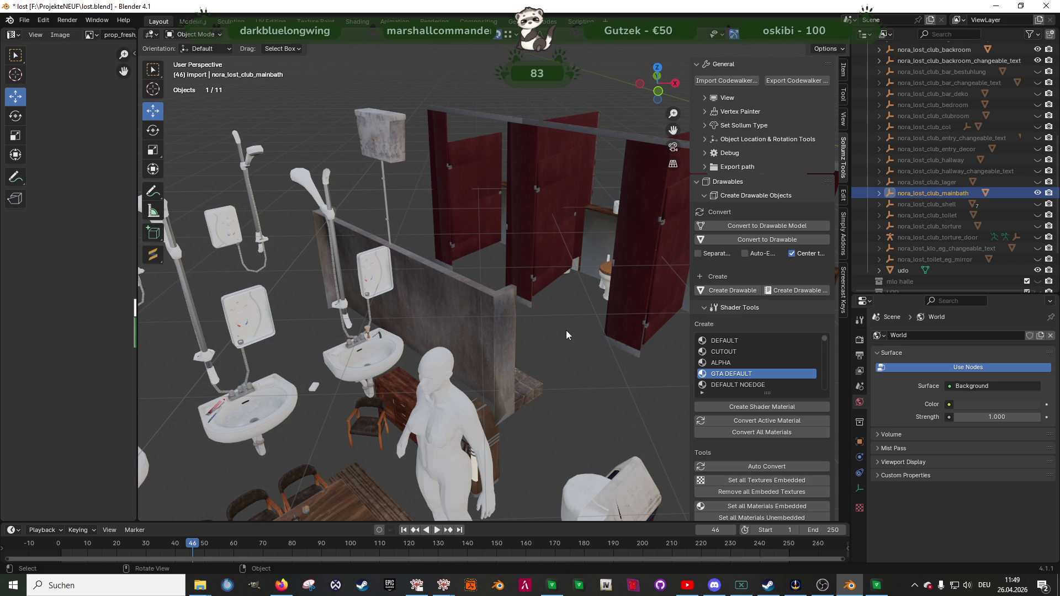
pyautogui.moveTo(566, 340)
pyautogui.mouseDown(button='middle')
pyautogui.moveTo(522, 338)
pyautogui.moveTo(607, 309)
pyautogui.mouseUp(button='middle')
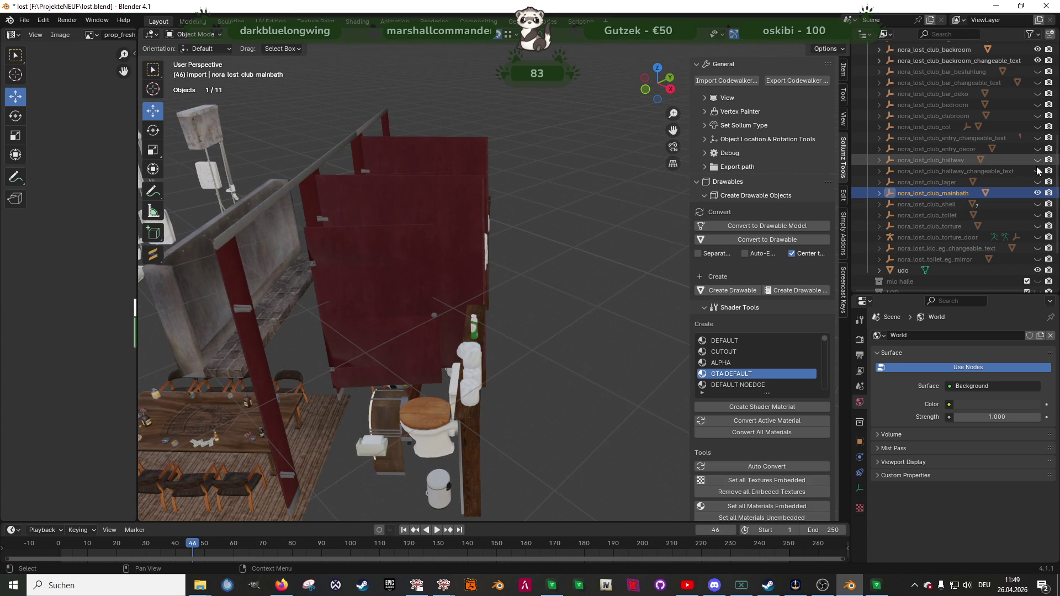
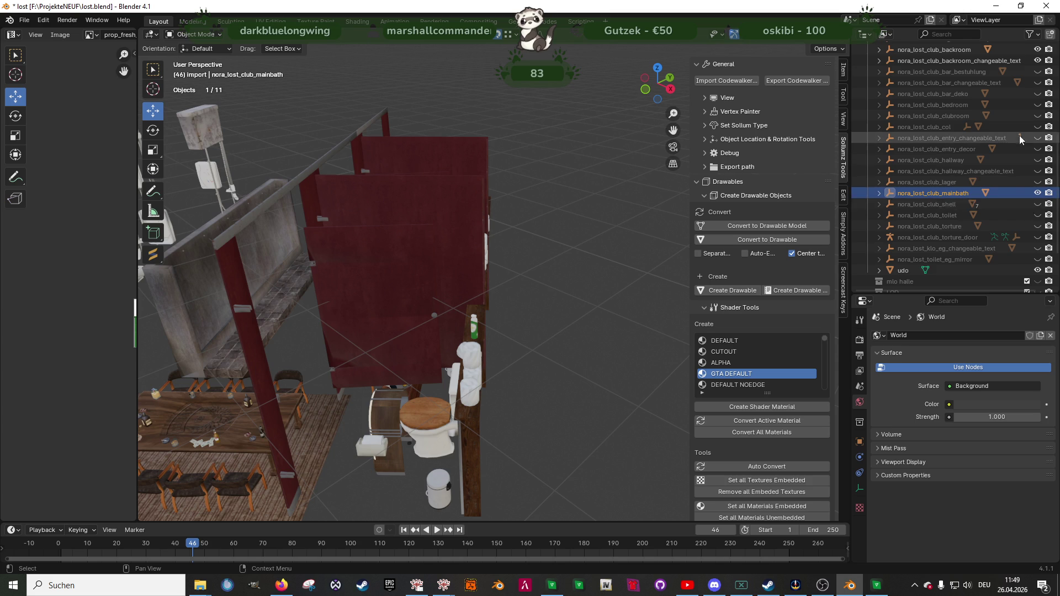
# - Unhide the bedroom collection and enter Edit Mode on the wardrobe mesh
pyautogui.scroll(1, 1014, 135)
pyautogui.scroll(-2, 1013, 215)
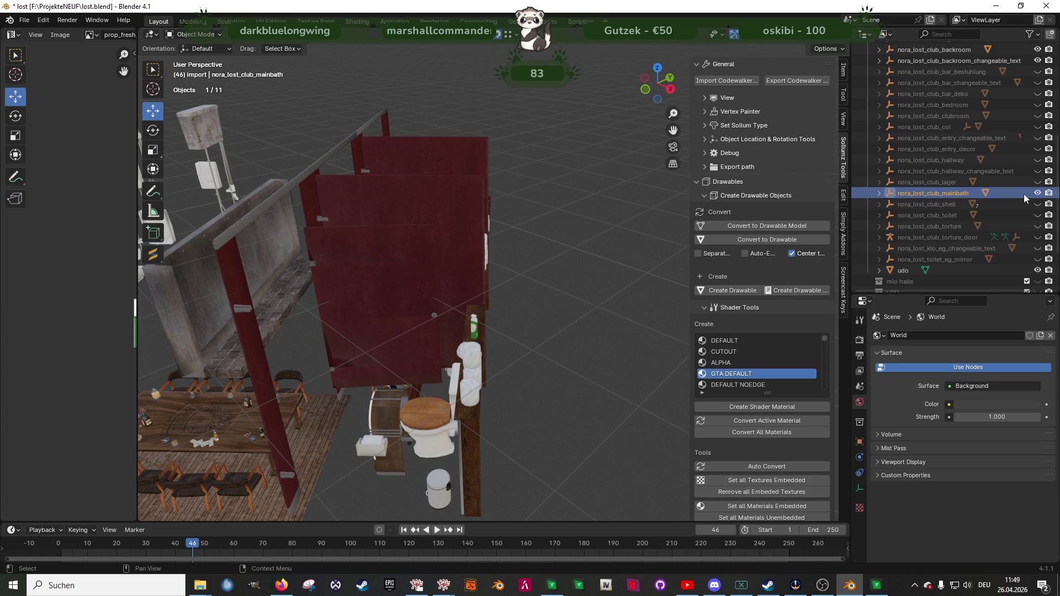
pyautogui.click(1037, 105)
pyautogui.scroll(10, 548, 225)
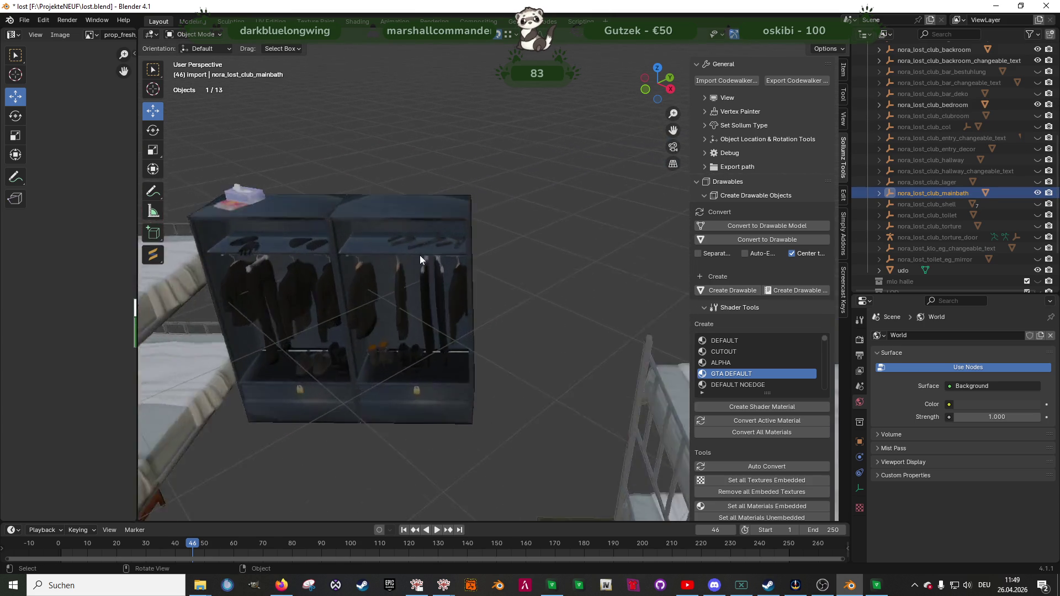
pyautogui.moveTo(349, 254); pyautogui.dragTo(363, 242, button='middle')
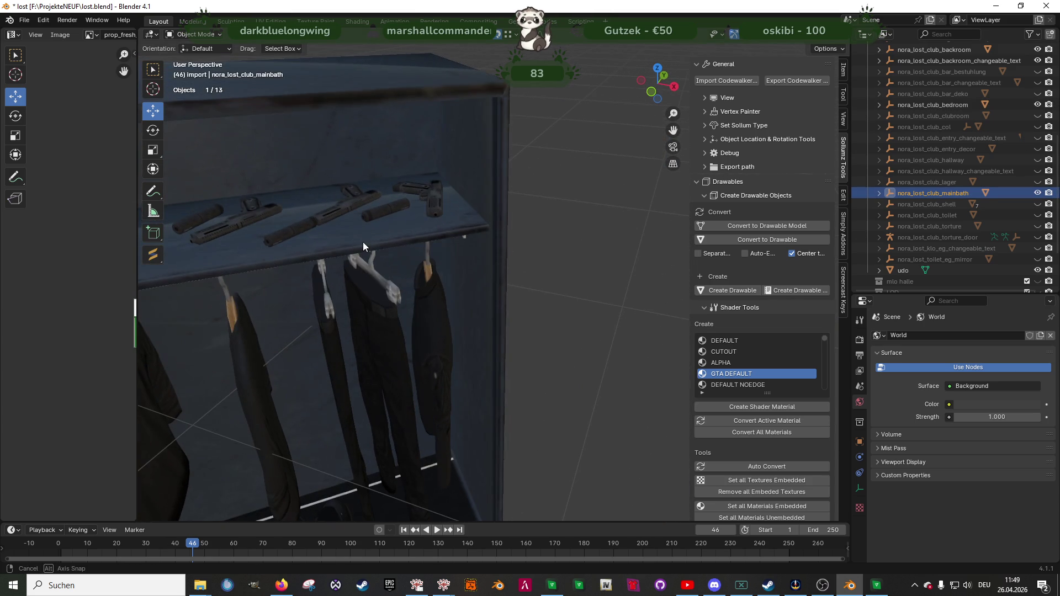
pyautogui.click(335, 212)
pyautogui.press('Tab')
pyautogui.press('a')
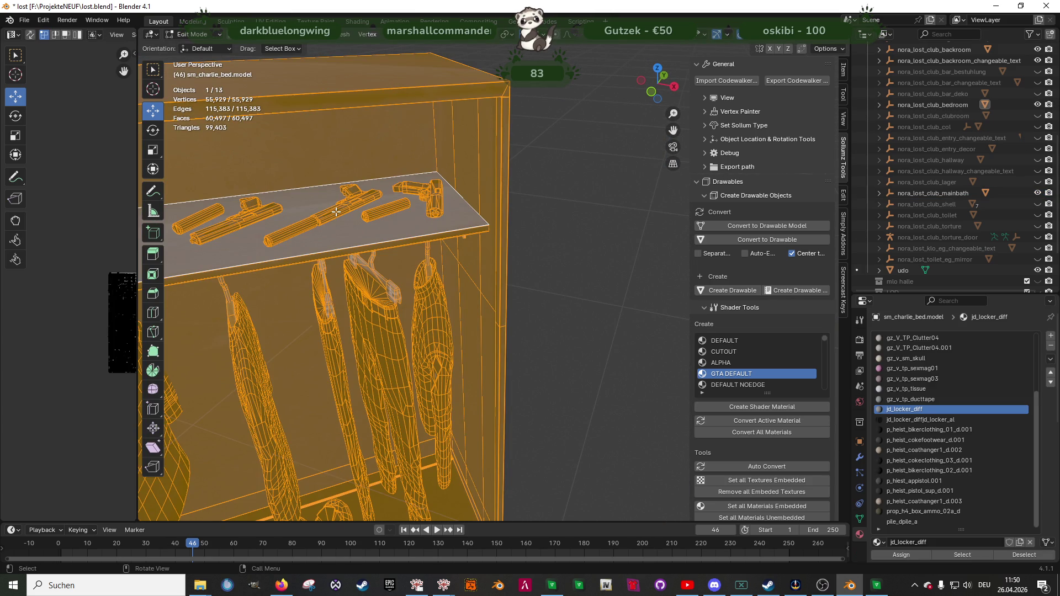
# - Select the p_hiest_appistol.001 pistol faces and convert that material to the NORMAL SPEC shader
pyautogui.click(335, 212)
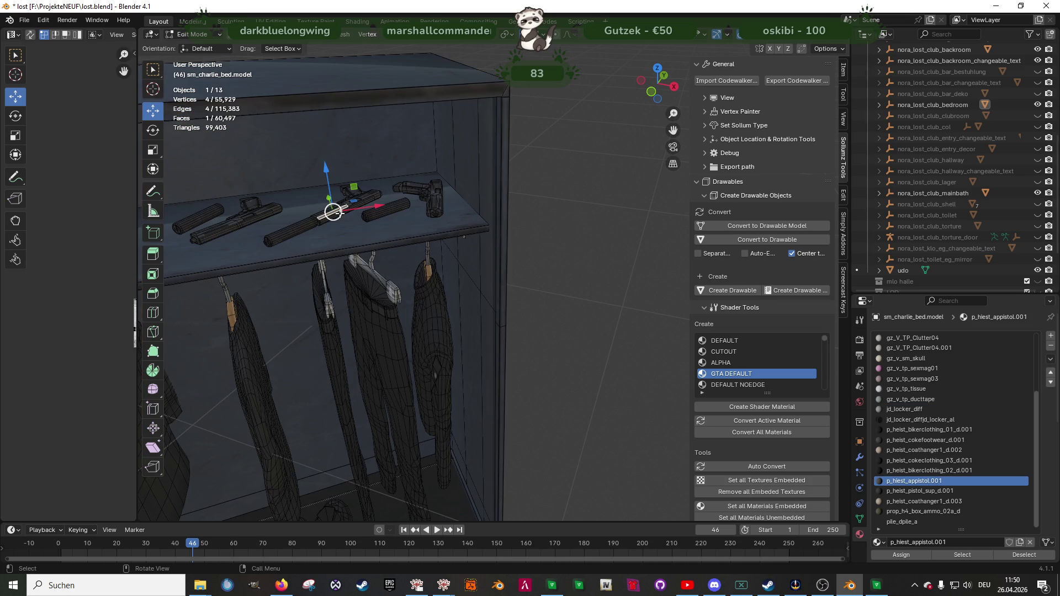
pyautogui.click(974, 556)
pyautogui.click(859, 519)
pyautogui.scroll(-3, 961, 442)
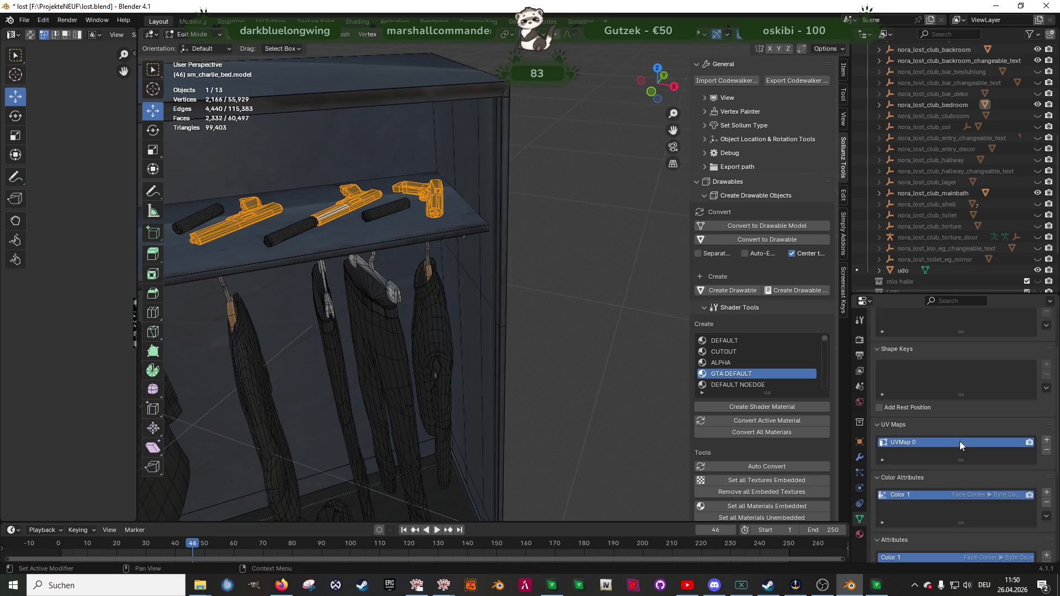
pyautogui.click(859, 535)
pyautogui.scroll(-2, 720, 359)
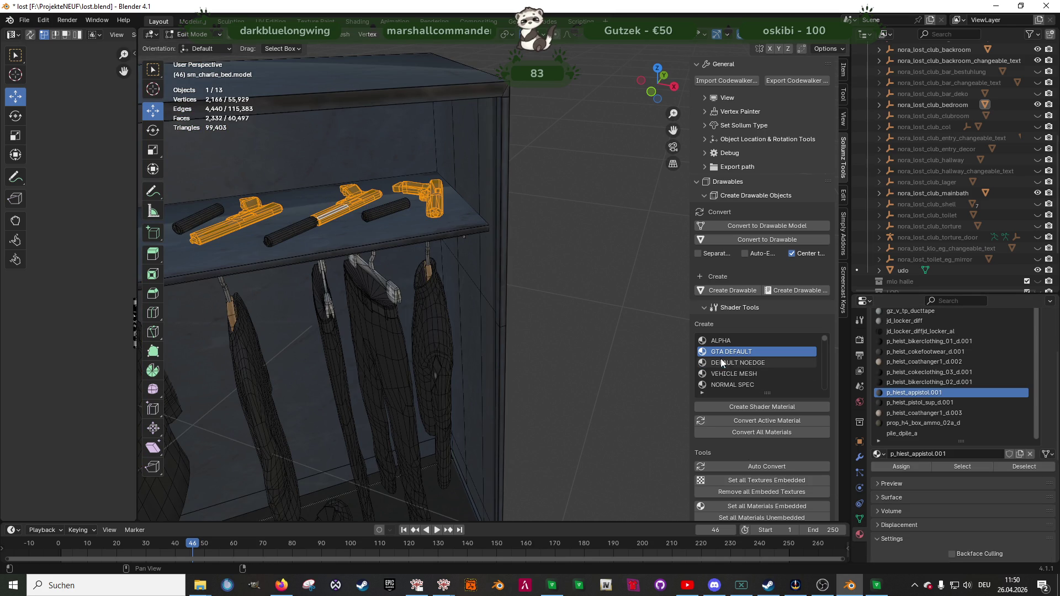
pyautogui.click(714, 386)
pyautogui.click(747, 421)
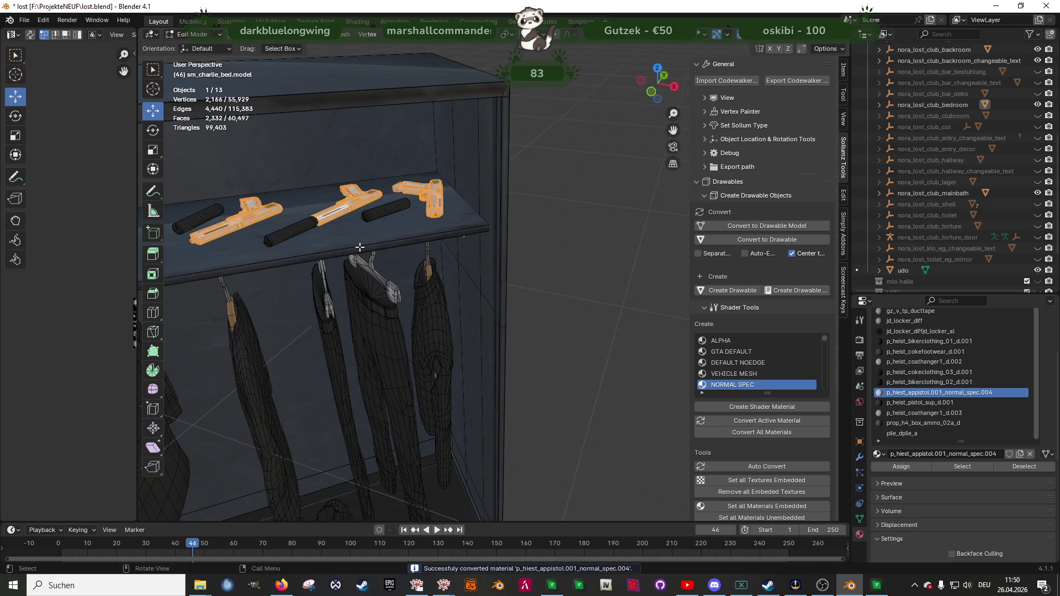
# - Return to Object Mode and preview the now-textured pistols and the whole bedroom
pyautogui.press('Tab')
pyautogui.press('z')
pyautogui.moveTo(394, 242)
pyautogui.mouseDown(button='middle')
pyautogui.moveTo(446, 230)
pyautogui.moveTo(372, 236)
pyautogui.mouseUp(button='middle')
pyautogui.scroll(-6, 416, 261)
pyautogui.moveTo(477, 363)
pyautogui.keyDown('shift'); pyautogui.mouseDown(button='middle')
pyautogui.moveTo(478, 266)
pyautogui.moveTo(580, 260)
pyautogui.mouseUp(button='middle'); pyautogui.keyUp('shift')
pyautogui.click(781, 80)
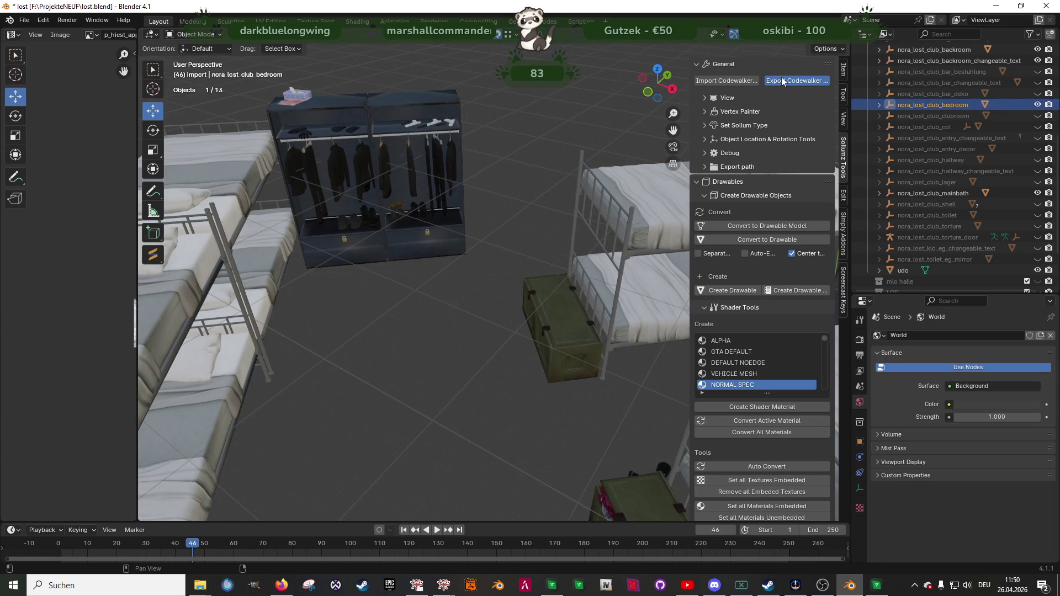
# - Export the edited bedroom model to CodeWalker format and bring up the running game
pyautogui.click(740, 425)
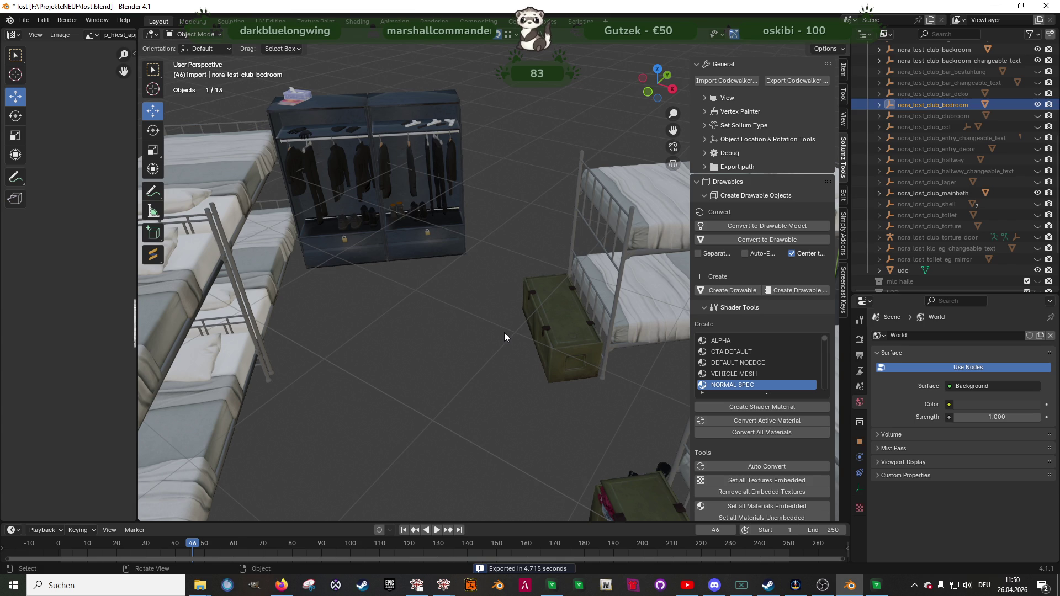
pyautogui.moveTo(488, 330); pyautogui.dragTo(429, 333, button='middle')
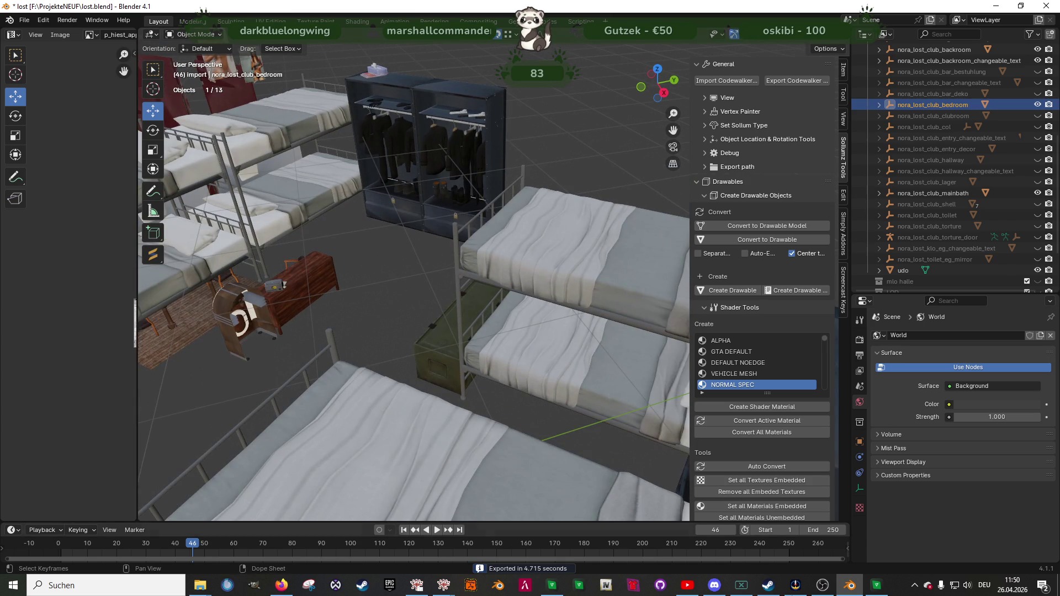
pyautogui.click(878, 586)
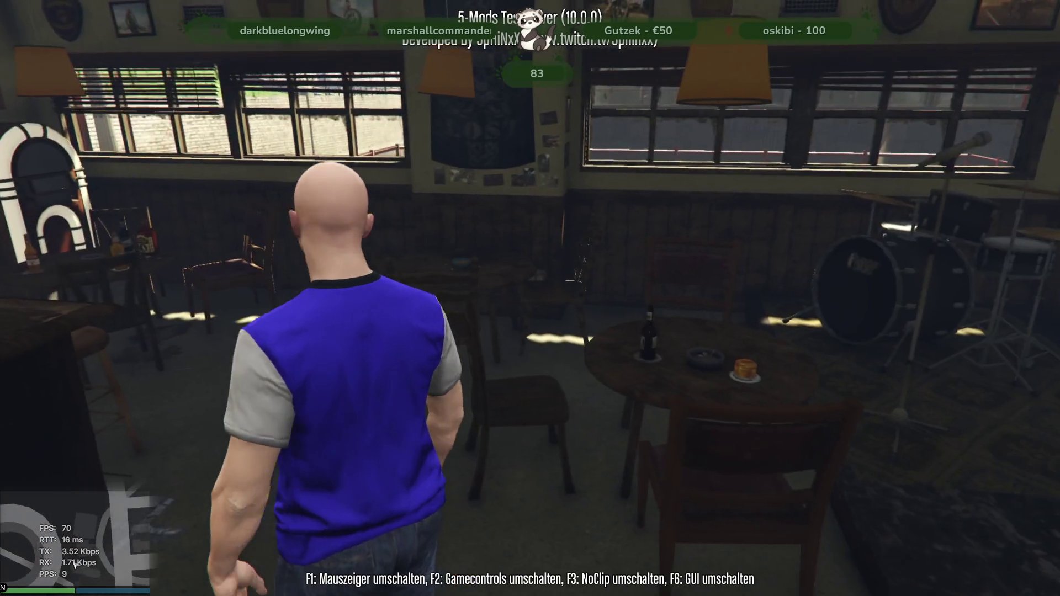
# - Walk the character into the clubhouse up to the bar counter and crates, then go back to Blender
pyautogui.press('w')
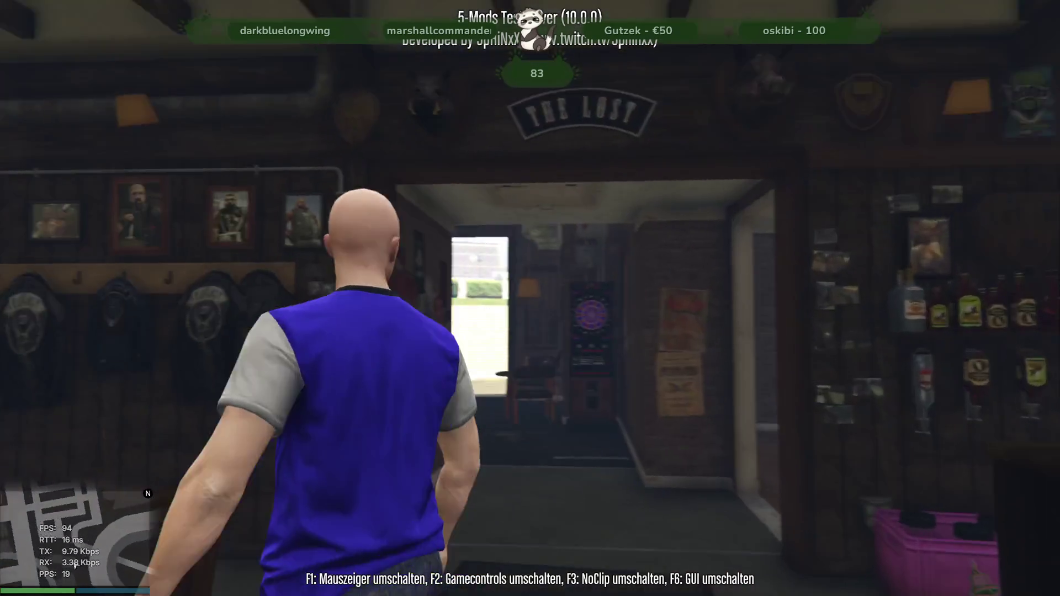
pyautogui.press('w')
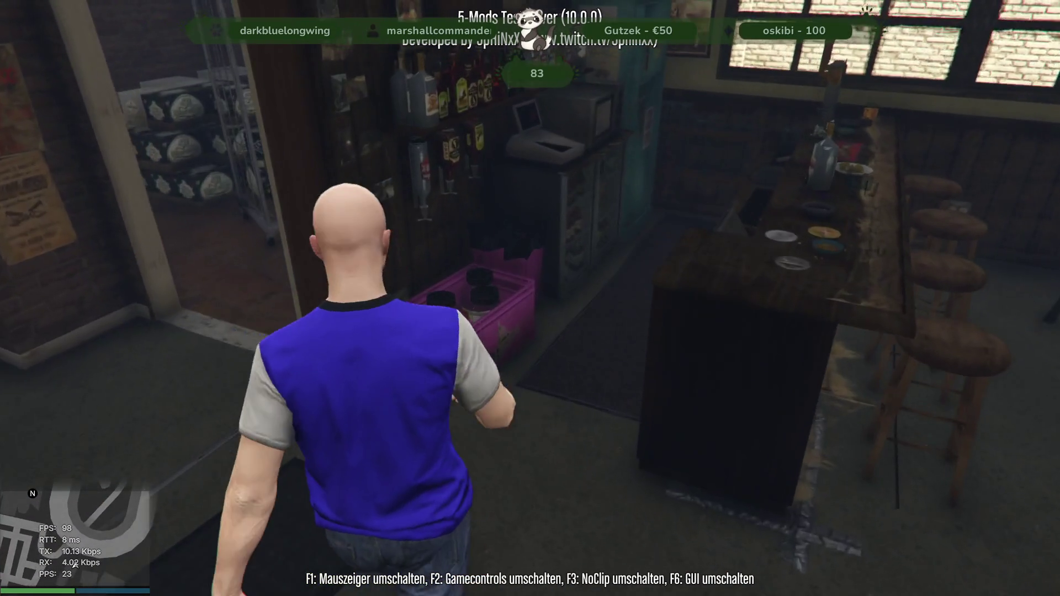
pyautogui.press('w')
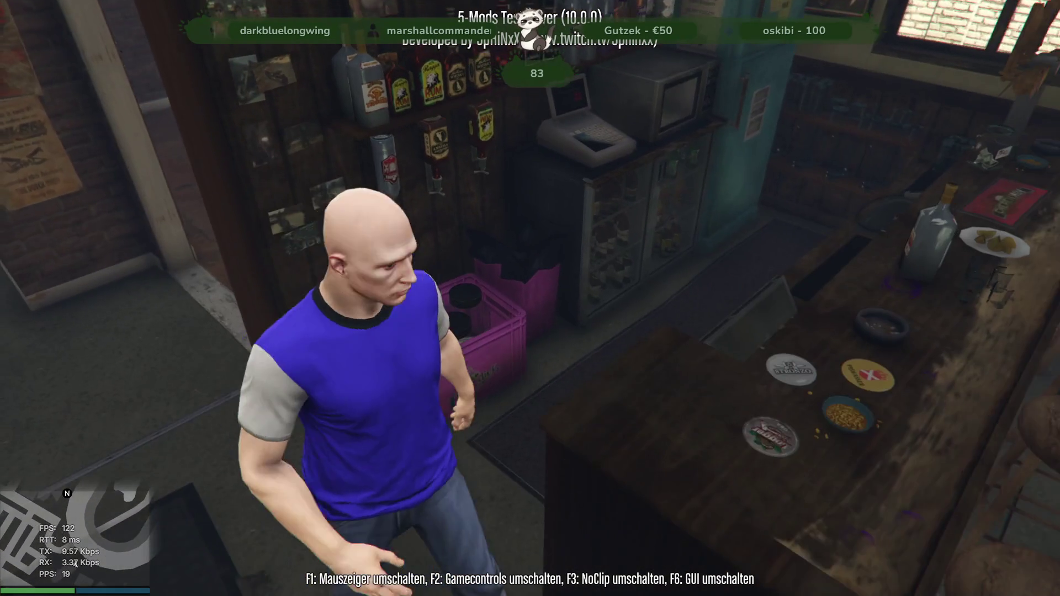
pyautogui.hotkey('alt', 'Tab')
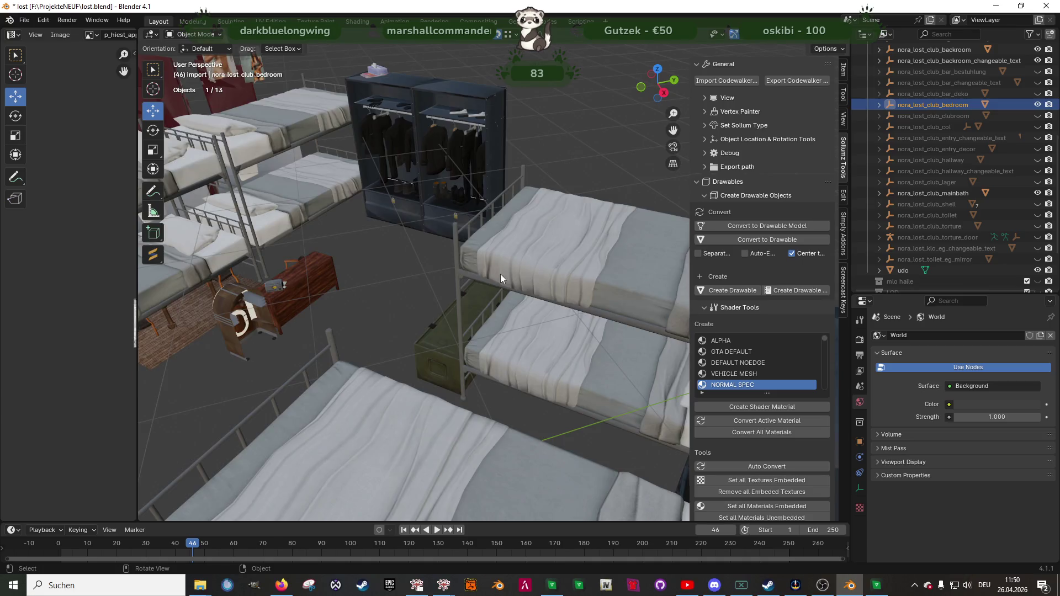
pyautogui.moveTo(493, 343); pyautogui.dragTo(548, 227, button='middle')
# - Edit the bar props mesh and convert the prop_crate_11_tint.002 crate material to GTA DEFAULT
pyautogui.scroll(5, 955, 174)
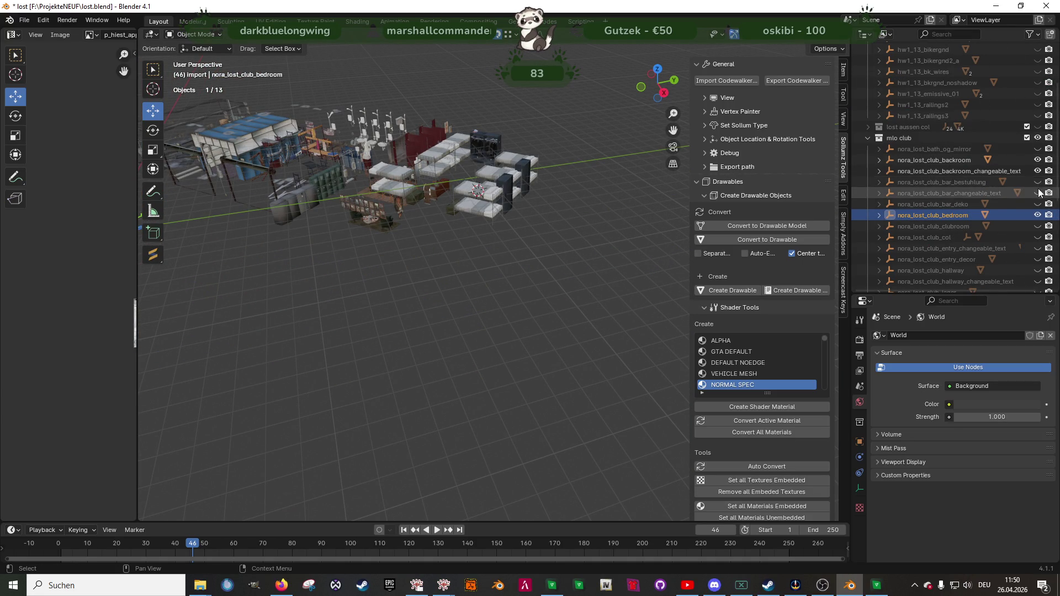
pyautogui.moveTo(445, 373)
pyautogui.mouseDown(button='middle')
pyautogui.moveTo(534, 360)
pyautogui.moveTo(601, 250)
pyautogui.moveTo(422, 333)
pyautogui.mouseUp(button='middle')
pyautogui.scroll(10, 421, 330)
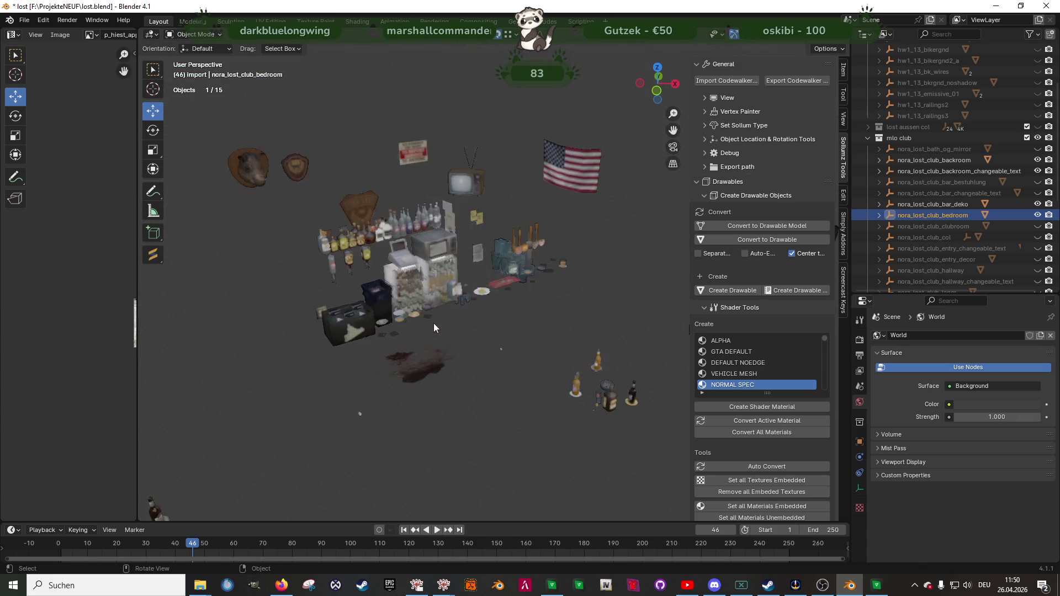
pyautogui.keyDown('shift'); pyautogui.moveTo(326, 387); pyautogui.dragTo(410, 342, button='middle'); pyautogui.keyUp('shift')
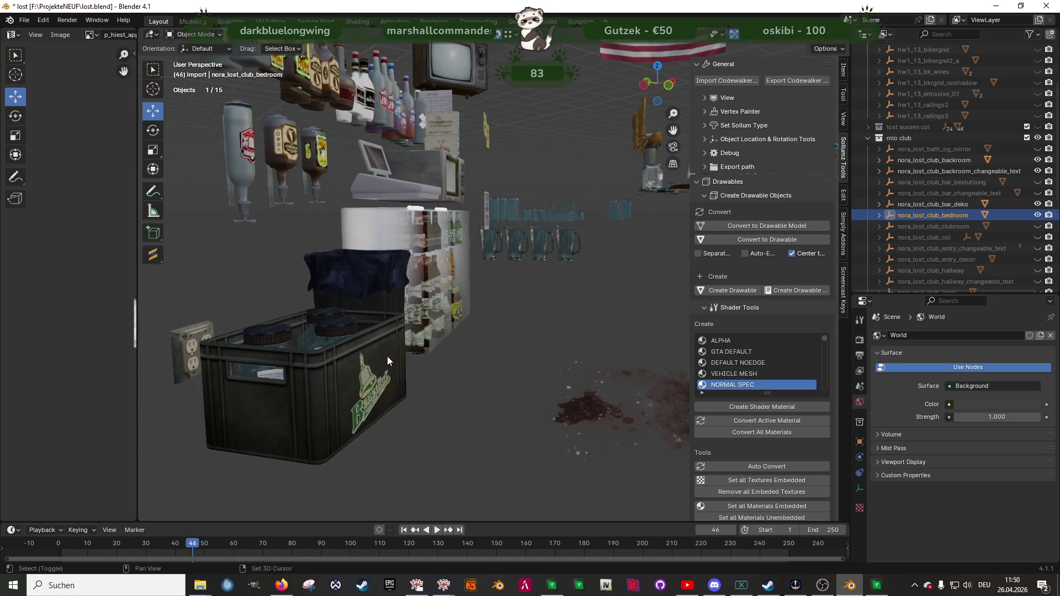
pyautogui.click(326, 389)
pyautogui.press('Tab')
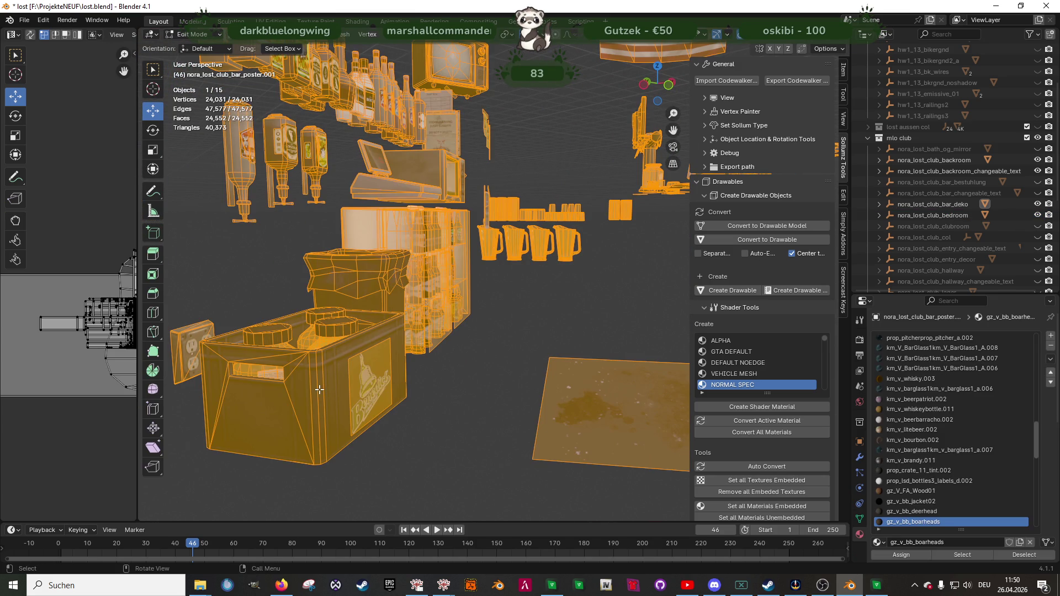
pyautogui.click(319, 389)
pyautogui.click(976, 554)
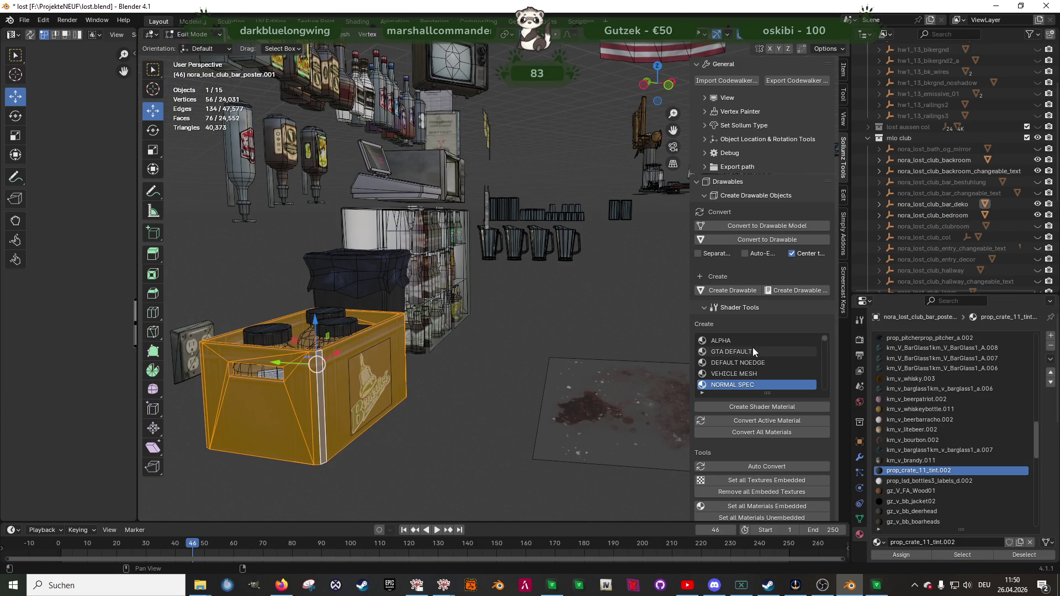
pyautogui.click(759, 422)
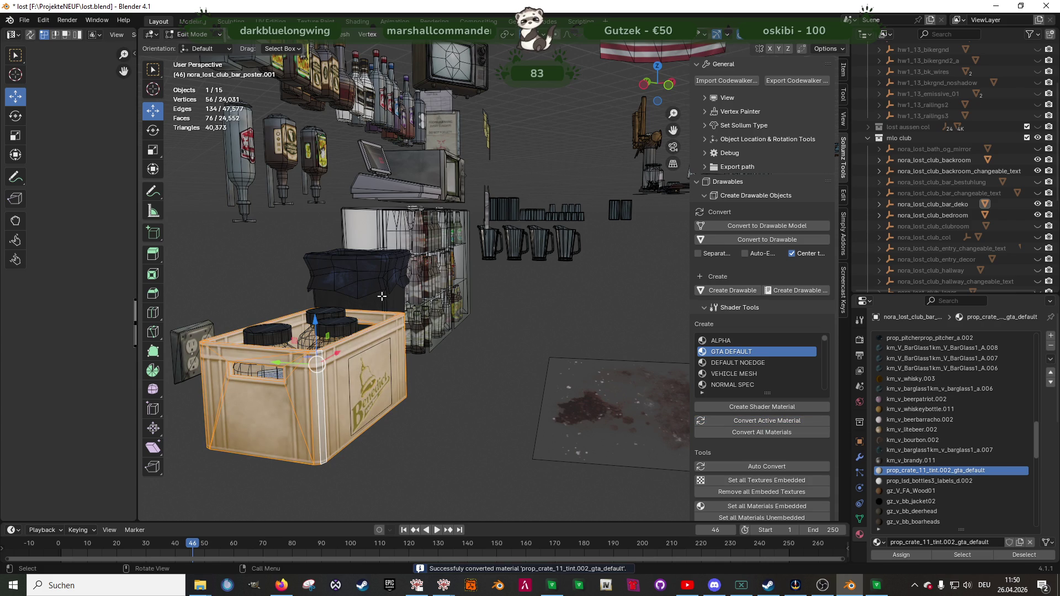
# - Convert the metal bin's prop_metal_01_s material to GTA DEFAULT, then switch to the game
pyautogui.click(398, 314)
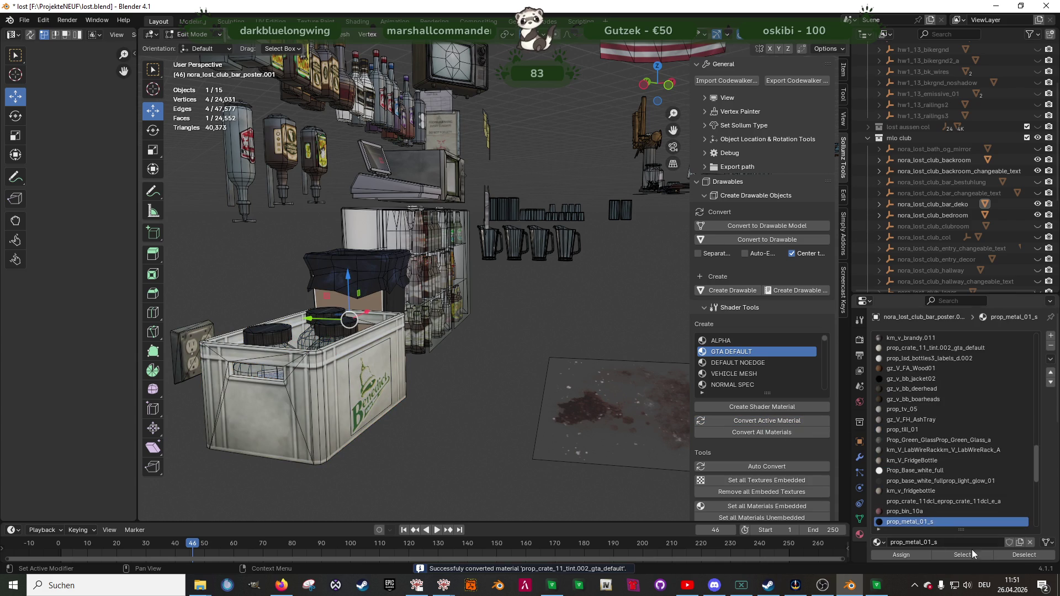
pyautogui.click(770, 420)
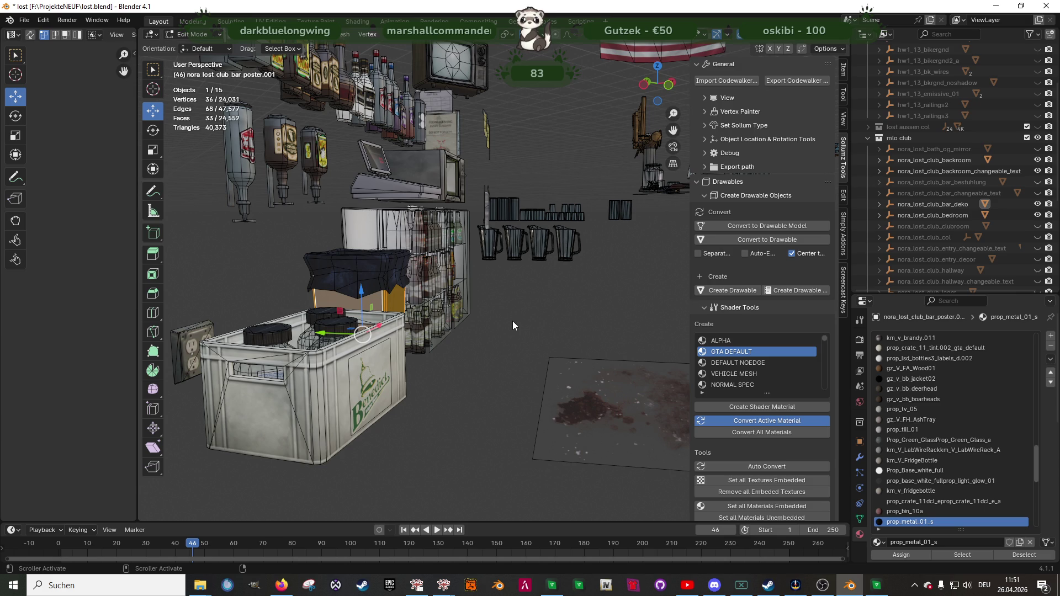
pyautogui.moveTo(561, 312)
pyautogui.mouseDown(button='middle')
pyautogui.moveTo(353, 366)
pyautogui.moveTo(420, 320)
pyautogui.moveTo(491, 369)
pyautogui.mouseUp(button='middle')
pyautogui.scroll(5, 434, 296)
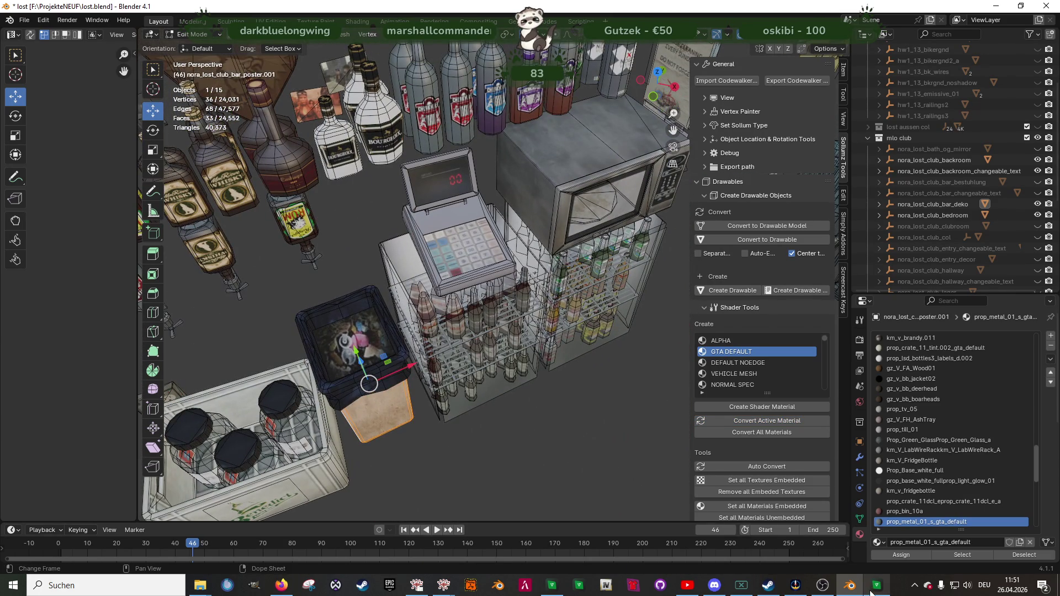
pyautogui.click(875, 586)
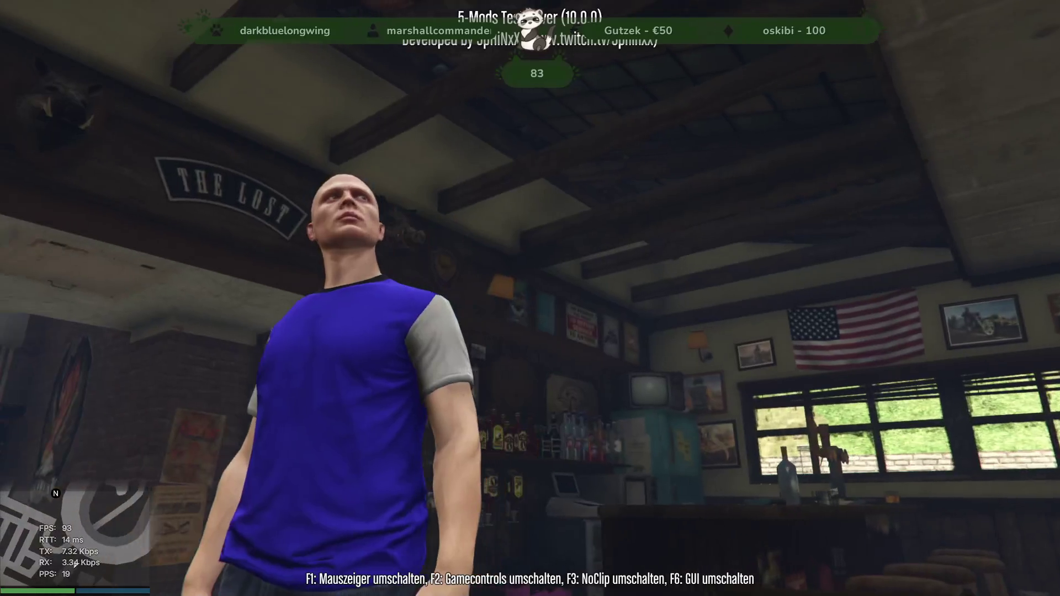
# - Walk toward the bar stools in game to check the bar, then return to the Blender bar props view
pyautogui.press('w')
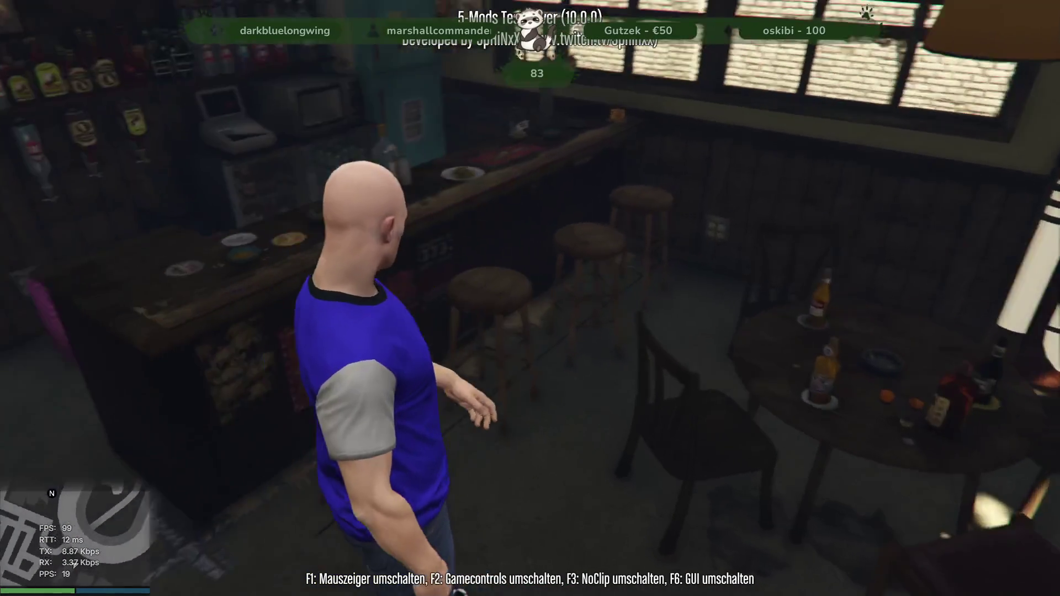
pyautogui.hotkey('alt', 'Tab')
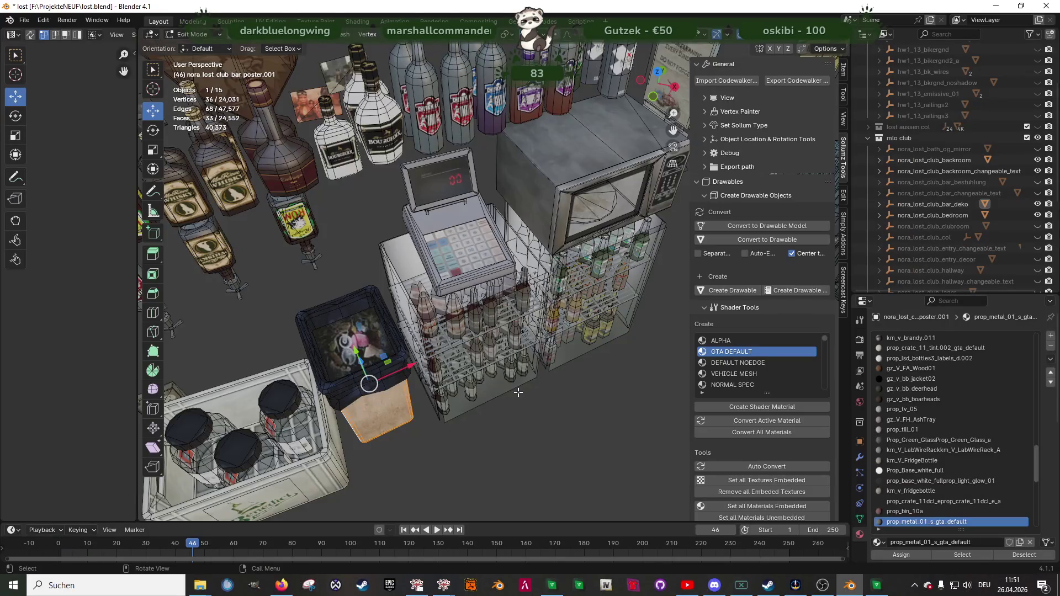
pyautogui.moveTo(558, 300)
pyautogui.mouseDown(button='middle')
pyautogui.moveTo(605, 432)
pyautogui.moveTo(467, 357)
pyautogui.mouseUp(button='middle')
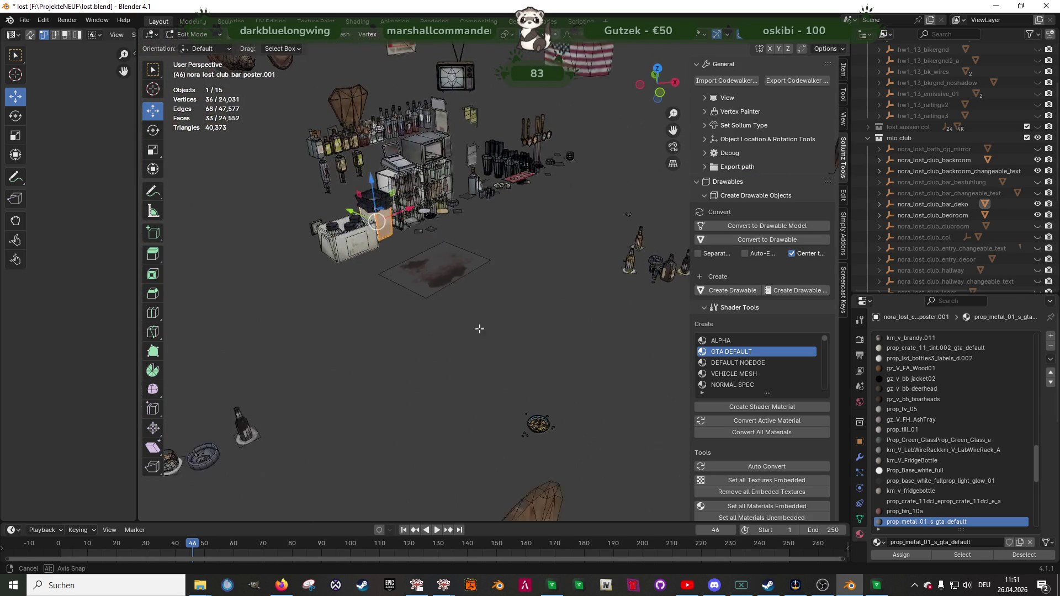
# - Export nora_lost_club_bar_deko to CodeWalker, then walk up to the bar counter in game
pyautogui.moveTo(541, 360)
pyautogui.mouseDown(button='middle')
pyautogui.moveTo(494, 381)
pyautogui.moveTo(535, 350)
pyautogui.moveTo(489, 340)
pyautogui.mouseUp(button='middle')
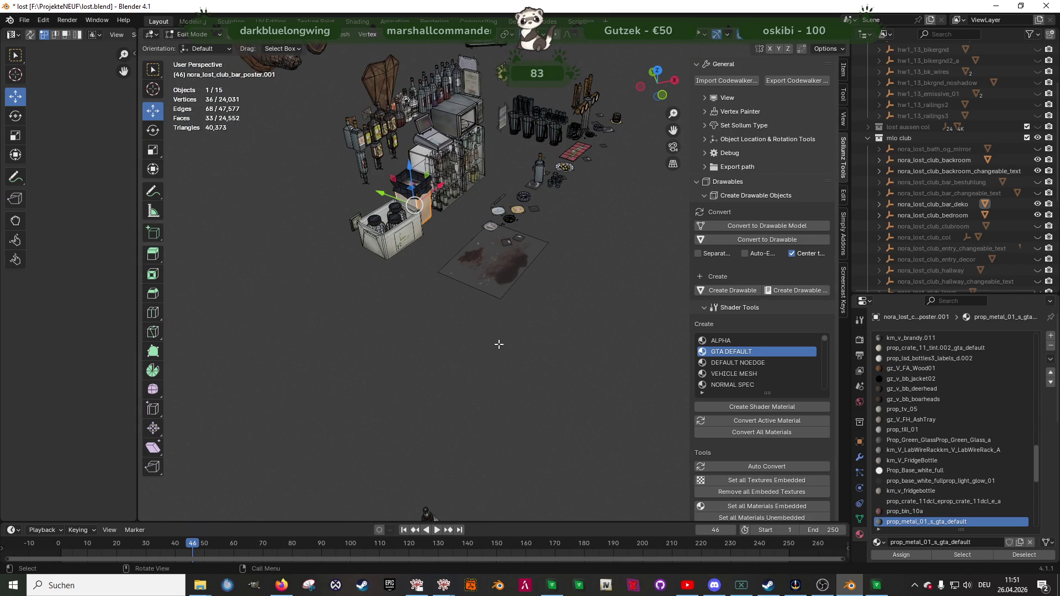
pyautogui.click(956, 202)
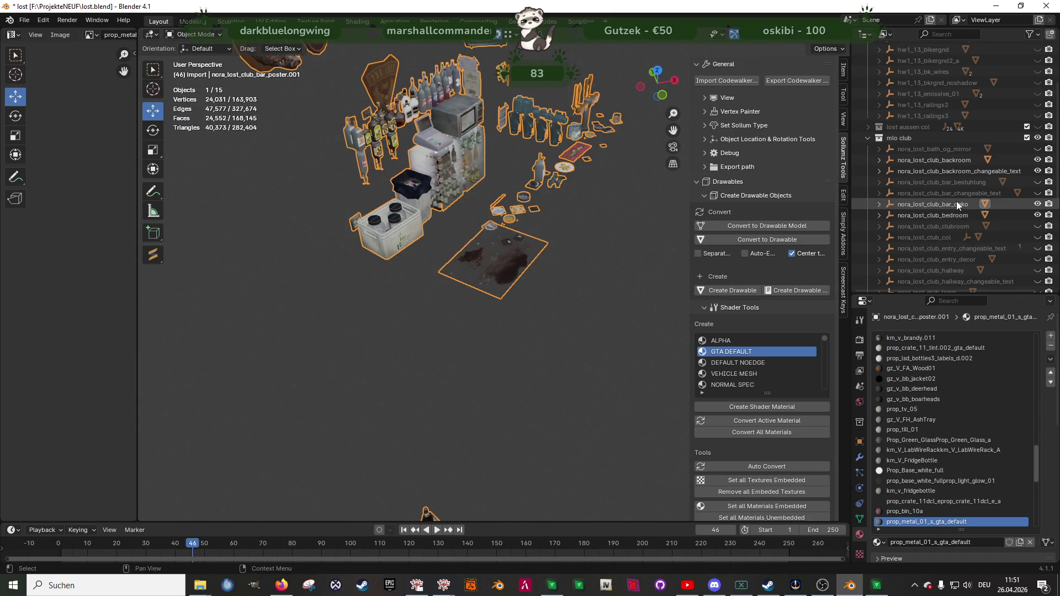
pyautogui.click(807, 81)
pyautogui.click(739, 430)
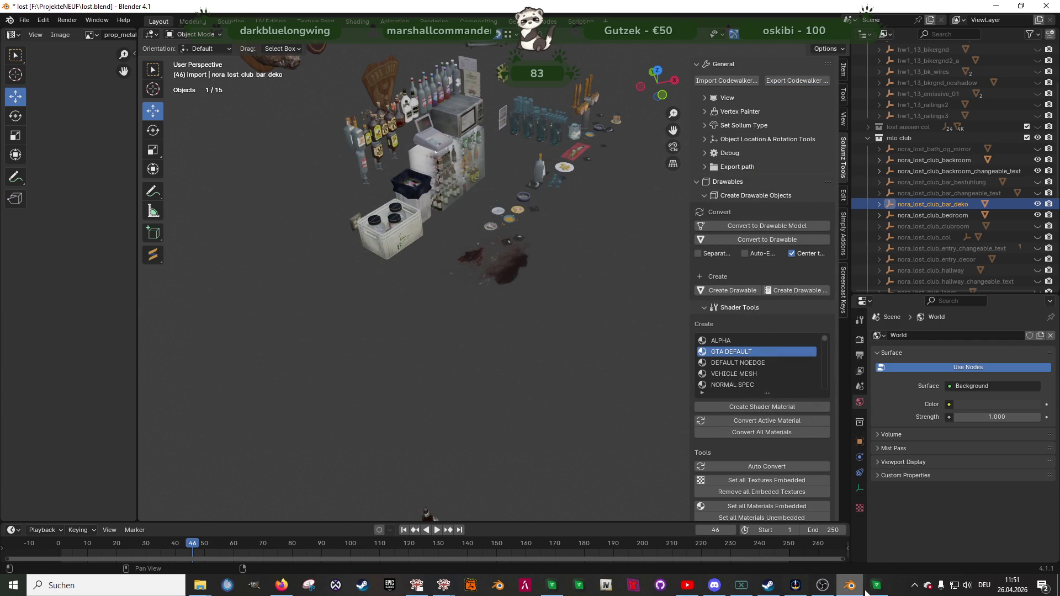
pyautogui.click(876, 585)
pyautogui.press('w')
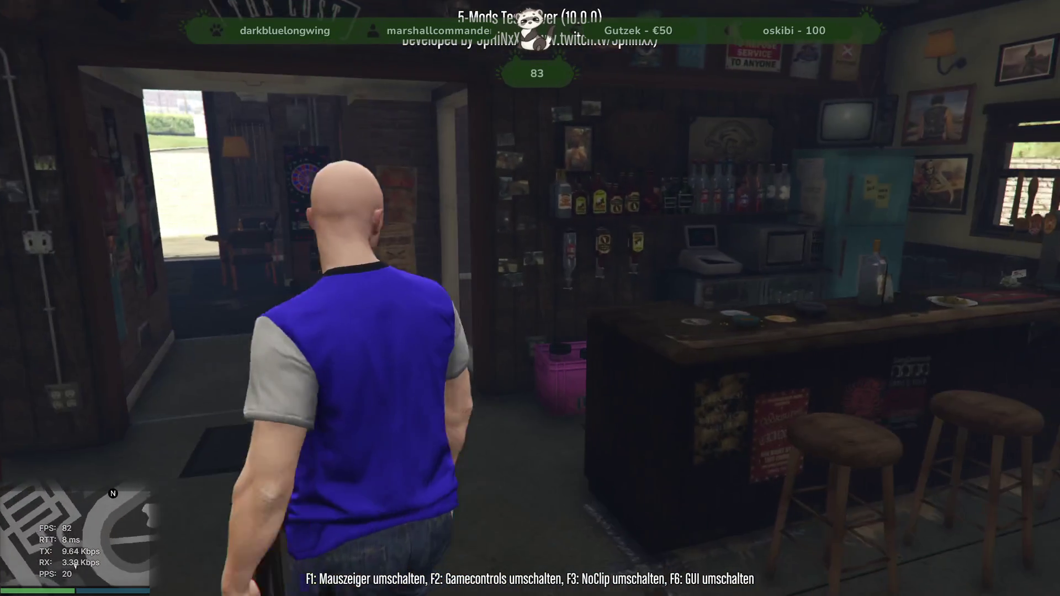
# - Walk past the bar into the back room to check the fridges and cage, then return
pyautogui.press('w')
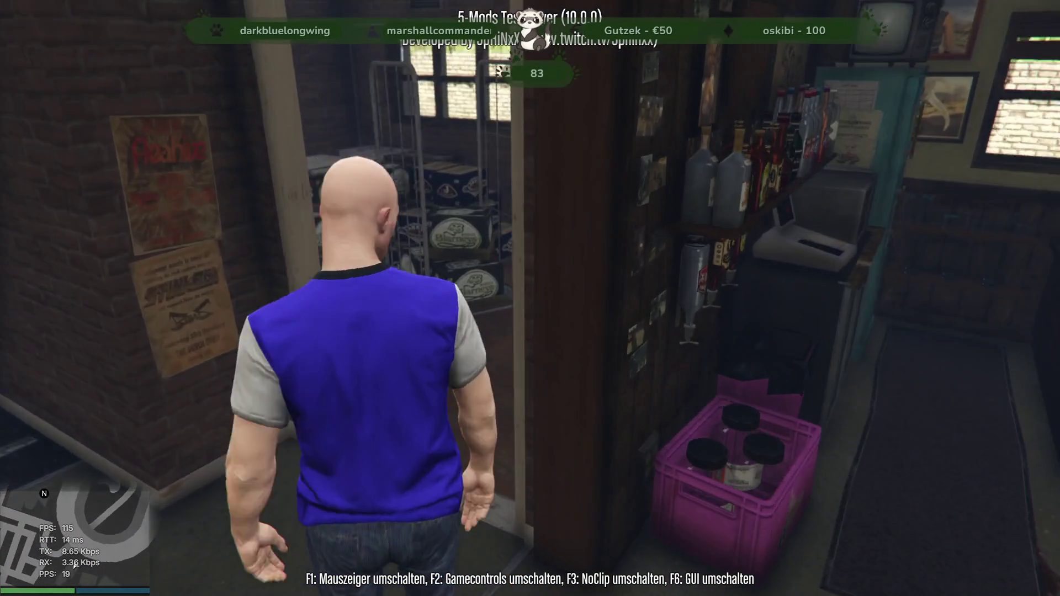
pyautogui.press('w')
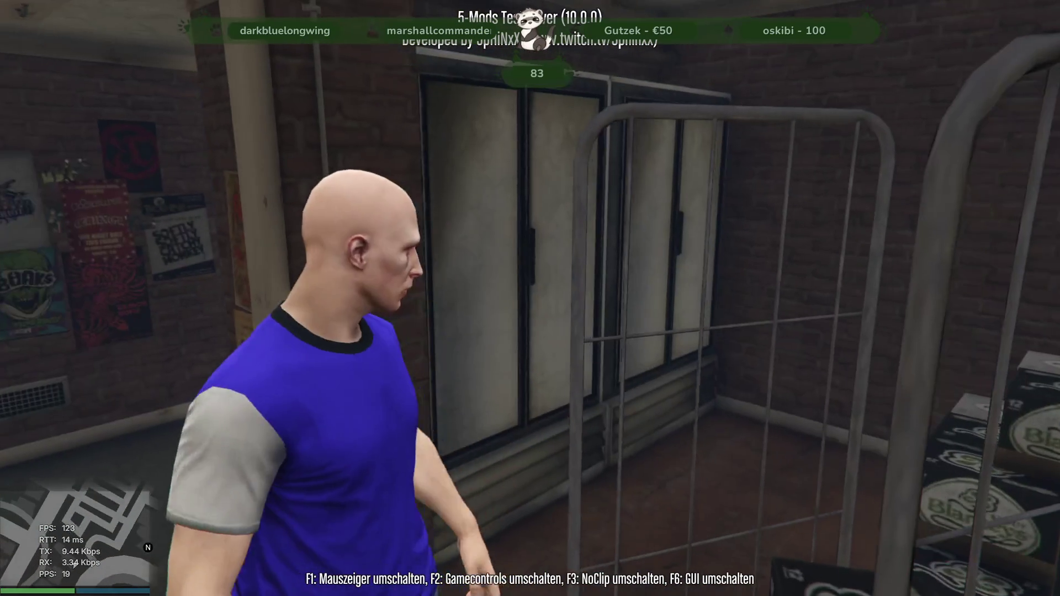
pyautogui.press('s')
pyautogui.press('w')
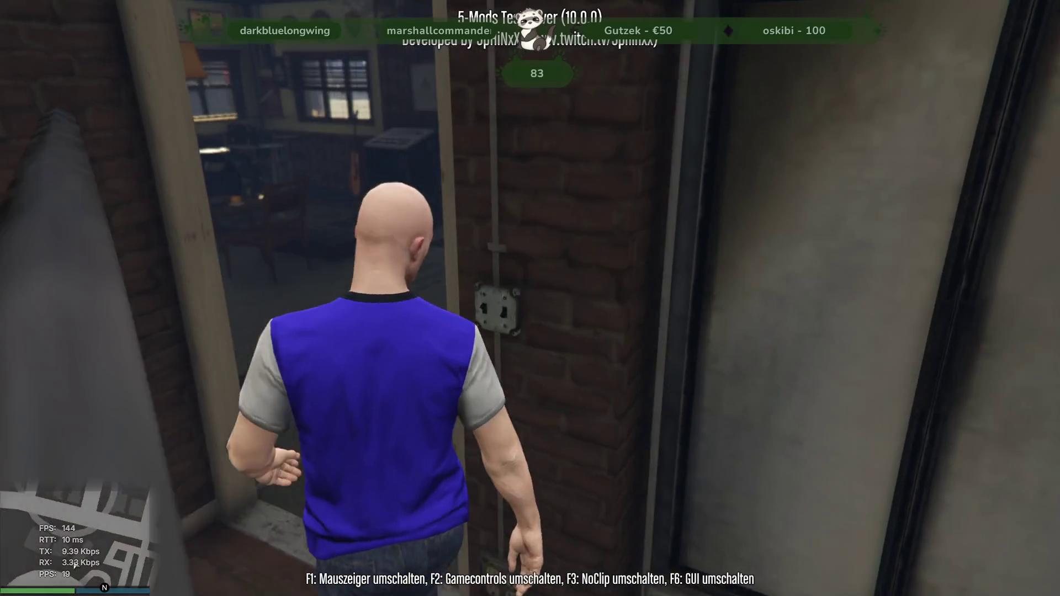
pyautogui.press('w')
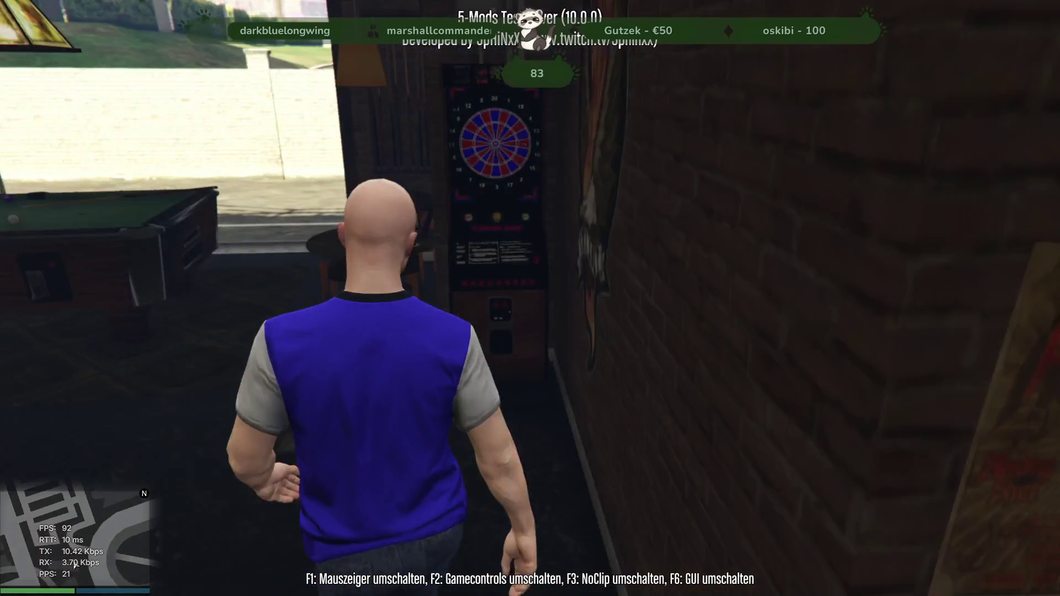
# - Walk past the photo wall and pool table into the lounge, inspecting the phone table and posters
pyautogui.press('w')
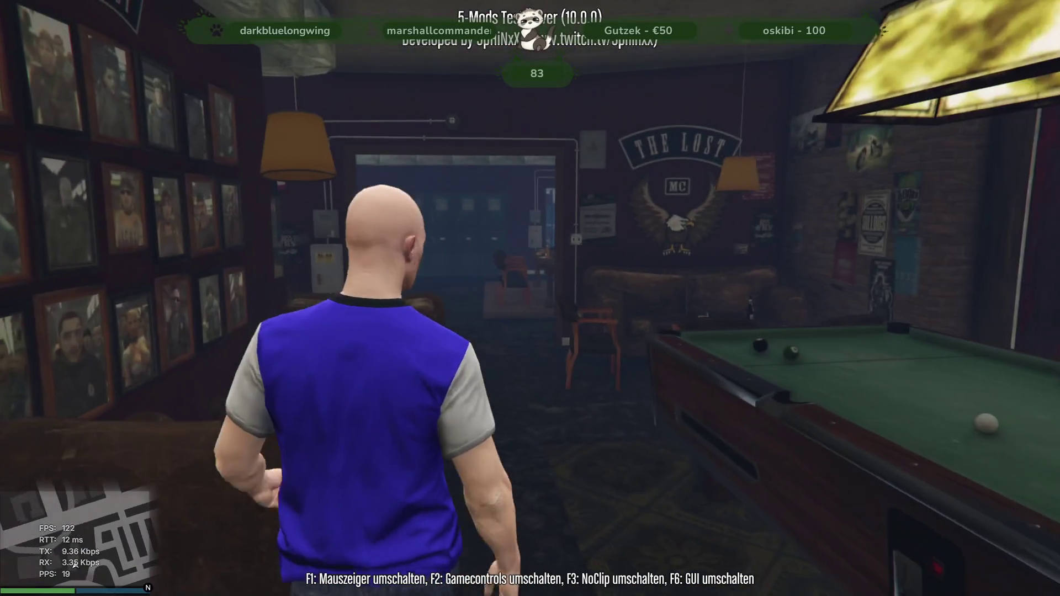
pyautogui.press('w')
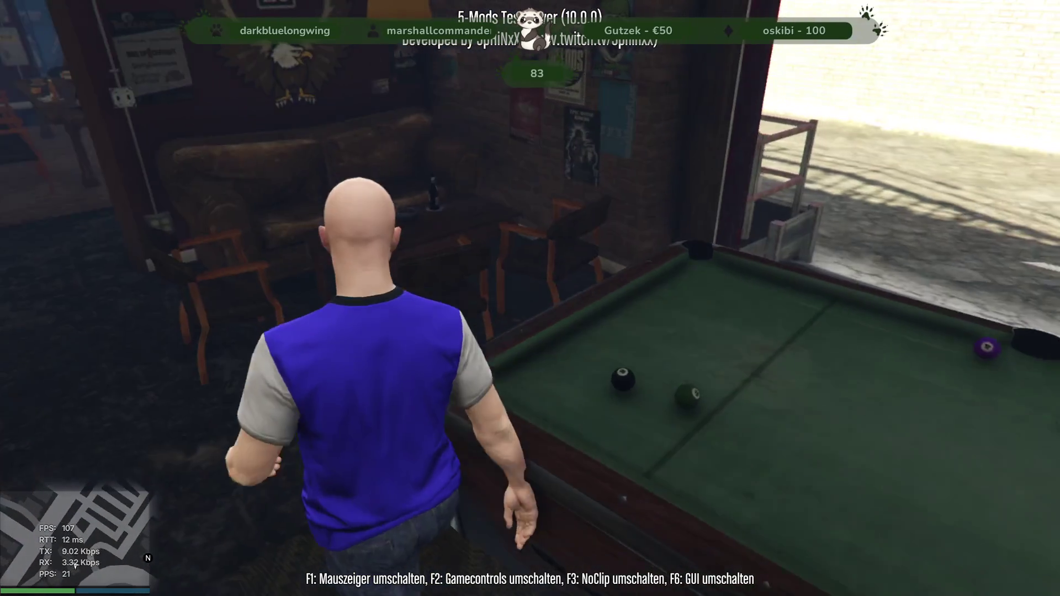
pyautogui.press('w')
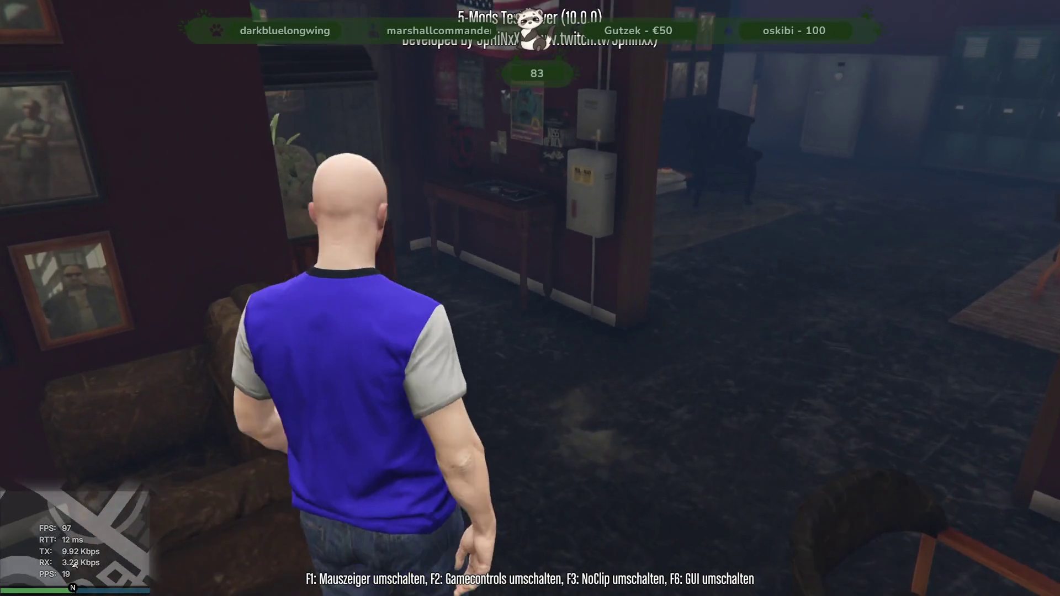
pyautogui.press('w')
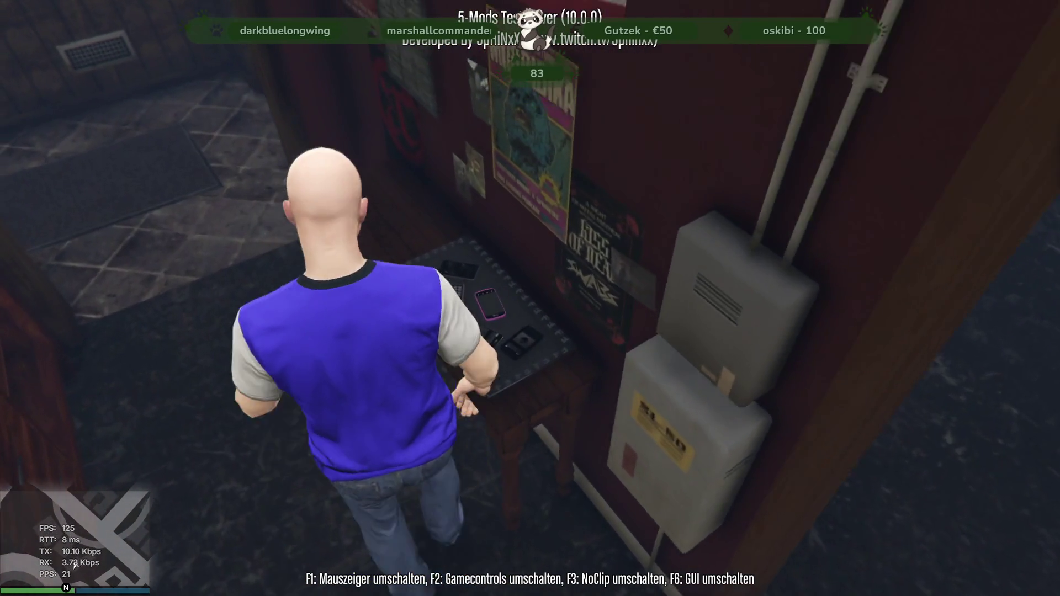
pyautogui.press('w')
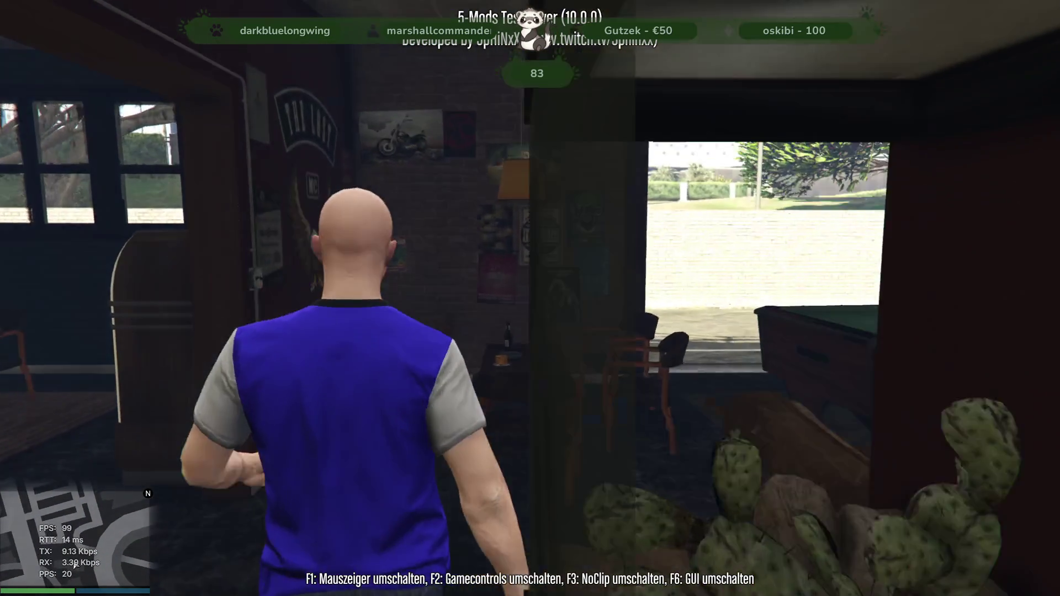
pyautogui.press('w')
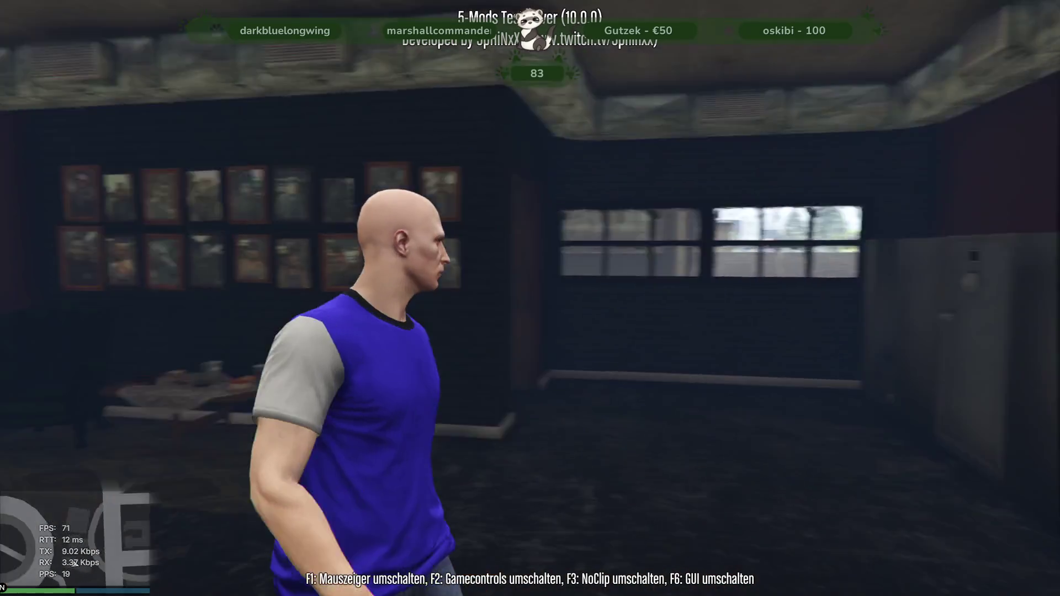
# - Back in Blender, browse the mlo club collection and orbit out to view the whole clubhouse interior
pyautogui.hotkey('alt', 'Tab')
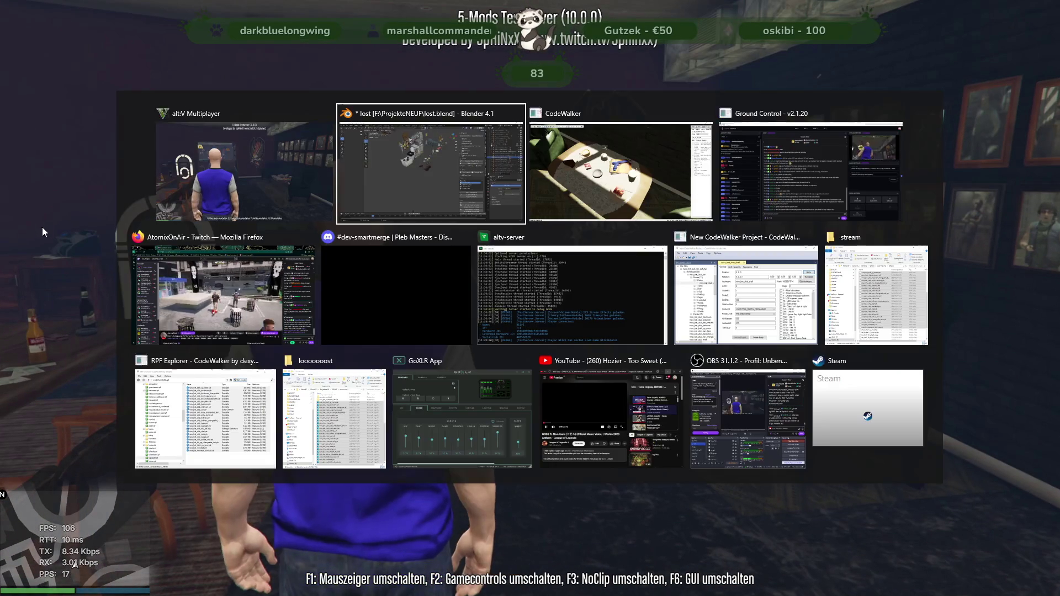
pyautogui.moveTo(498, 259)
pyautogui.mouseDown(button='middle')
pyautogui.moveTo(577, 276)
pyautogui.moveTo(532, 289)
pyautogui.moveTo(541, 287)
pyautogui.mouseUp(button='middle')
pyautogui.scroll(-2, 977, 218)
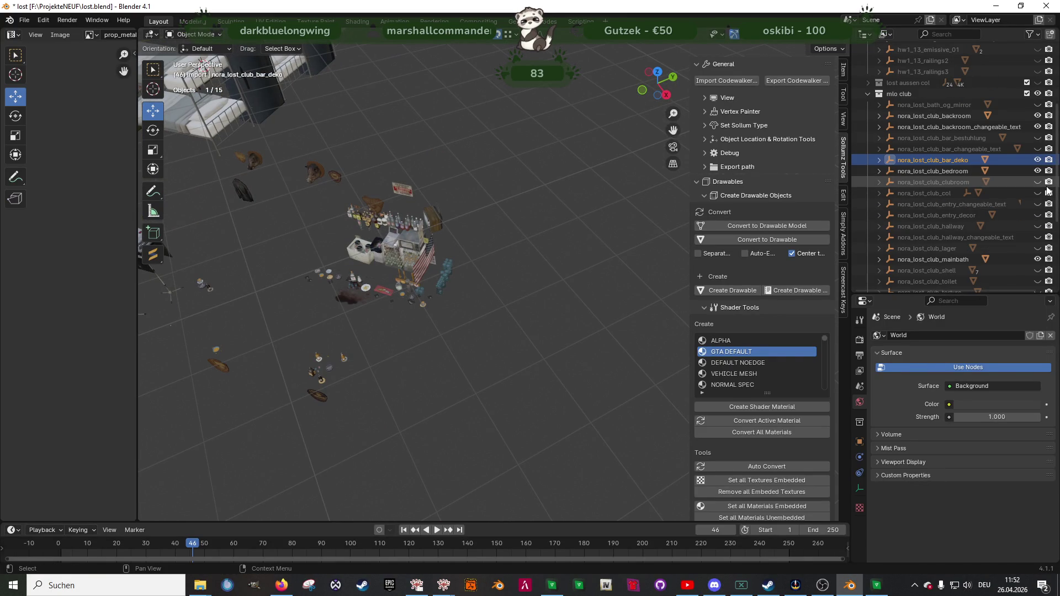
pyautogui.scroll(-3, 1048, 192)
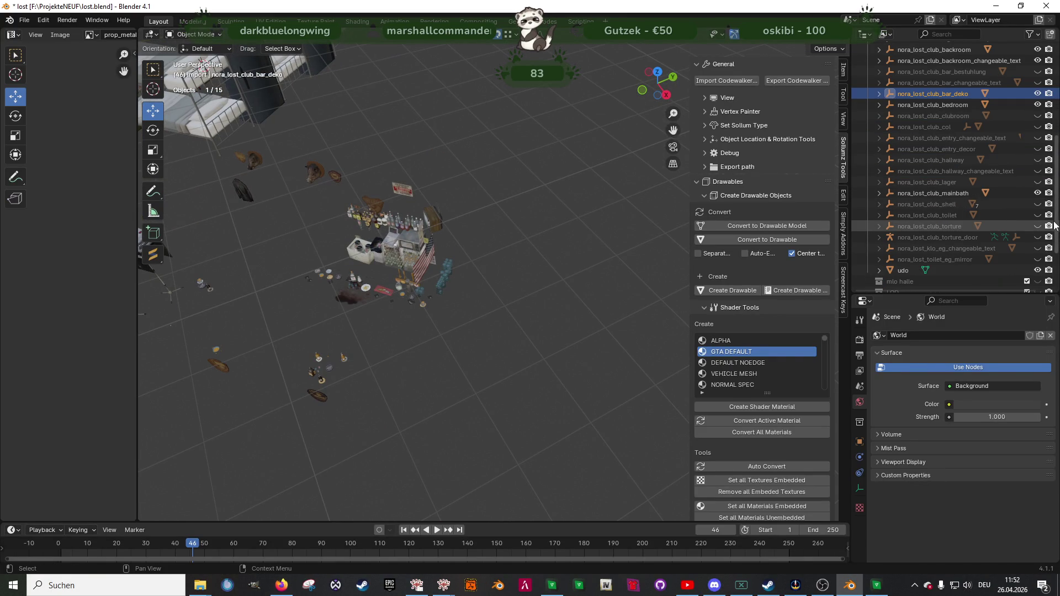
pyautogui.scroll(3, 1038, 165)
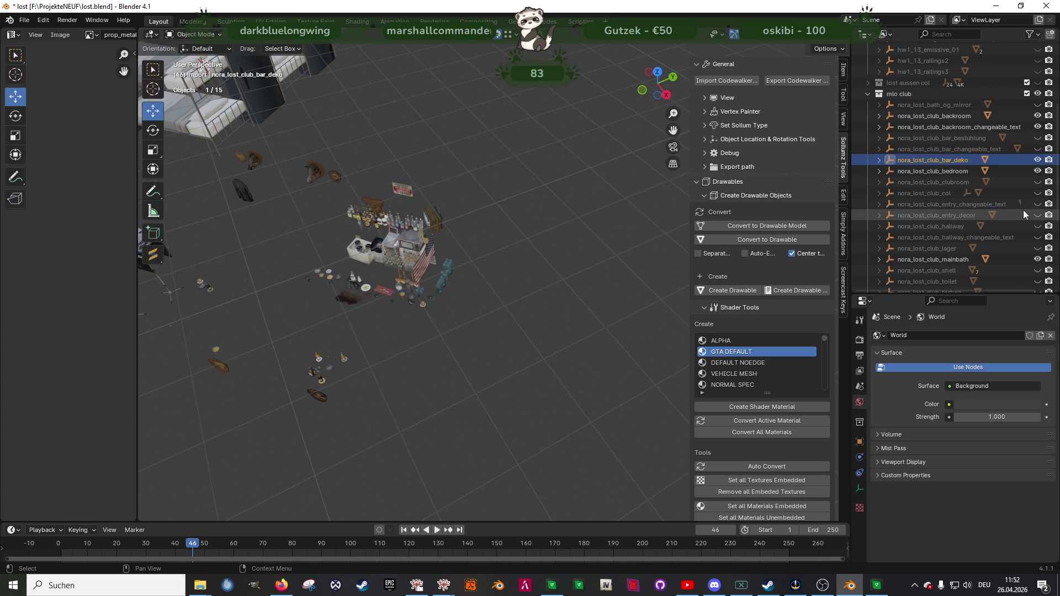
pyautogui.scroll(-2, 1023, 210)
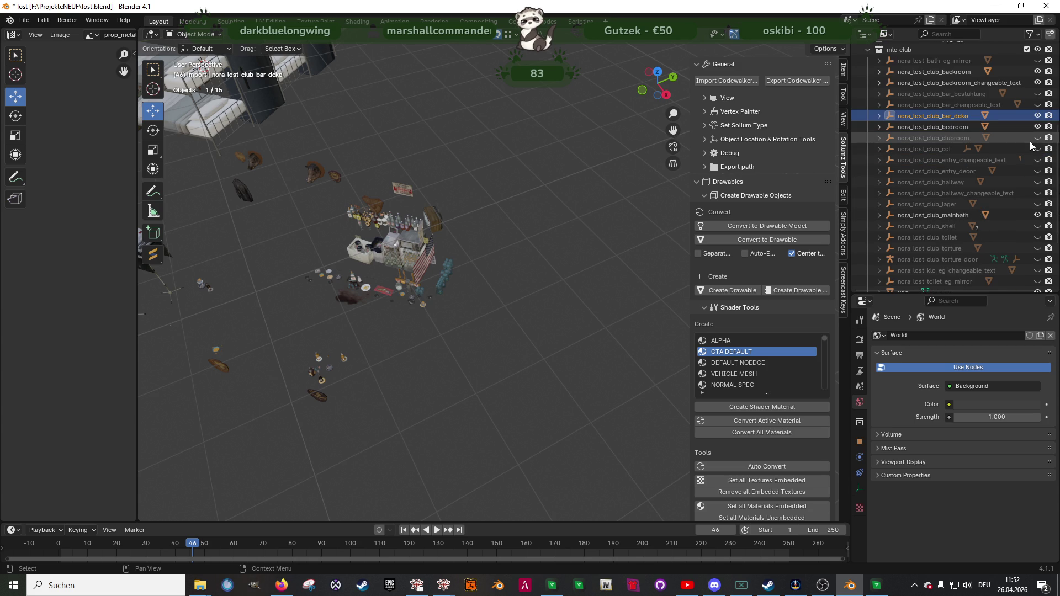
pyautogui.moveTo(552, 221)
pyautogui.mouseDown(button='middle')
pyautogui.moveTo(406, 253)
pyautogui.moveTo(323, 426)
pyautogui.moveTo(366, 292)
pyautogui.moveTo(535, 313)
pyautogui.mouseUp(button='middle')
pyautogui.press('Tab')
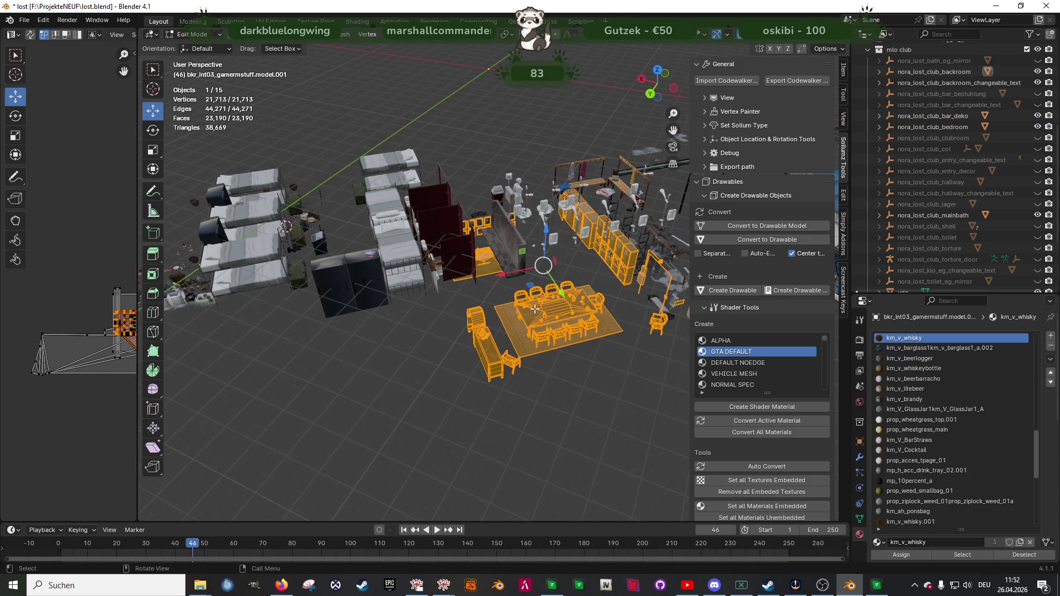
# - Centre the view on the pistol lying on the meeting table
pyautogui.click(527, 305)
pyautogui.press('KP_Decimal')
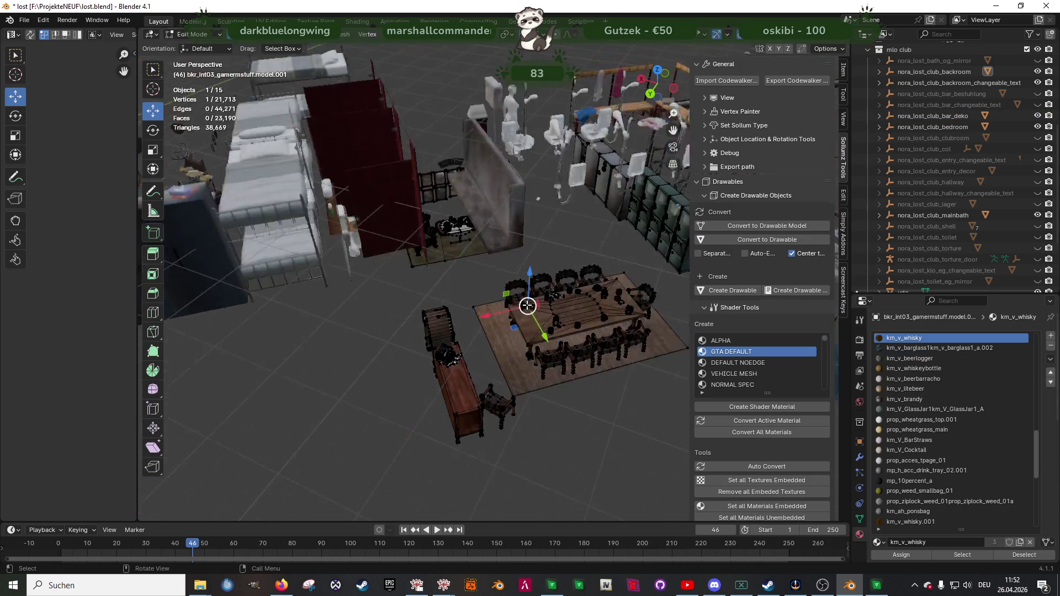
pyautogui.scroll(-3, 467, 270)
pyautogui.scroll(-8, 467, 271)
pyautogui.moveTo(466, 271); pyautogui.dragTo(622, 176, button='middle')
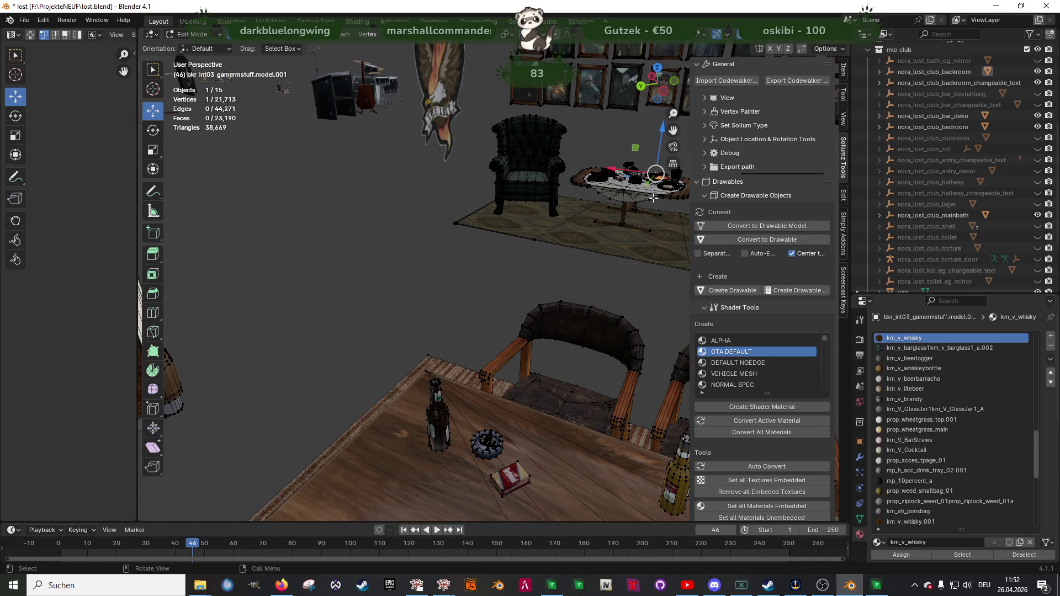
pyautogui.press('KP_Decimal')
pyautogui.scroll(-3, 541, 299)
# - Select the pistol by its p_hiest_appistol material and switch it to the NORMAL SPEC shader
pyautogui.click(507, 301)
pyautogui.click(972, 557)
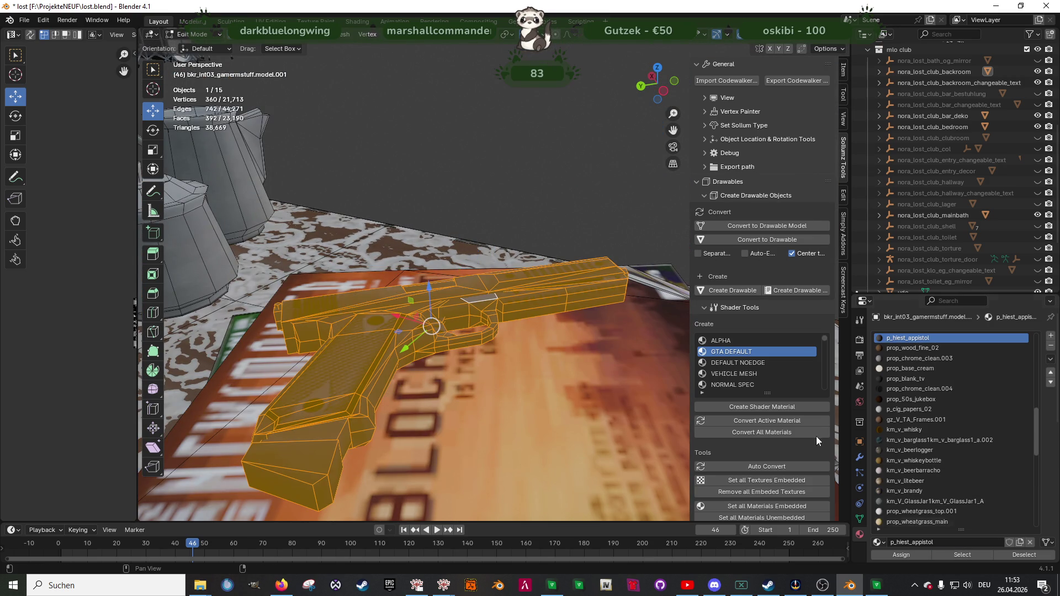
pyautogui.click(744, 385)
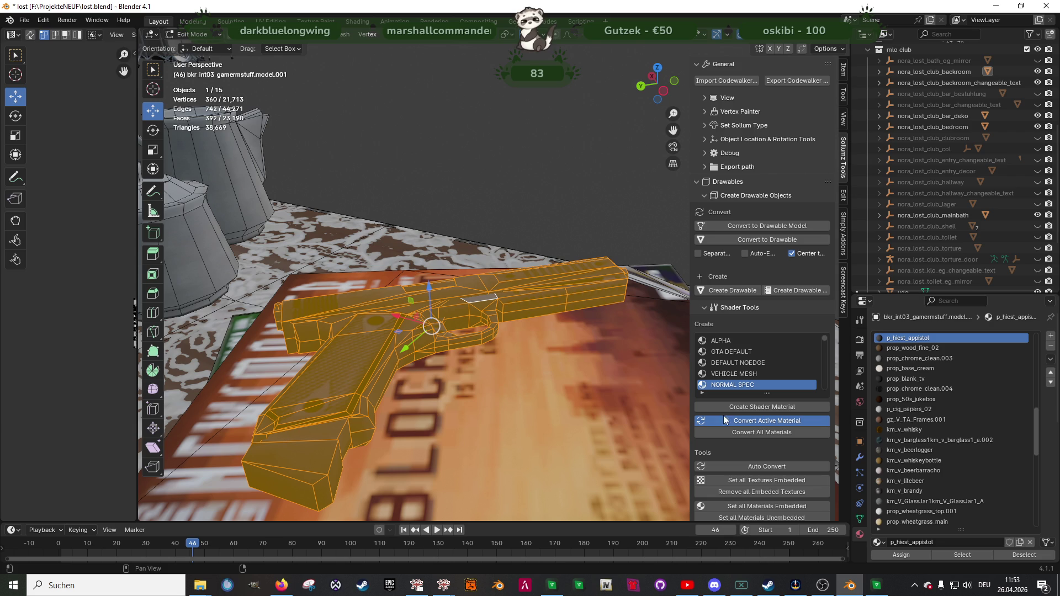
pyautogui.moveTo(495, 371)
pyautogui.mouseDown(button='middle')
pyautogui.moveTo(512, 370)
pyautogui.moveTo(463, 350)
pyautogui.moveTo(499, 340)
pyautogui.moveTo(524, 293)
pyautogui.moveTo(596, 216)
pyautogui.moveTo(574, 276)
pyautogui.mouseUp(button='middle')
pyautogui.press('Tab')
# - Select nora_lost_club_backroom and export it to CodeWalker format
pyautogui.scroll(-3, 533, 348)
pyautogui.scroll(-3, 499, 339)
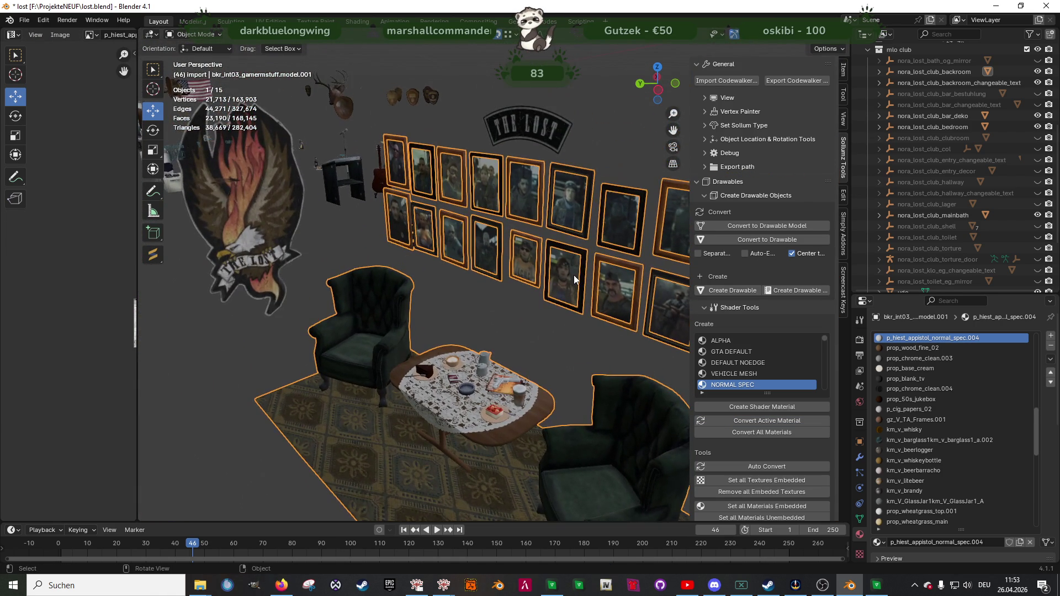
pyautogui.click(574, 276)
pyautogui.click(512, 383)
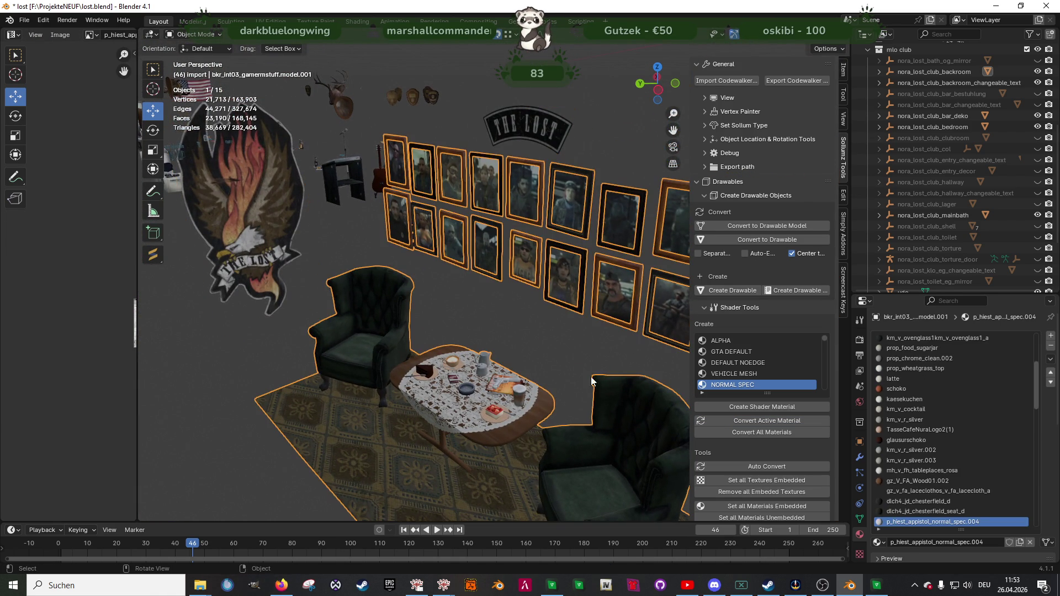
pyautogui.click(927, 72)
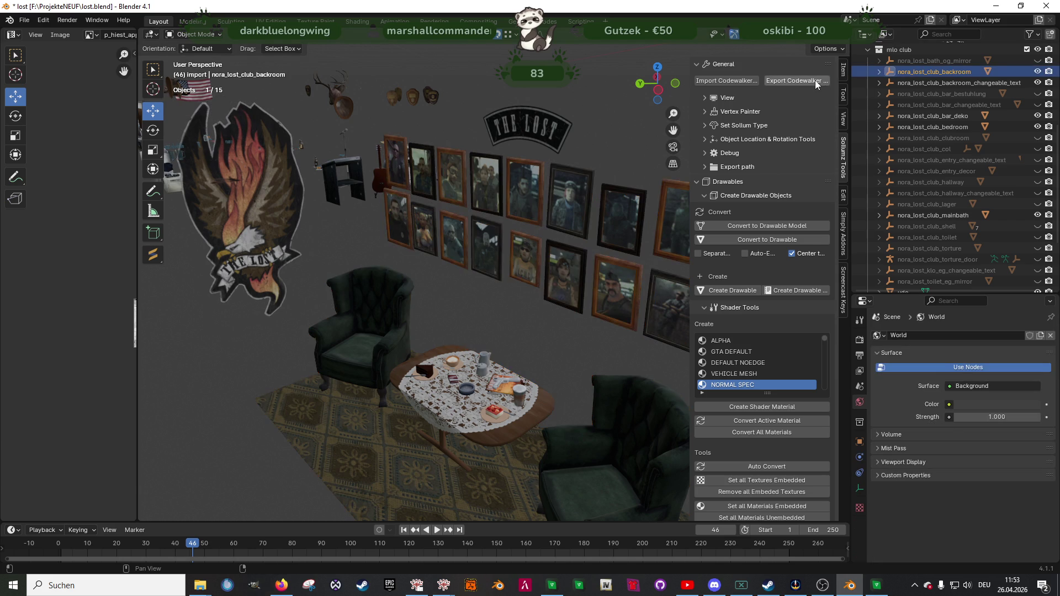
pyautogui.click(793, 80)
pyautogui.click(744, 424)
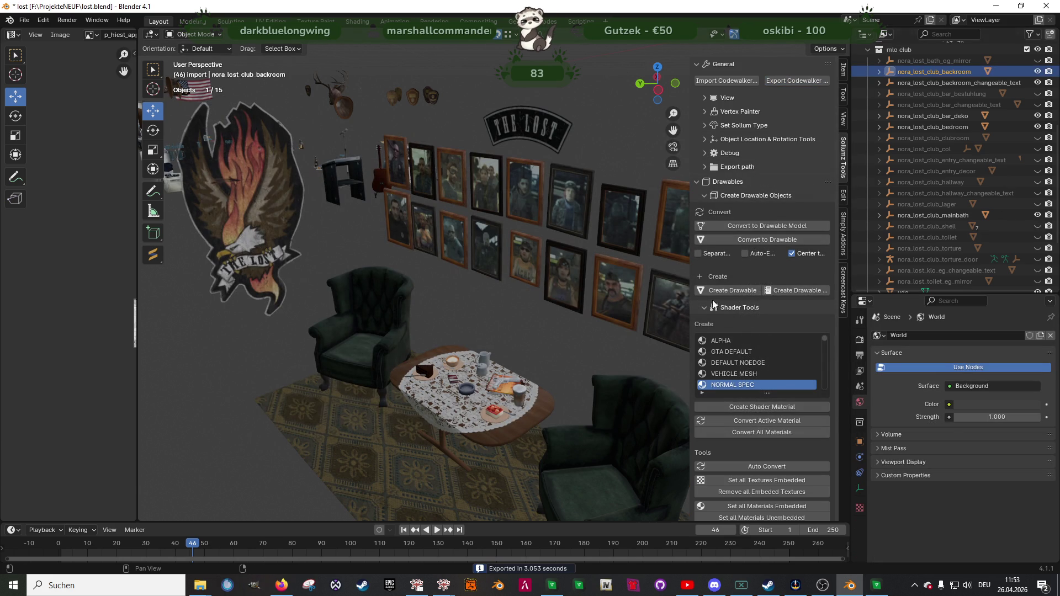
# - Unhide the shell walls and start editing the wall decor mesh
pyautogui.click(1037, 226)
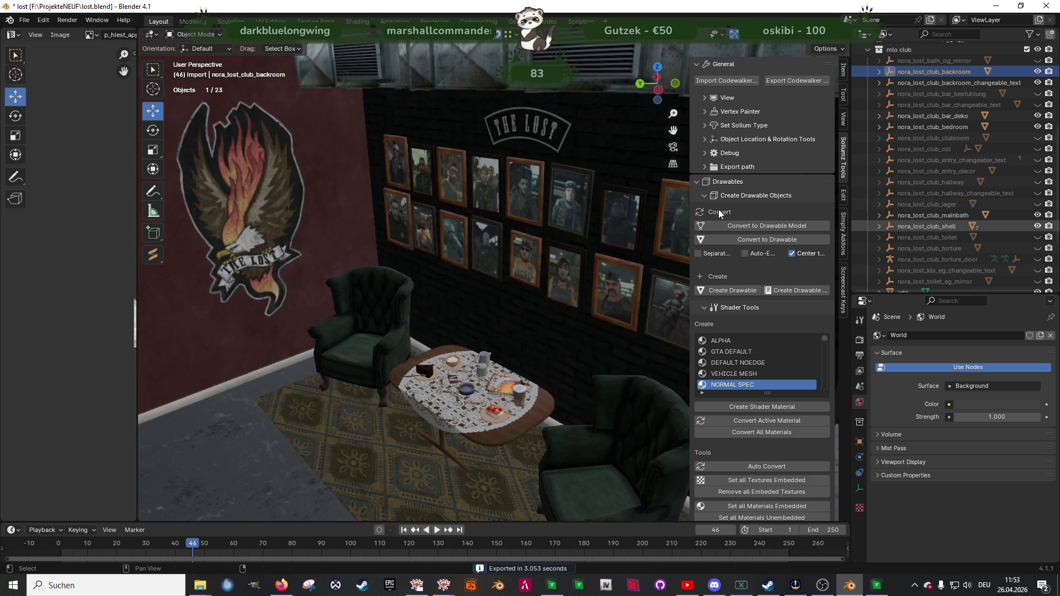
pyautogui.click(539, 131)
pyautogui.press('Tab')
# - Flatten the selected part of THE LOST sign to zero along the Y axis
pyautogui.click(538, 125)
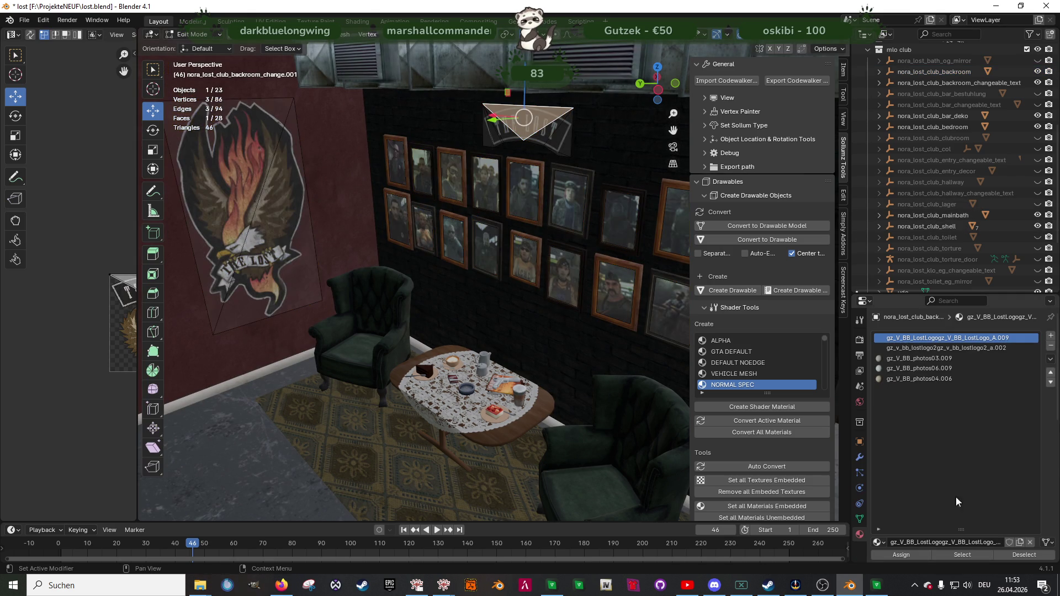
pyautogui.moveTo(594, 323)
pyautogui.mouseDown(button='middle')
pyautogui.moveTo(554, 241)
pyautogui.moveTo(511, 226)
pyautogui.mouseUp(button='middle')
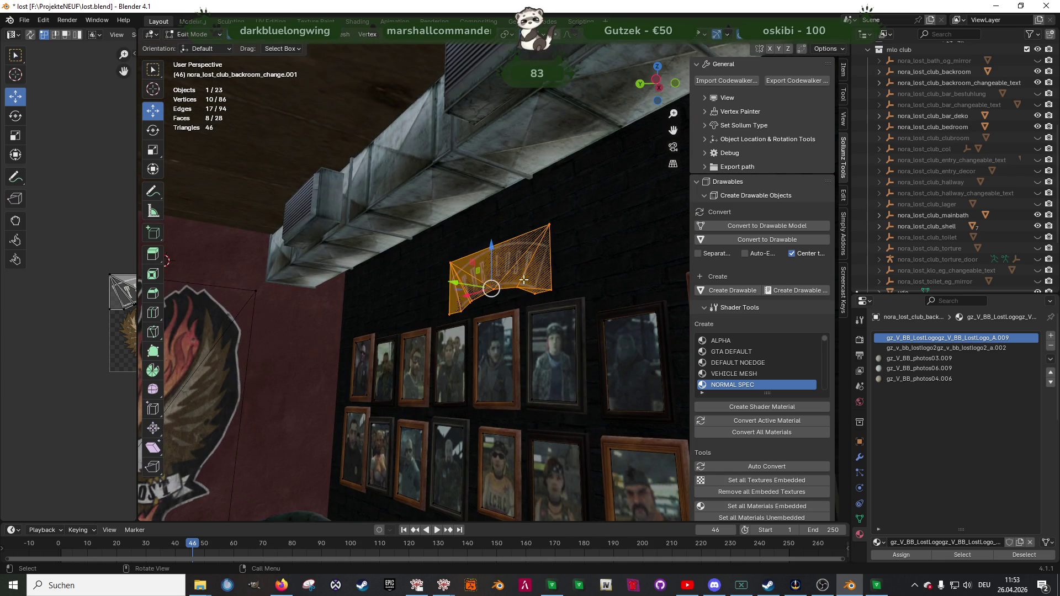
pyautogui.press('s')
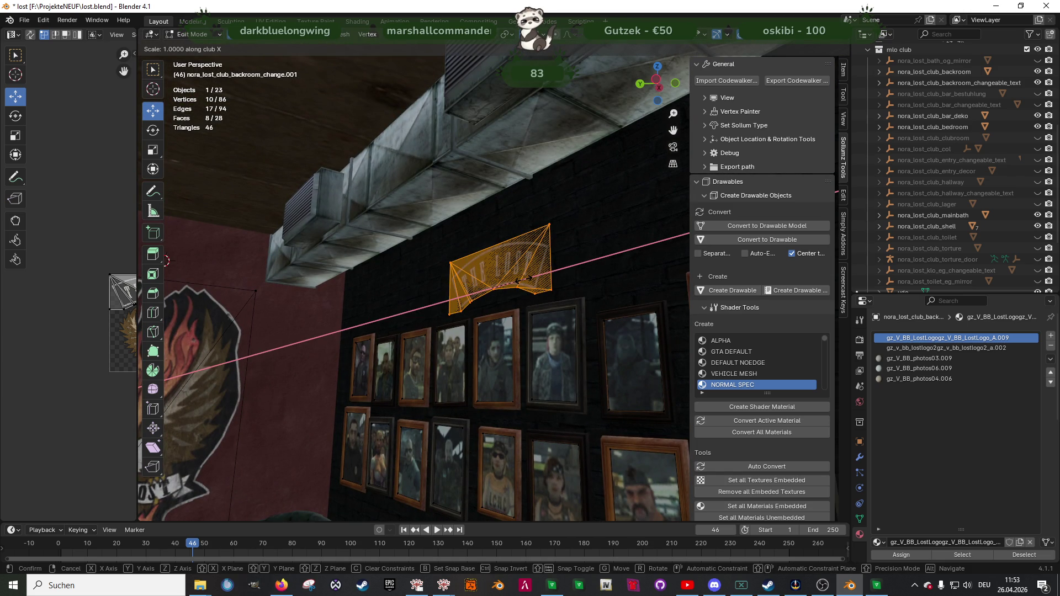
pyautogui.press('y')
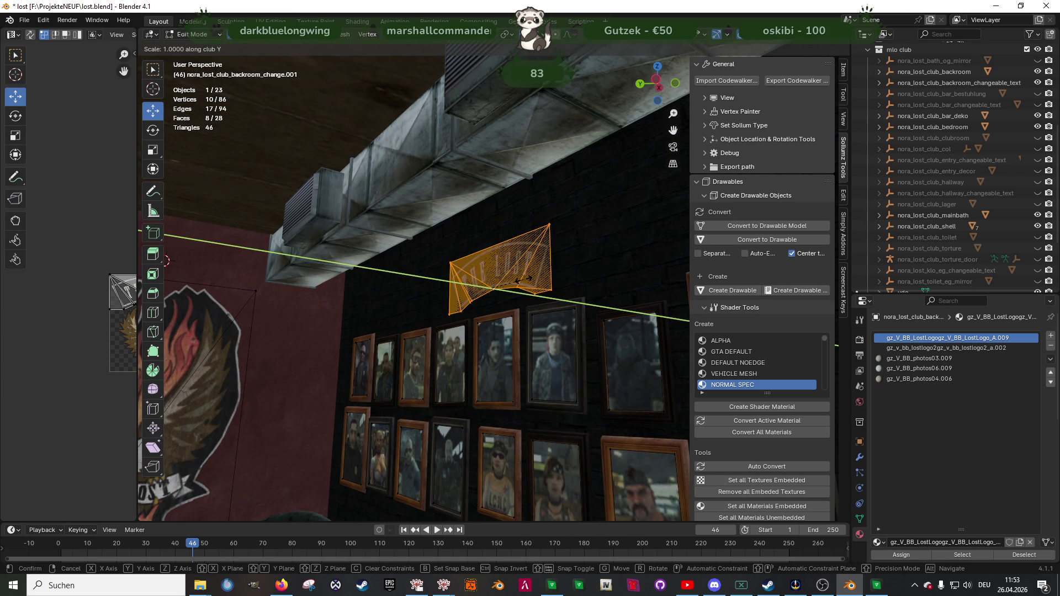
pyautogui.press('Return')
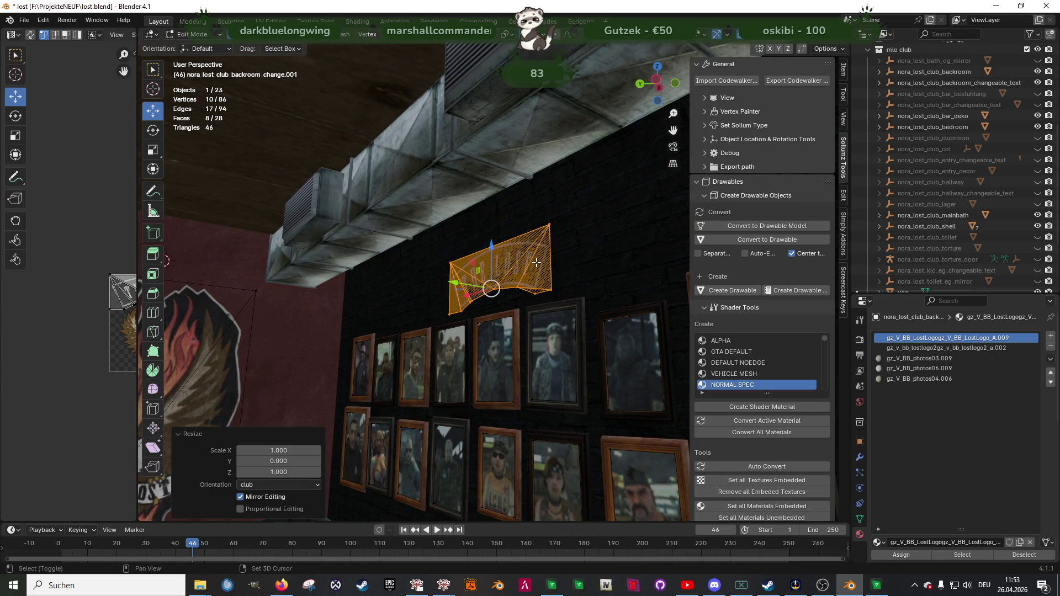
pyautogui.scroll(3, 447, 284)
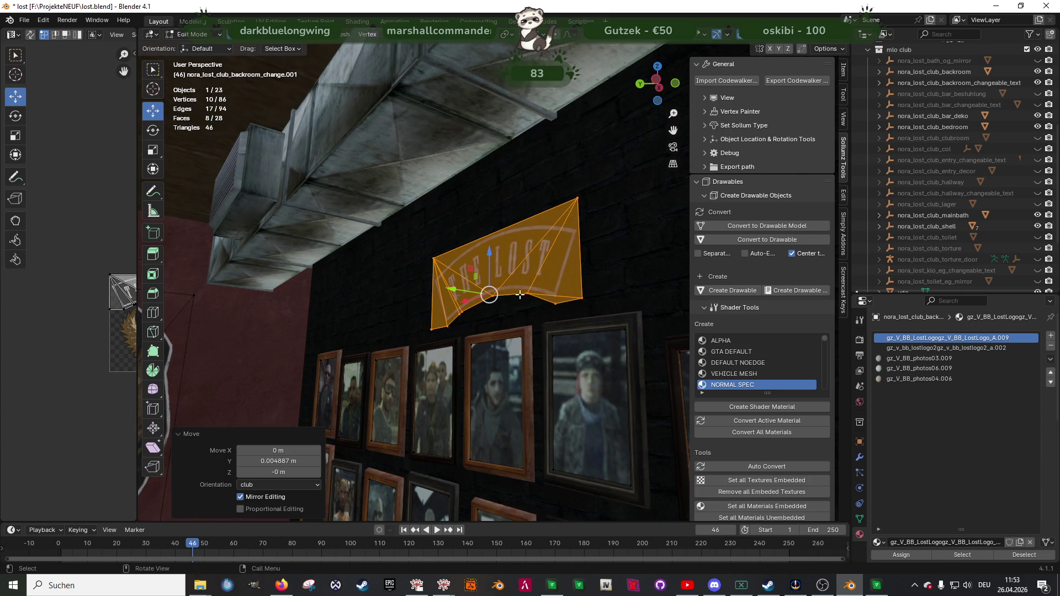
pyautogui.moveTo(514, 294); pyautogui.dragTo(588, 295, button='middle')
pyautogui.press('Tab')
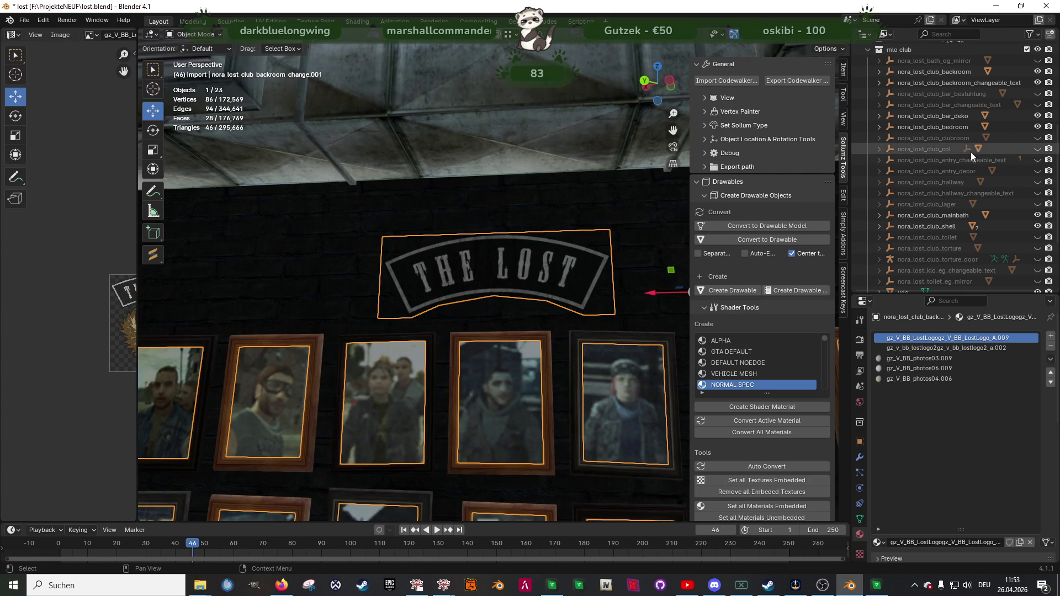
# - Export the backroom changeable-text object to CodeWalker, then switch to the game
pyautogui.scroll(5, 976, 142)
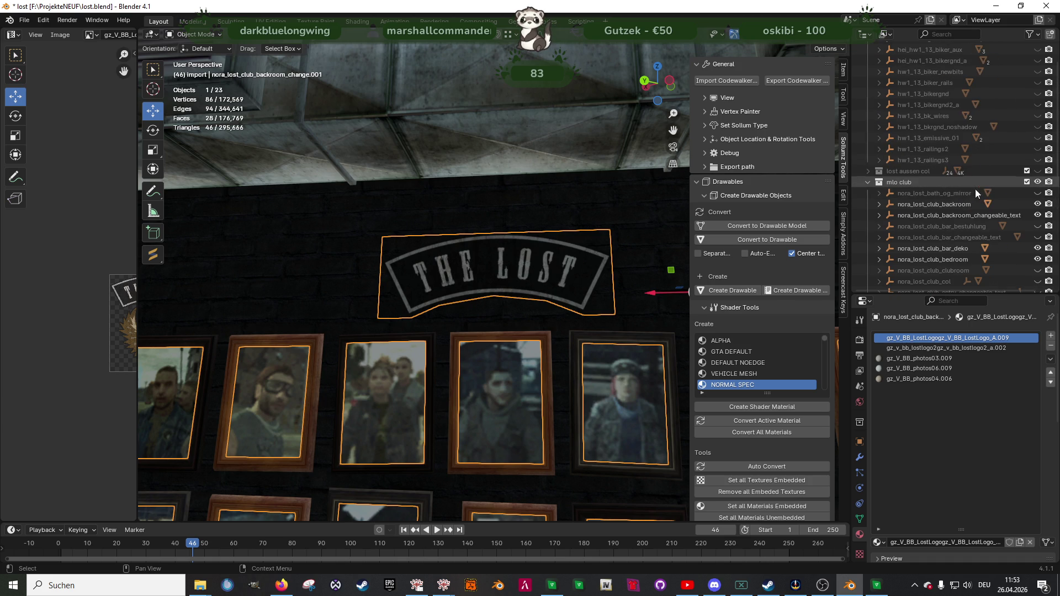
pyautogui.scroll(-8, 968, 206)
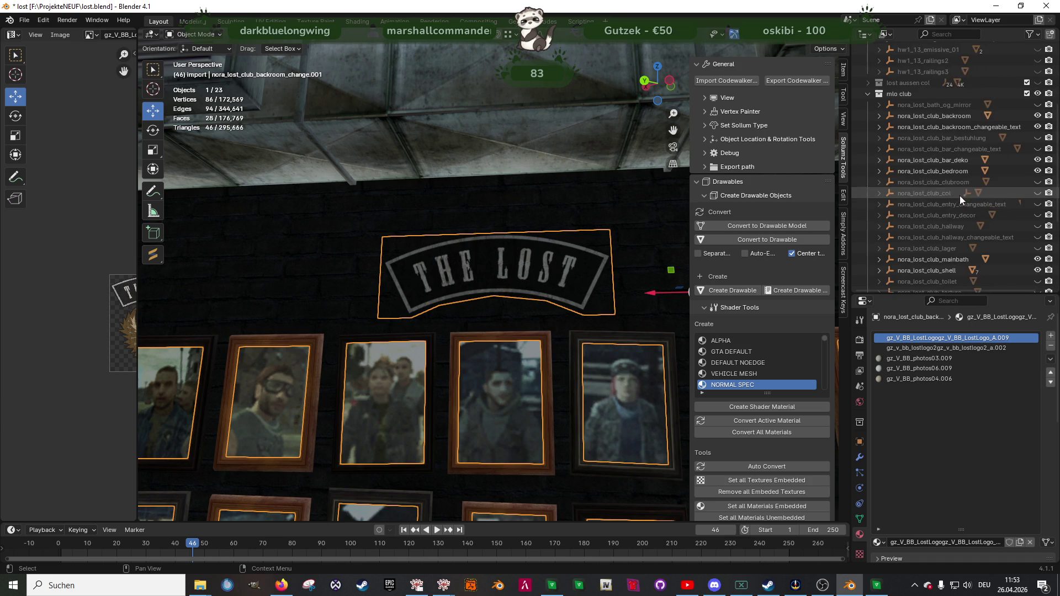
pyautogui.scroll(5, 960, 196)
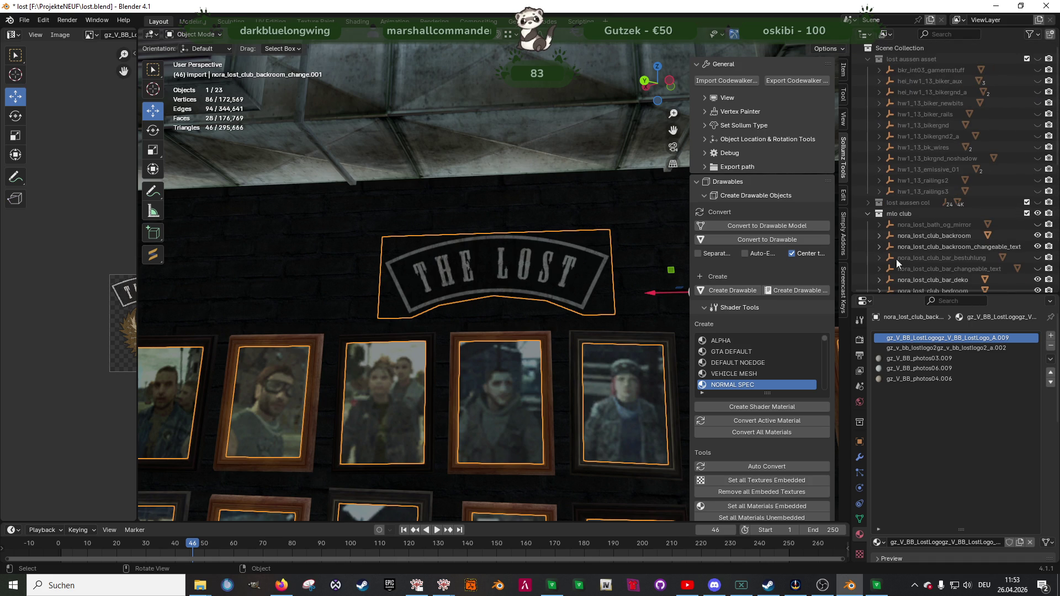
pyautogui.moveTo(850, 241); pyautogui.dragTo(823, 241)
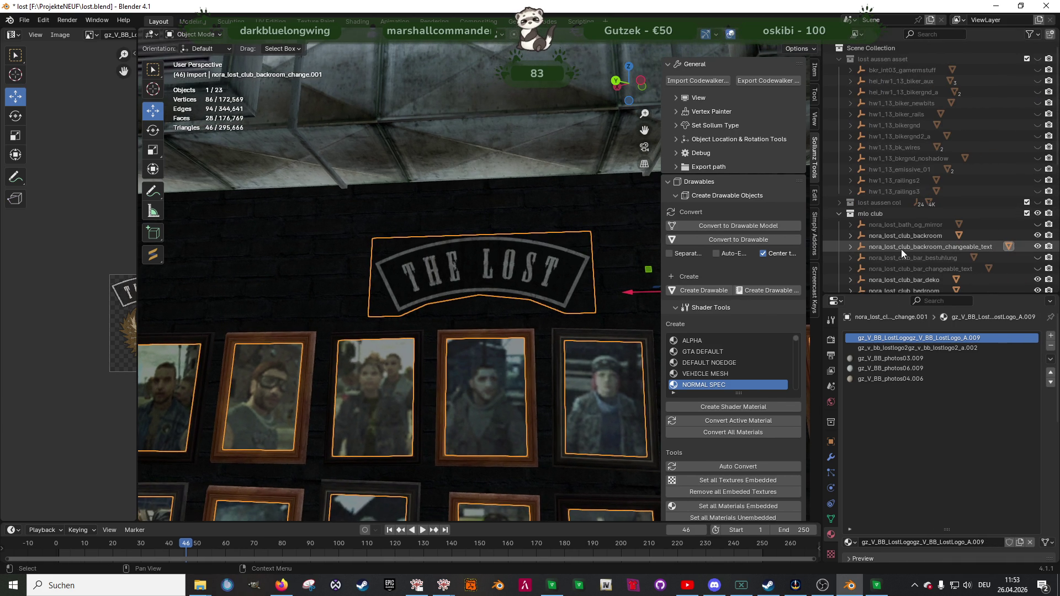
pyautogui.click(878, 247)
pyautogui.click(769, 81)
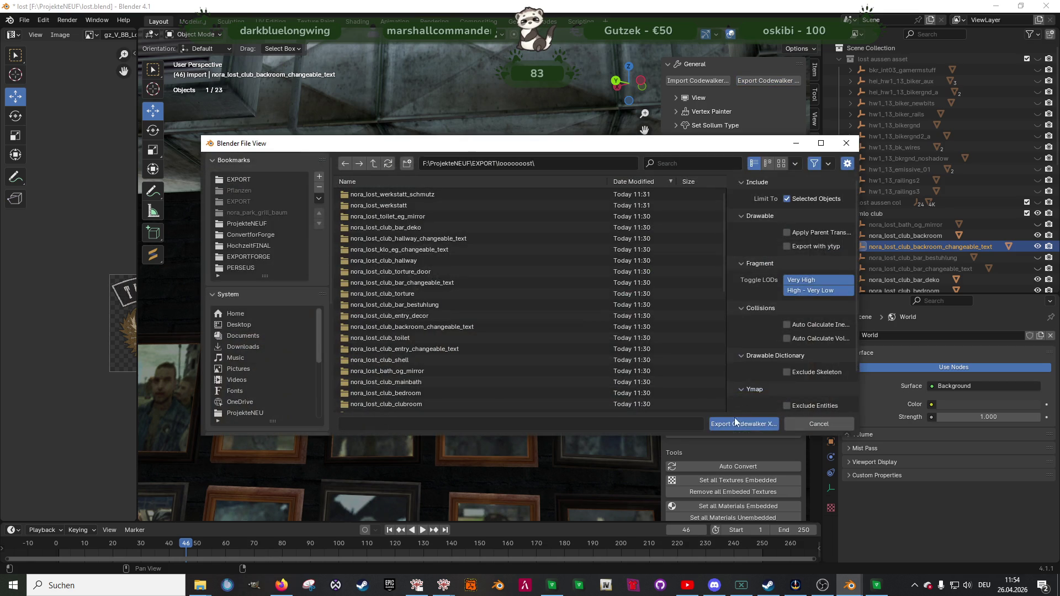
pyautogui.press('Escape')
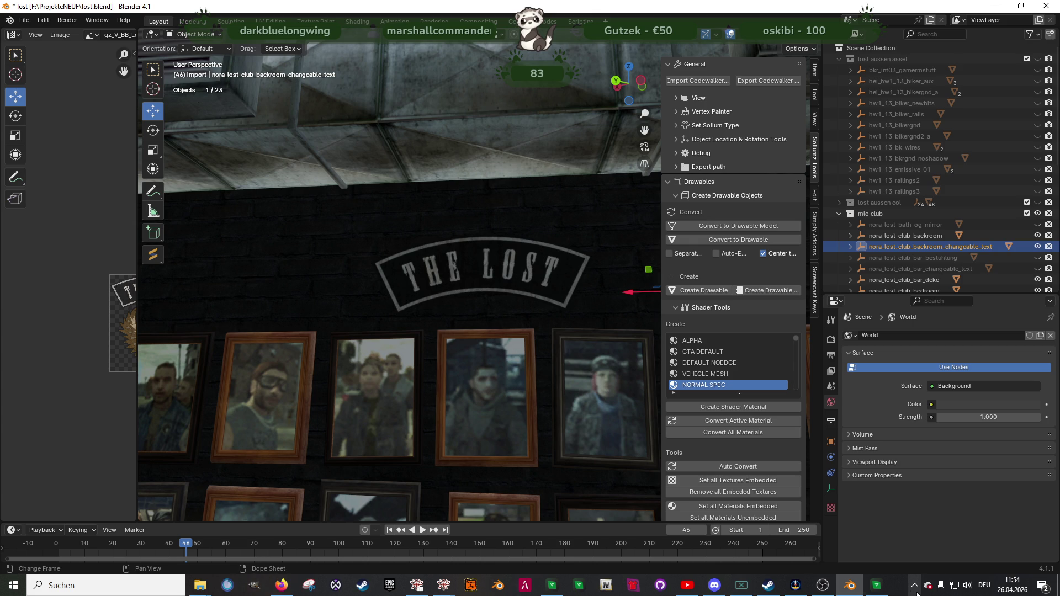
pyautogui.click(865, 591)
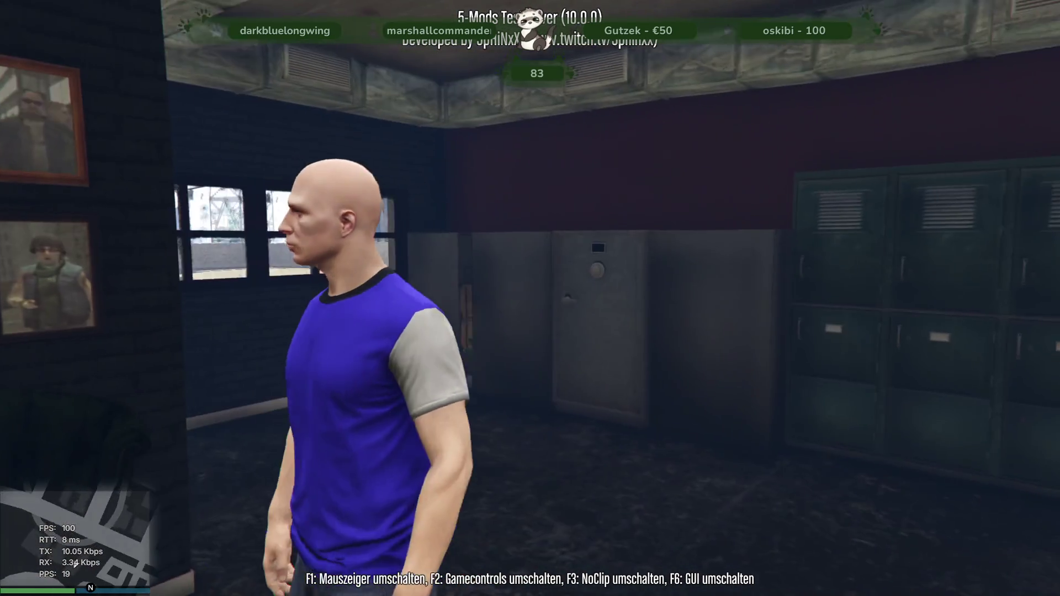
# - Leave the in-game backroom and switch back to the Blender window
pyautogui.hotkey('alt', 'Tab')
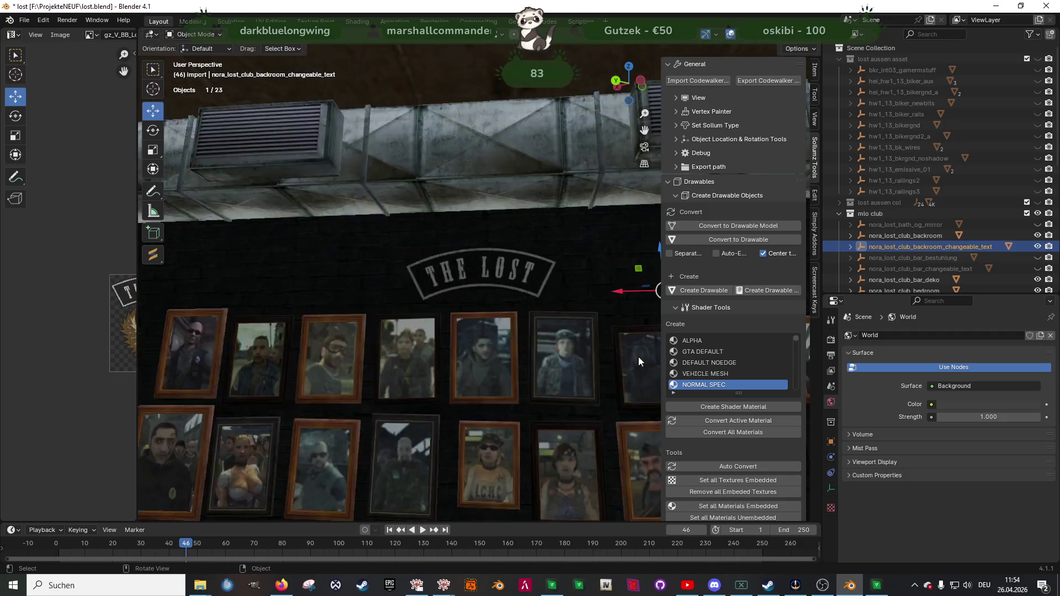
pyautogui.moveTo(638, 357)
pyautogui.mouseDown(button='middle')
pyautogui.moveTo(481, 379)
pyautogui.moveTo(448, 158)
pyautogui.moveTo(471, 275)
pyautogui.mouseUp(button='middle')
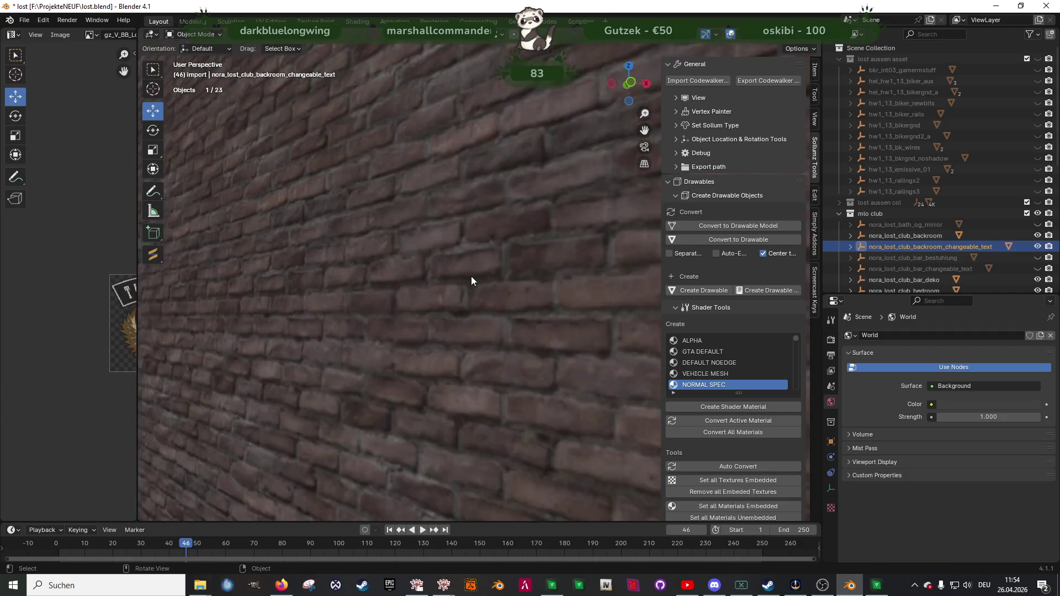
# - Unhide the torture-room objects and select the mesh carrying the blood decal
pyautogui.scroll(5, 472, 276)
pyautogui.moveTo(394, 304); pyautogui.dragTo(400, 299, button='middle')
pyautogui.scroll(-5, 408, 297)
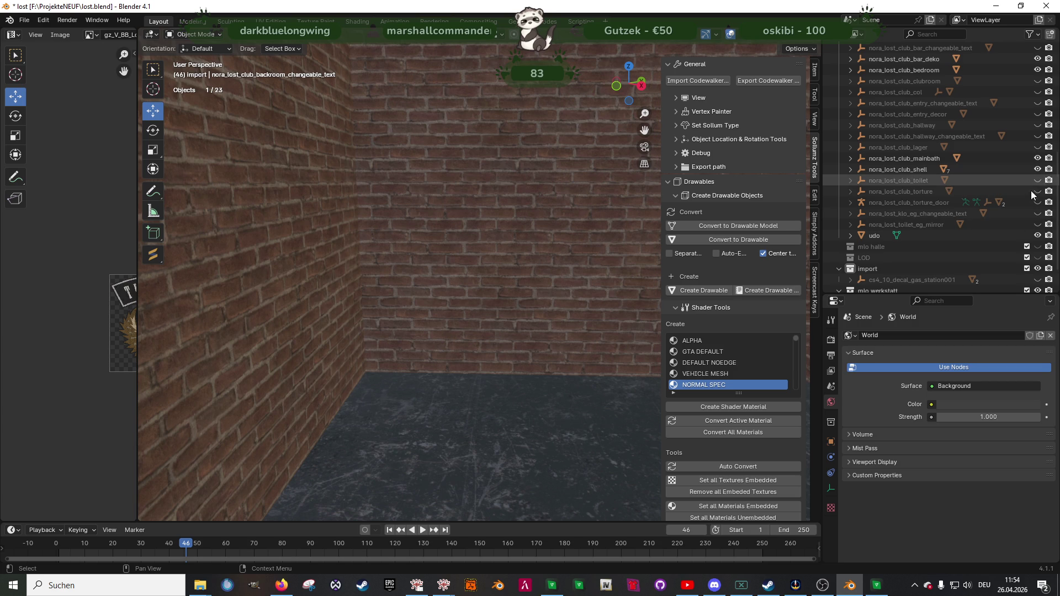
pyautogui.click(762, 253)
pyautogui.hotkey('alt', 'h')
pyautogui.moveTo(481, 264)
pyautogui.mouseDown(button='middle')
pyautogui.moveTo(502, 263)
pyautogui.moveTo(532, 233)
pyautogui.mouseUp(button='middle')
pyautogui.click(541, 231)
# - Flip the normals of the blood-splatter decal face so it faces outward
pyautogui.press('Tab')
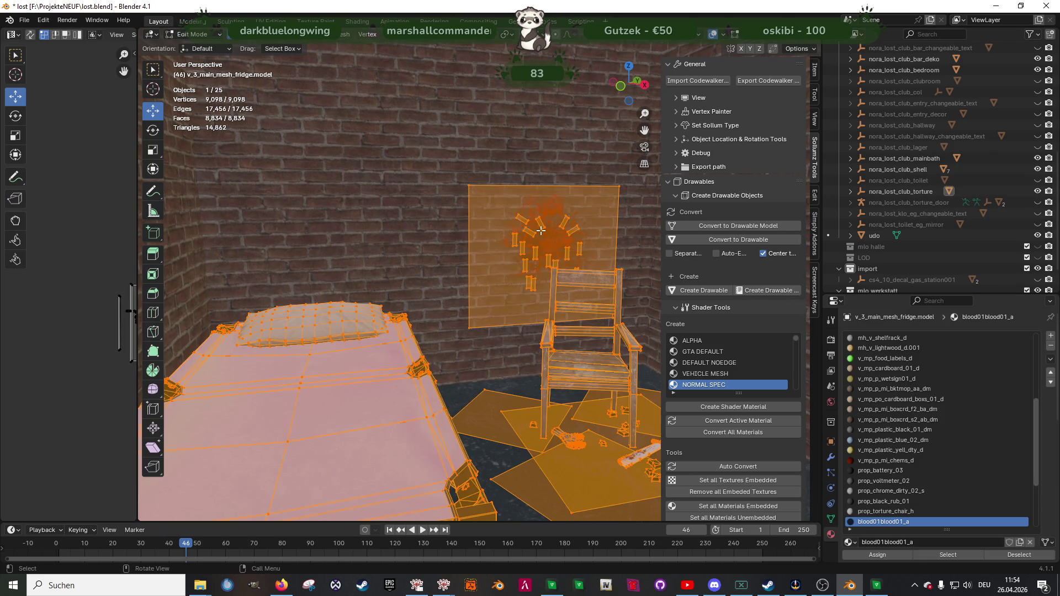
pyautogui.click(544, 211)
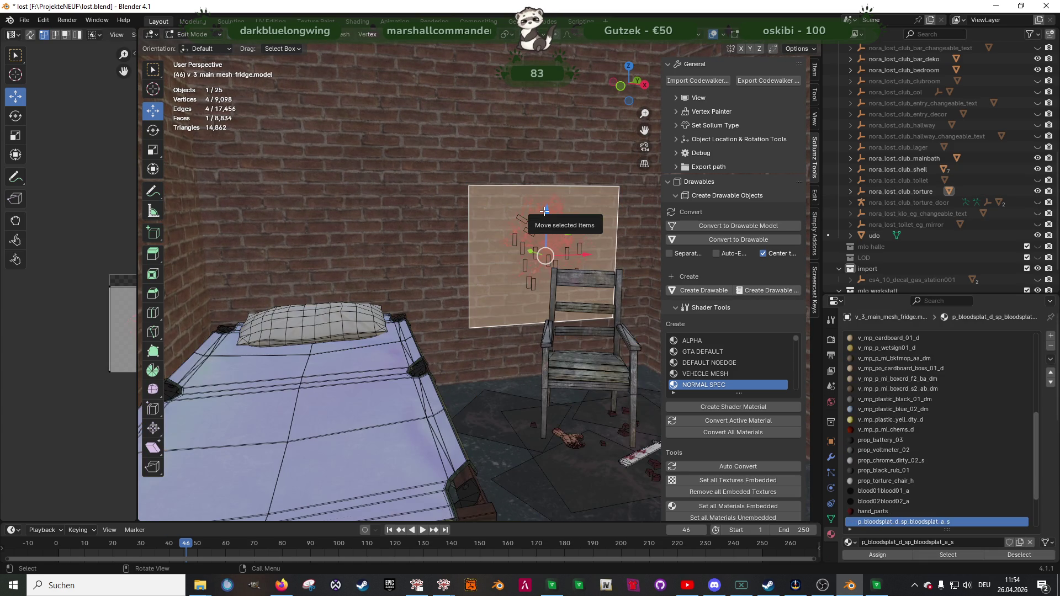
pyautogui.press('KP_Decimal')
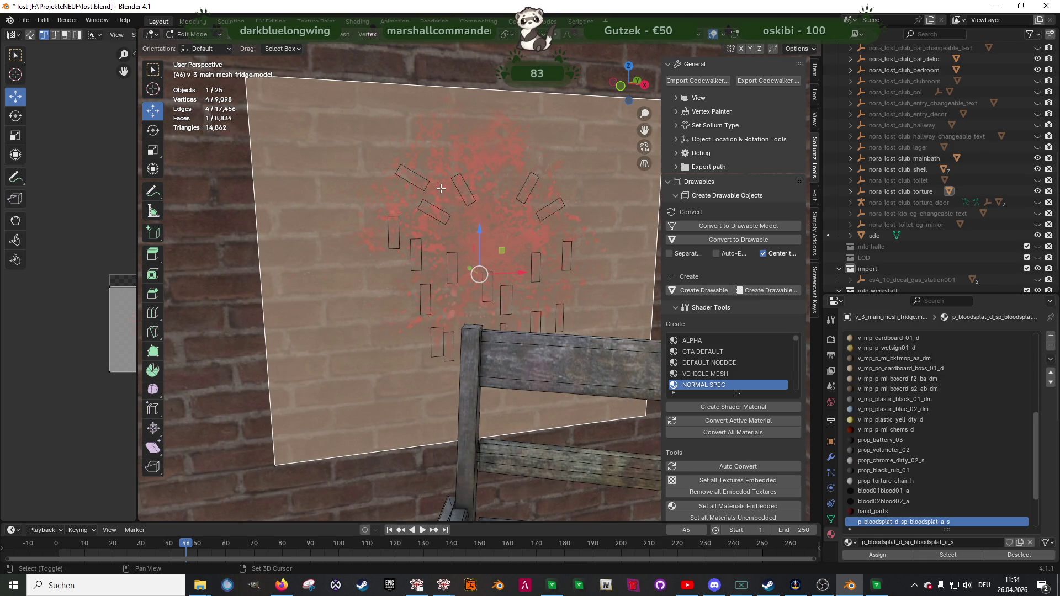
pyautogui.scroll(-2, 534, 215)
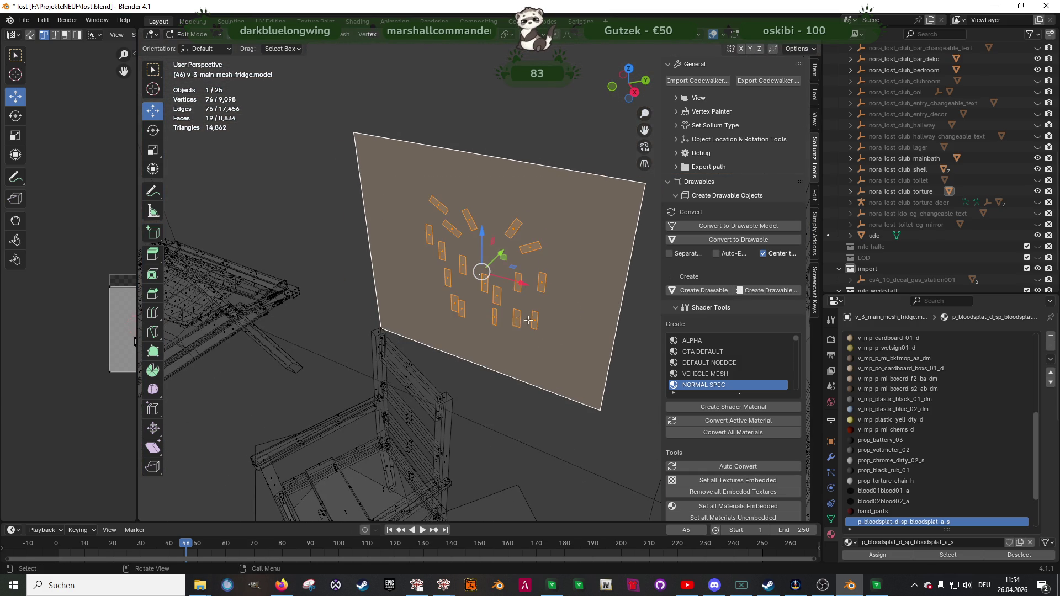
pyautogui.hotkey('alt', 'n')
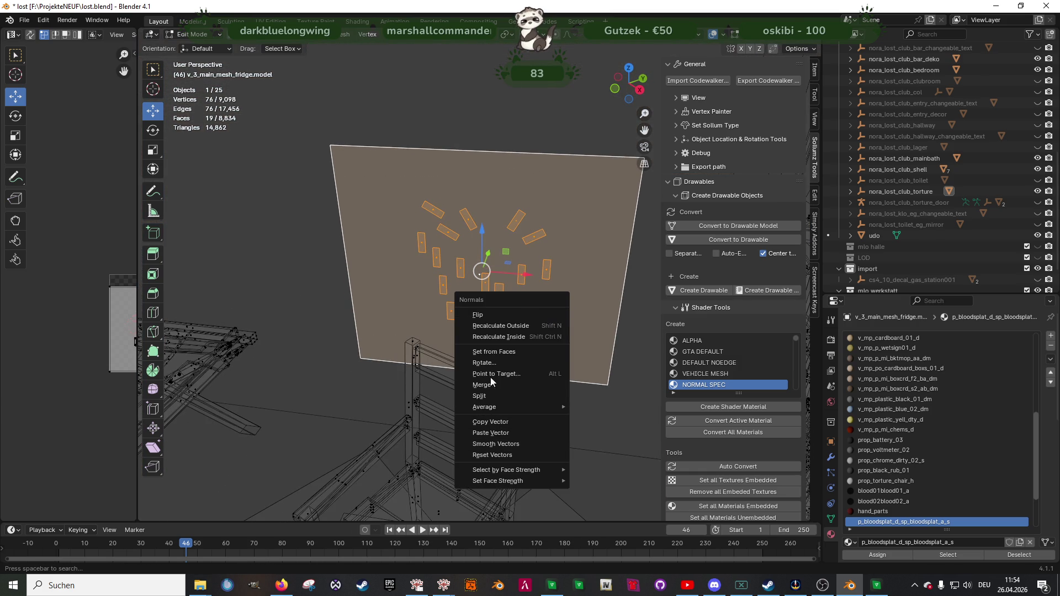
pyautogui.click(489, 321)
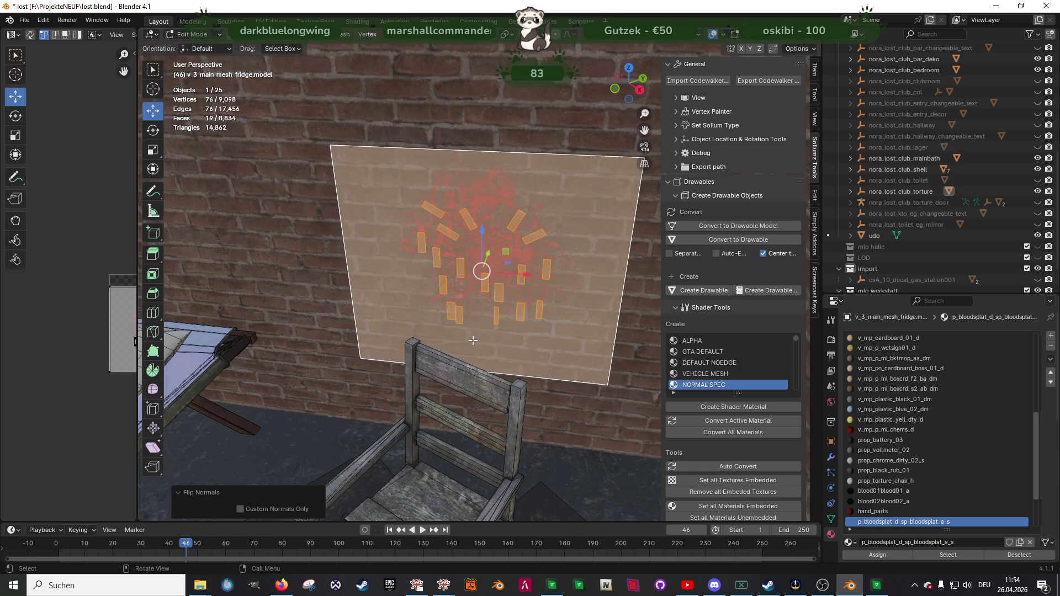
pyautogui.moveTo(472, 340); pyautogui.dragTo(486, 309, button='middle')
pyautogui.scroll(3, 493, 281)
pyautogui.press('Tab')
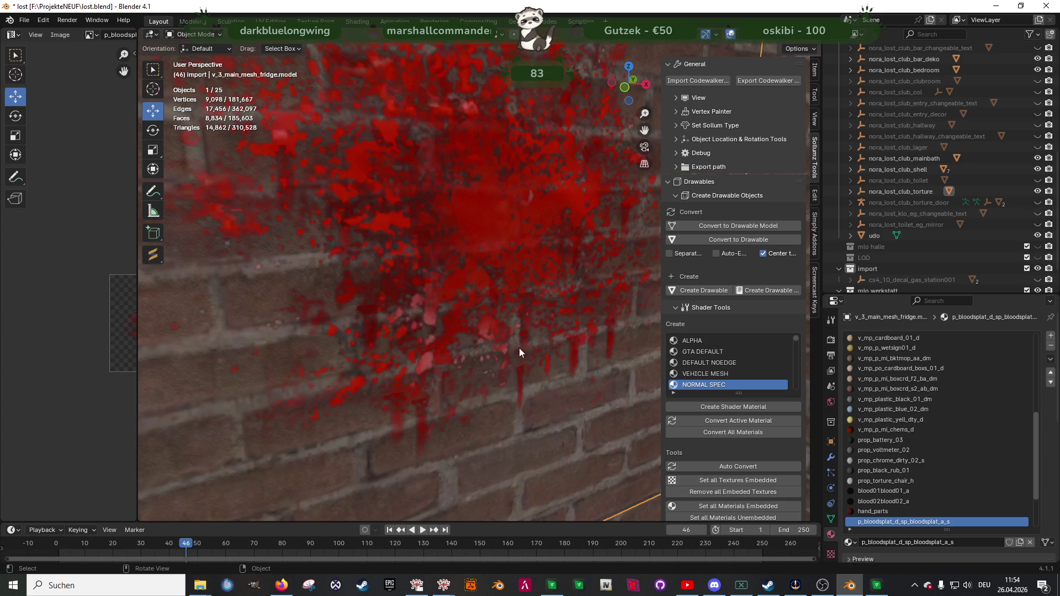
# - Re-export the nora_lost_club_torture object with Export Codewalker
pyautogui.scroll(-3, 524, 346)
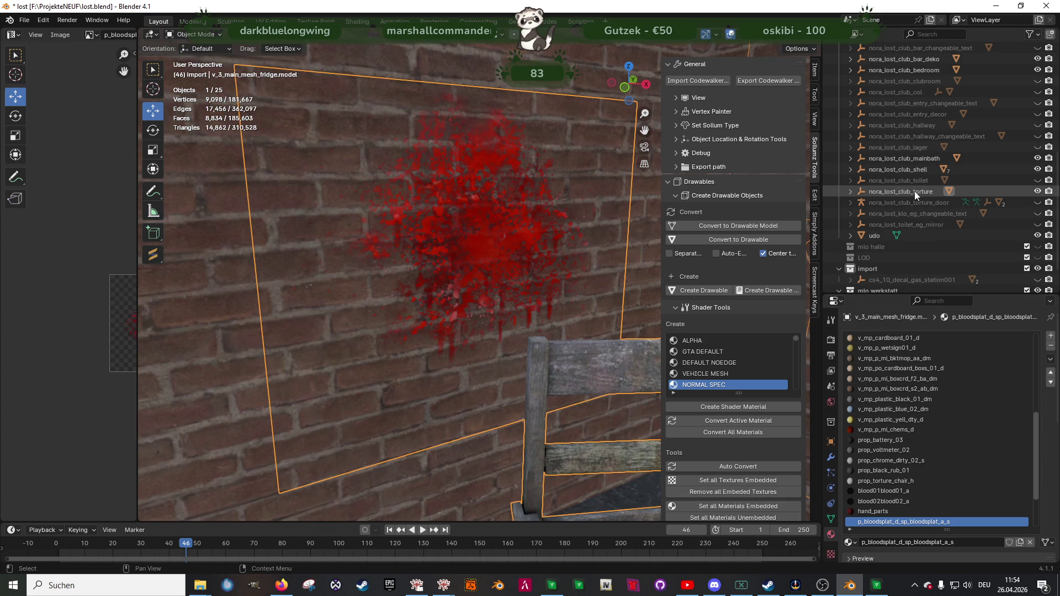
pyautogui.click(721, 429)
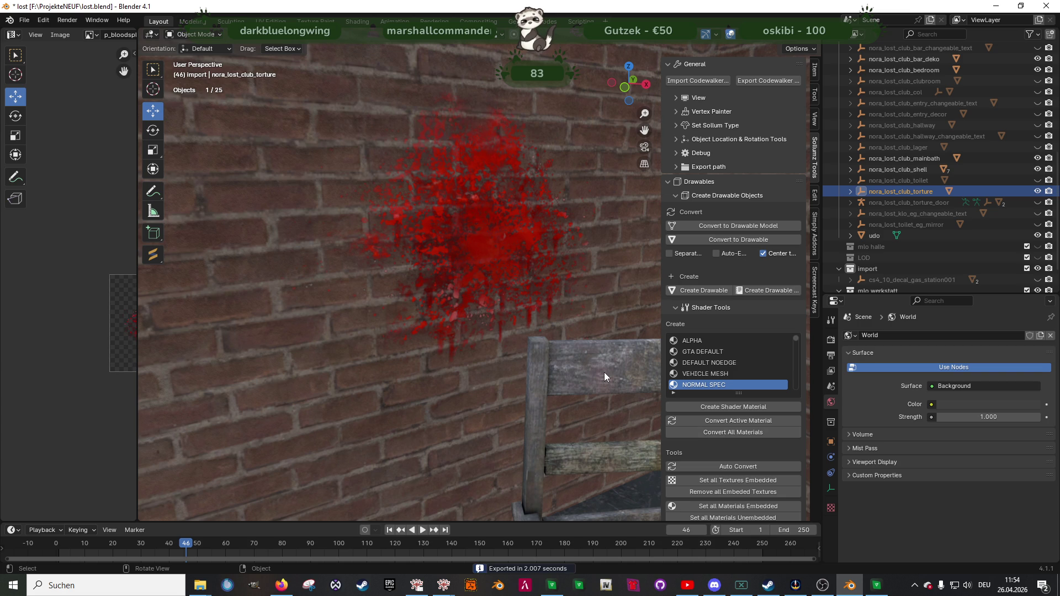
pyautogui.click(876, 586)
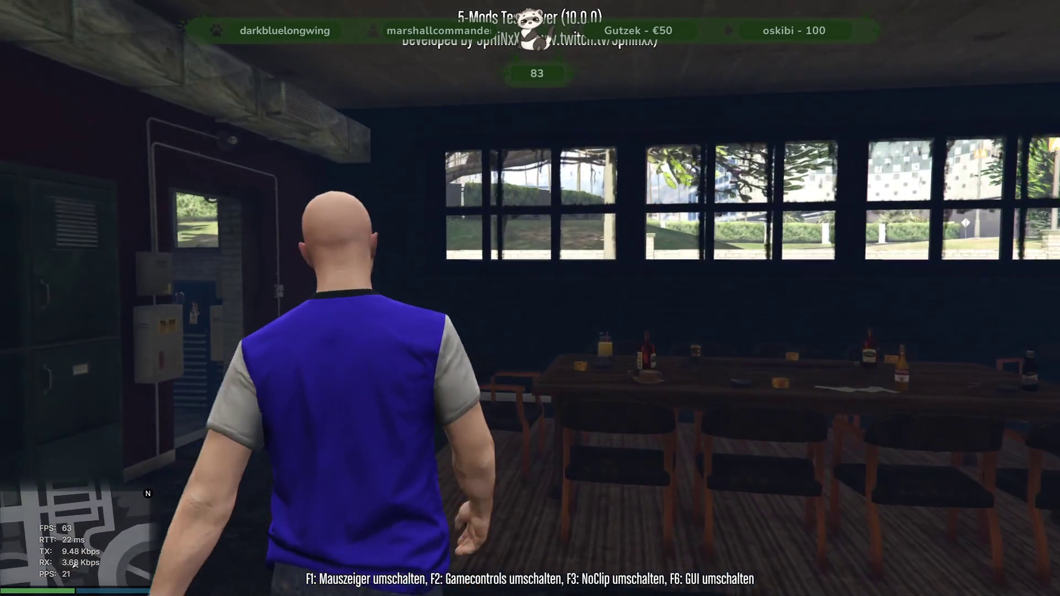
# - Walk through the warehouse into the garage and look over its props
pyautogui.press('w')
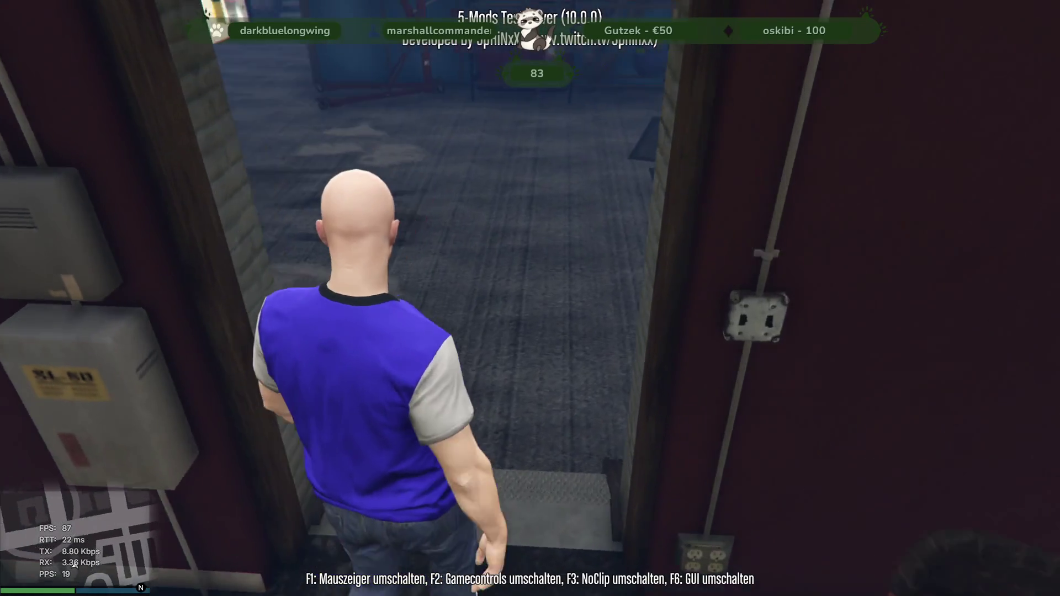
pyautogui.press('w')
pyautogui.press('w')
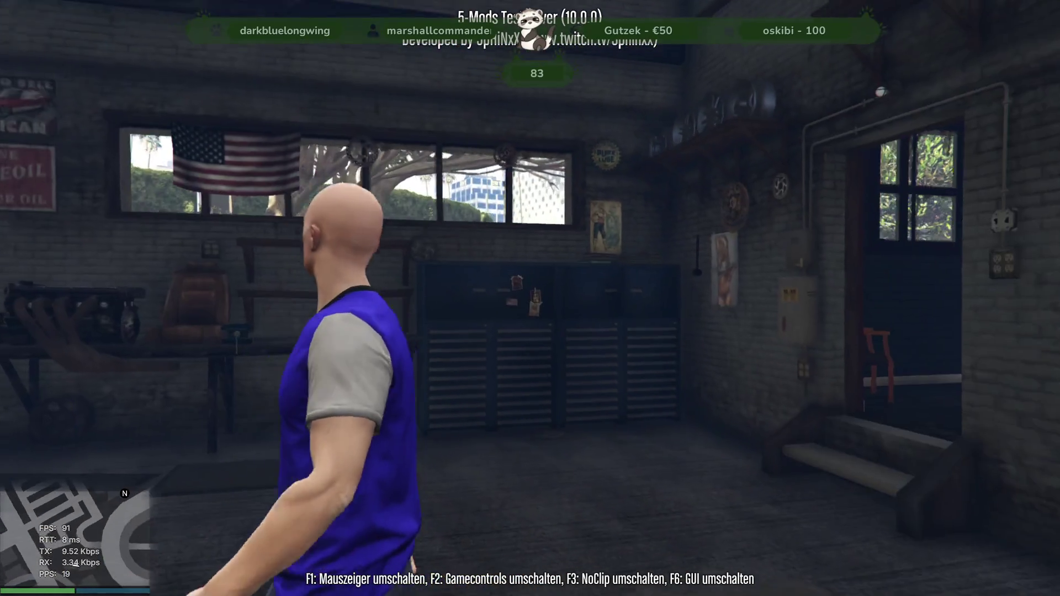
pyautogui.press('w')
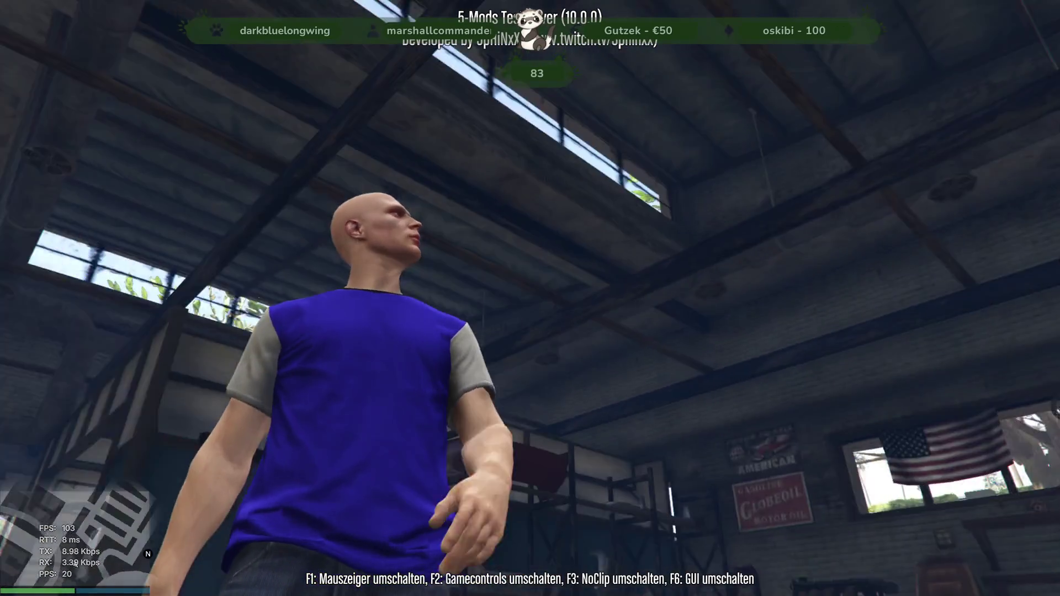
pyautogui.press('w')
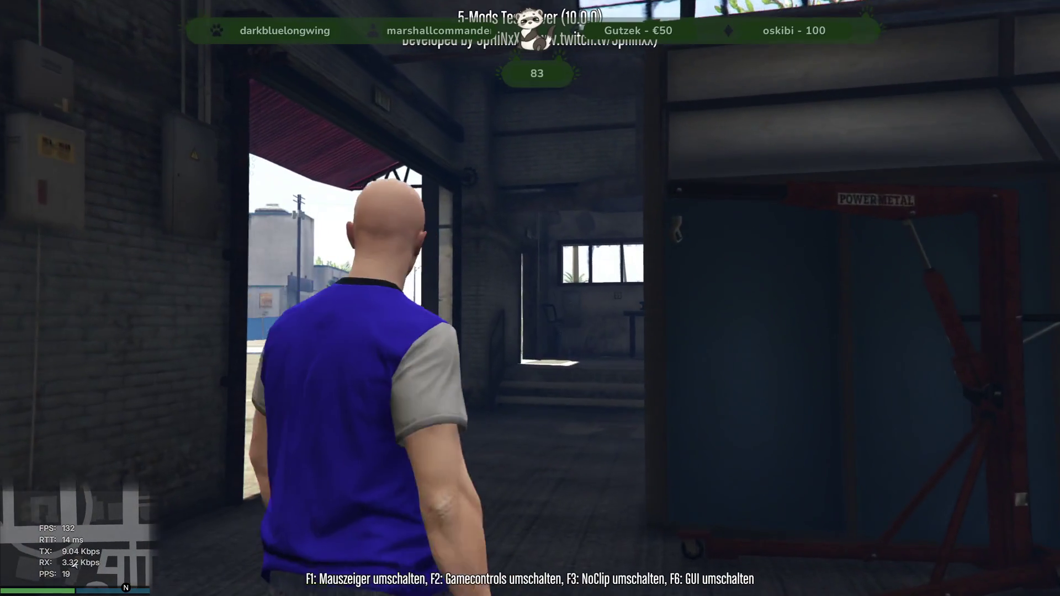
pyautogui.press('w')
pyautogui.press('w')
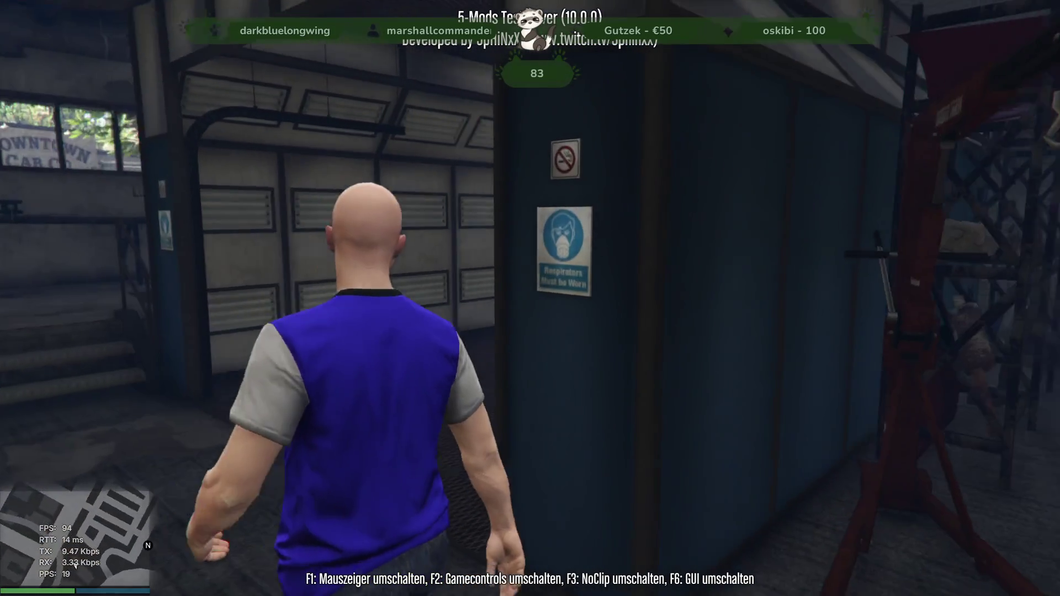
pyautogui.press('w')
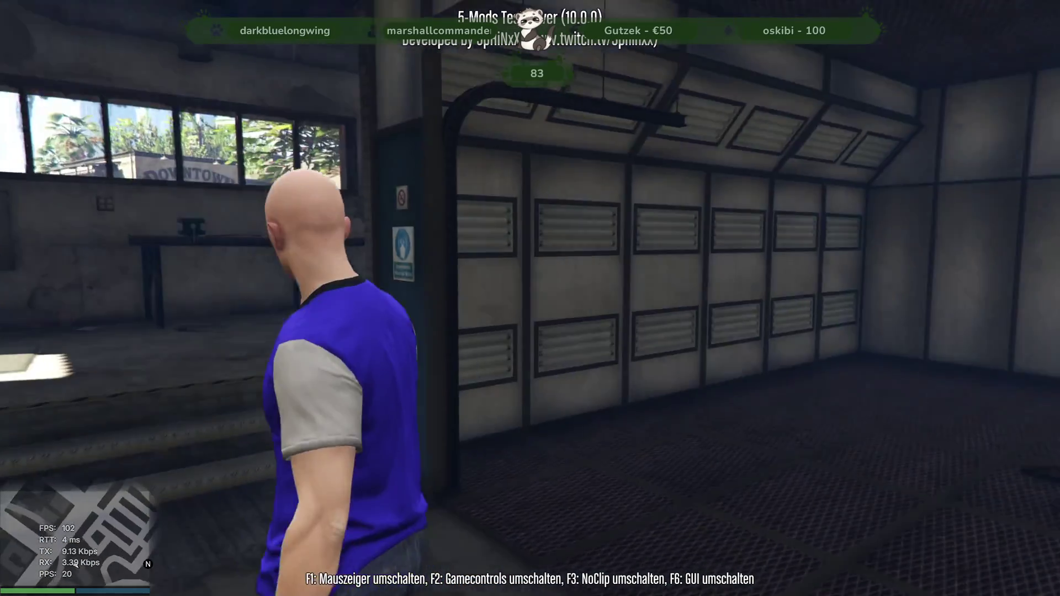
# - Climb the stairs into the back workshop and cross the office to its doorway
pyautogui.press('w')
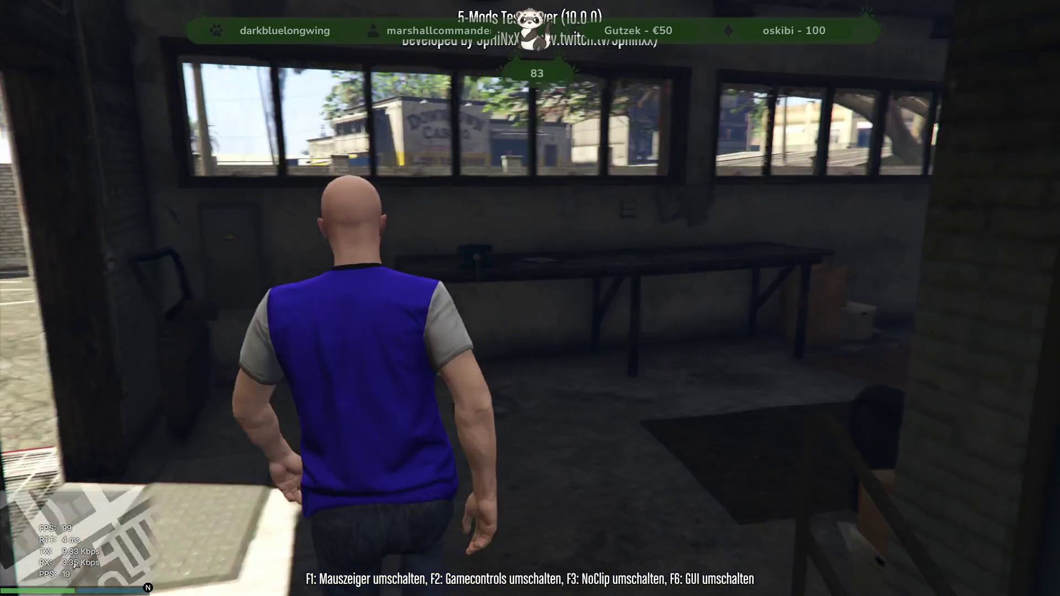
pyautogui.press('w')
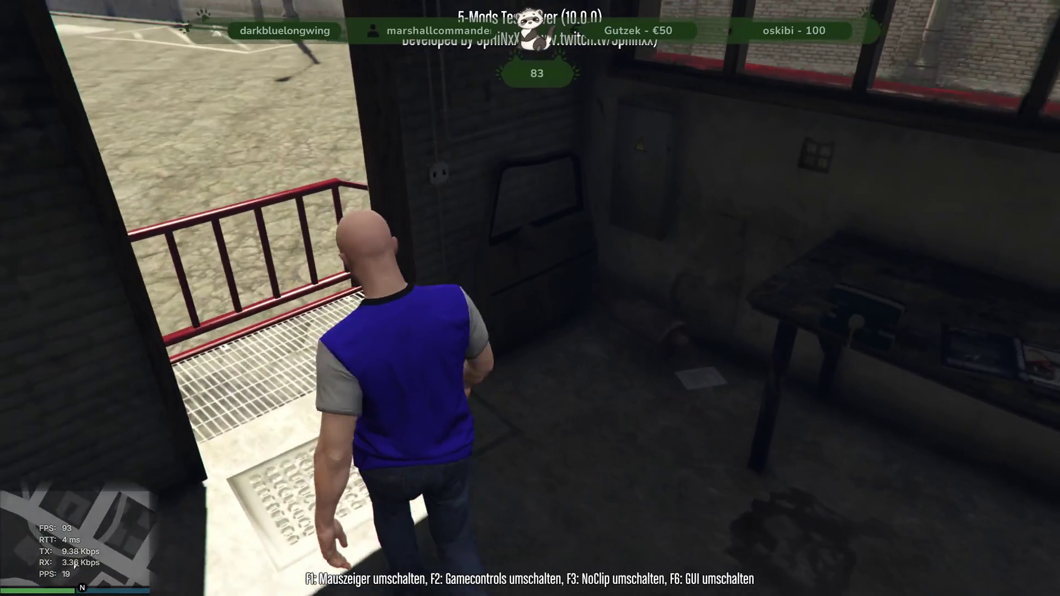
pyautogui.press('w')
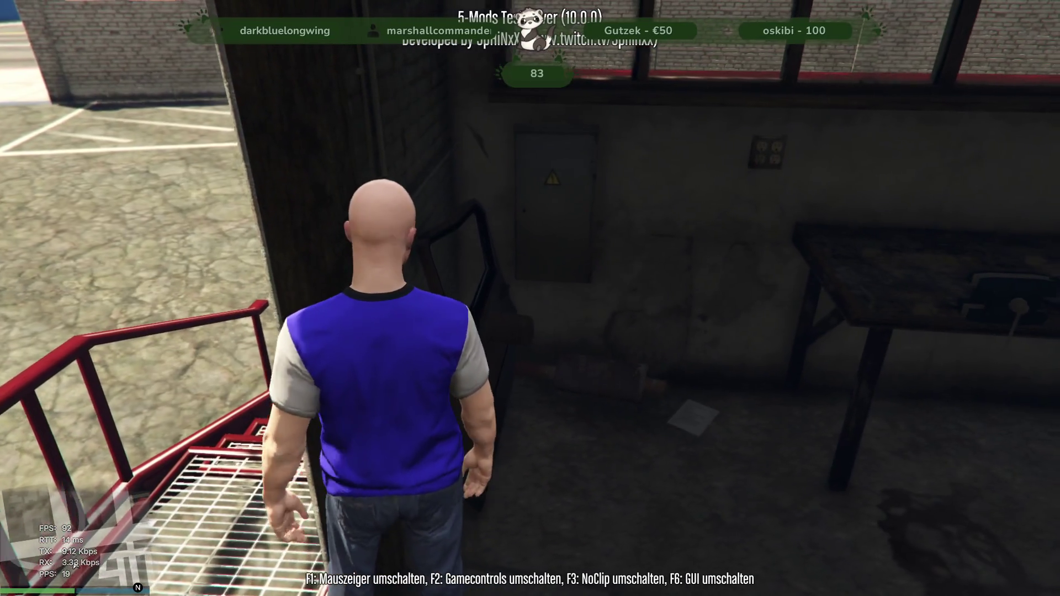
pyautogui.press('w')
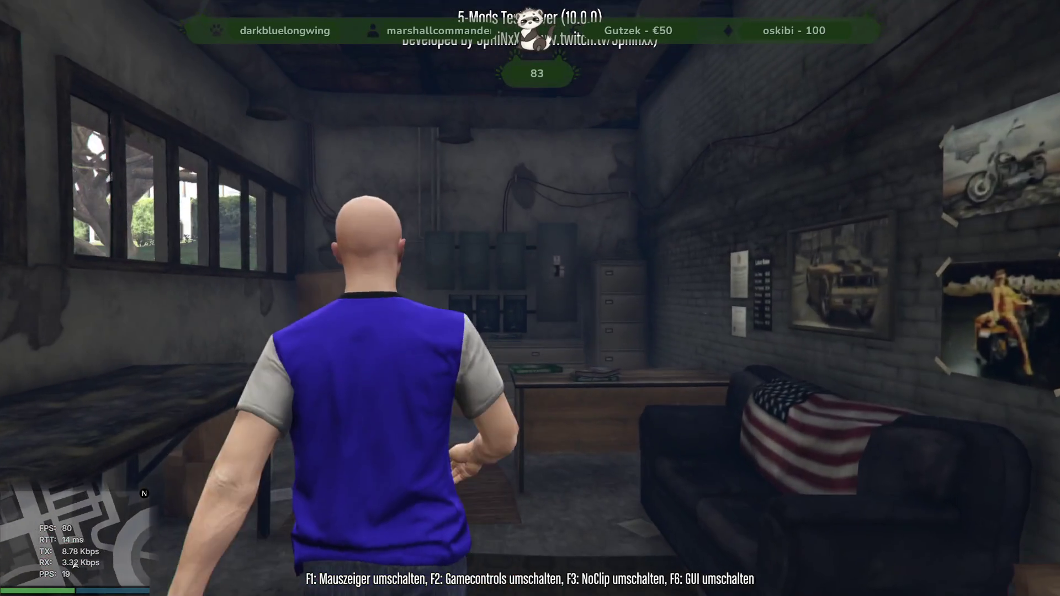
pyautogui.press('w')
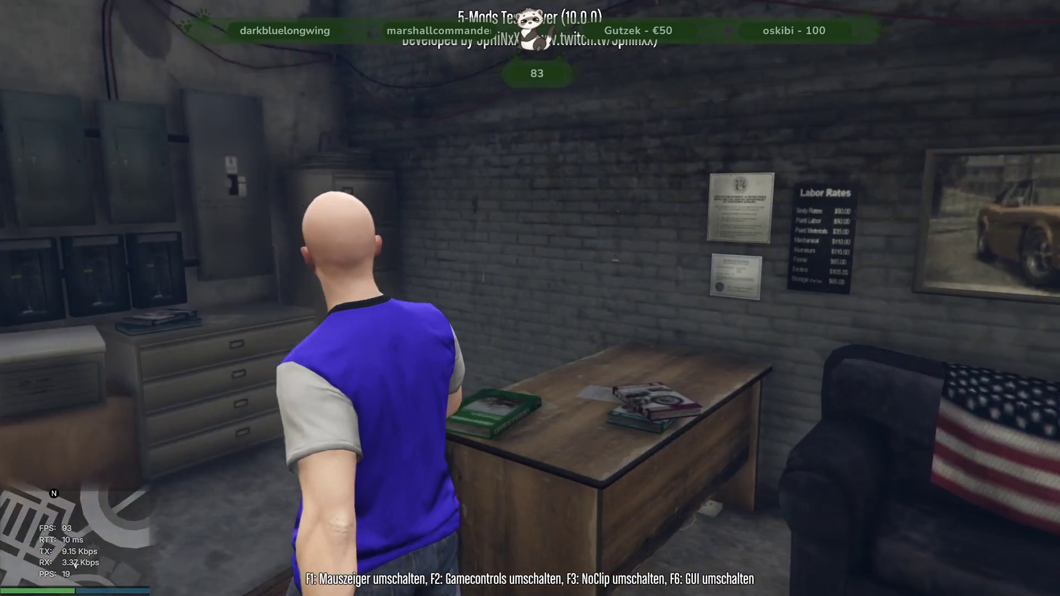
# - Walk back through the workshop and covered walkway to the sunlit garage exit
pyautogui.press('w')
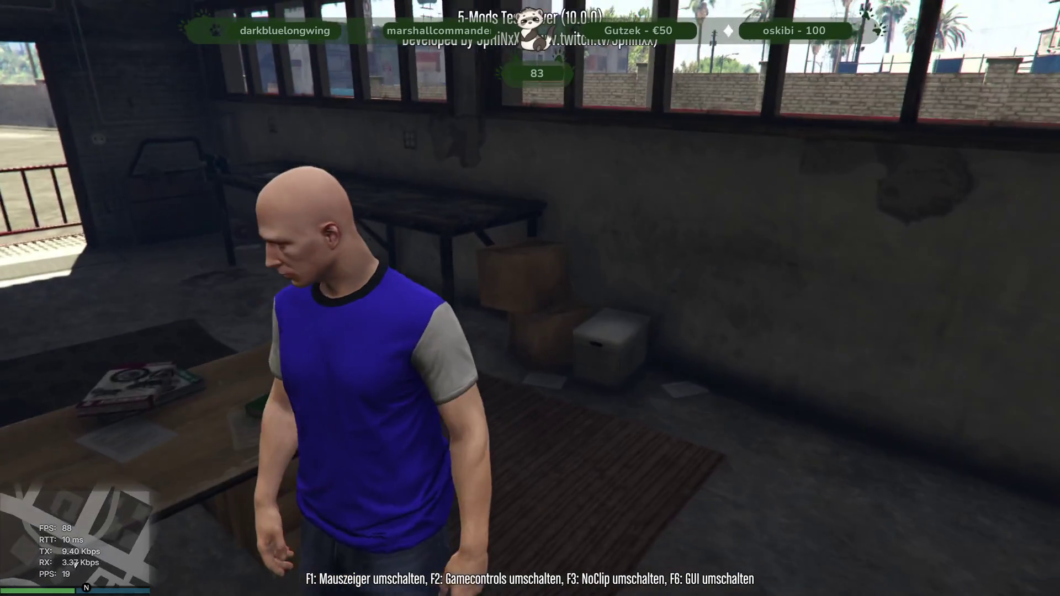
pyautogui.press('w')
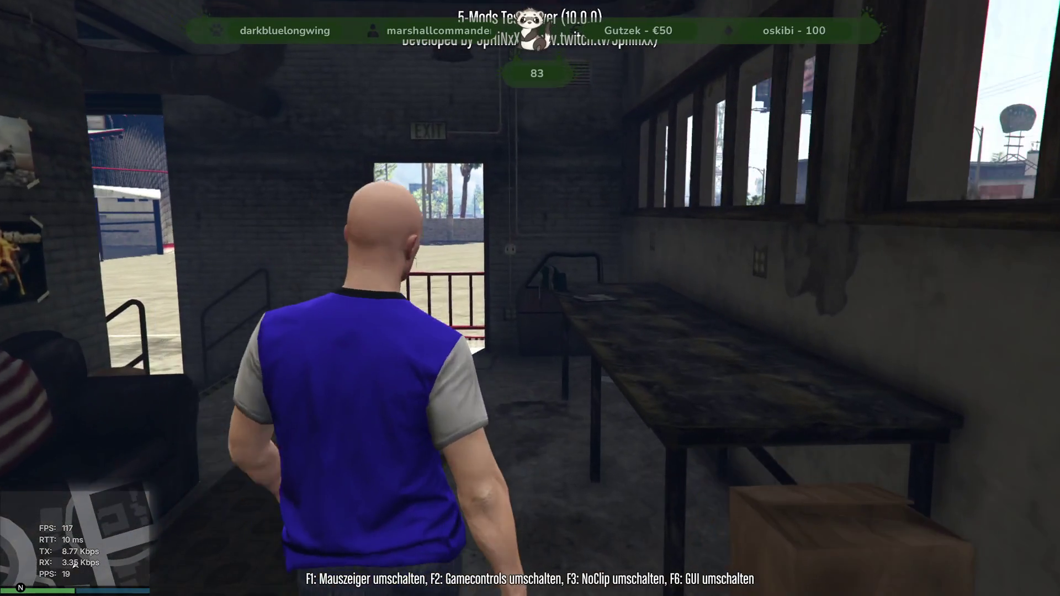
pyautogui.press('w')
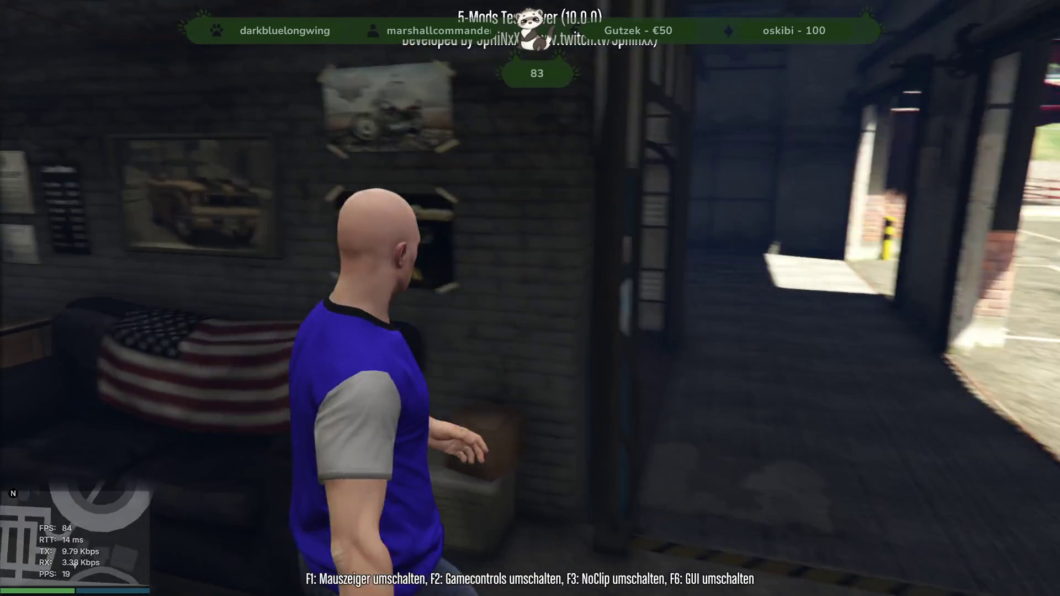
pyautogui.press('w')
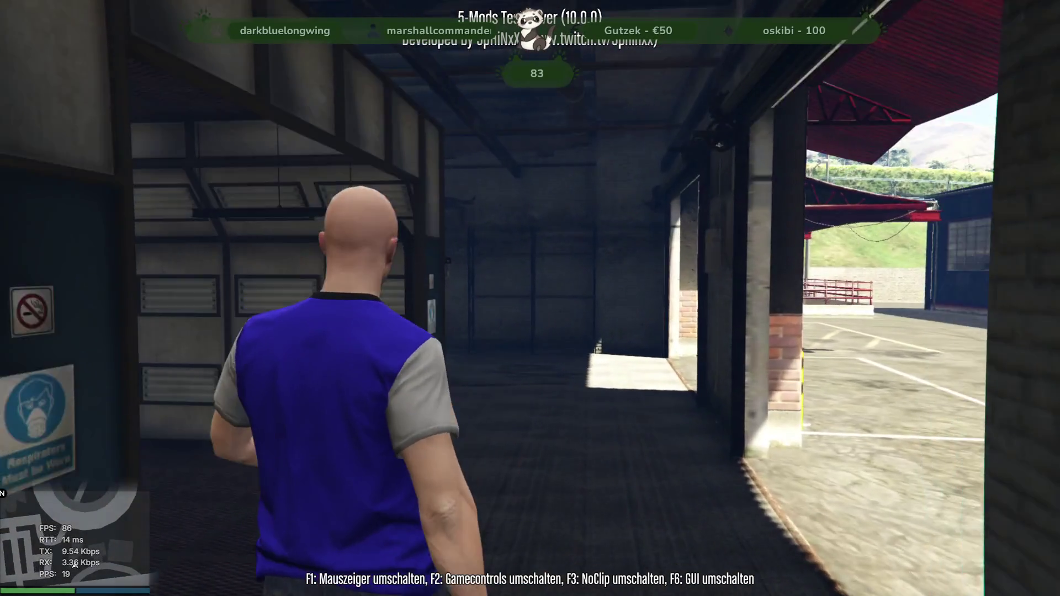
pyautogui.press('w')
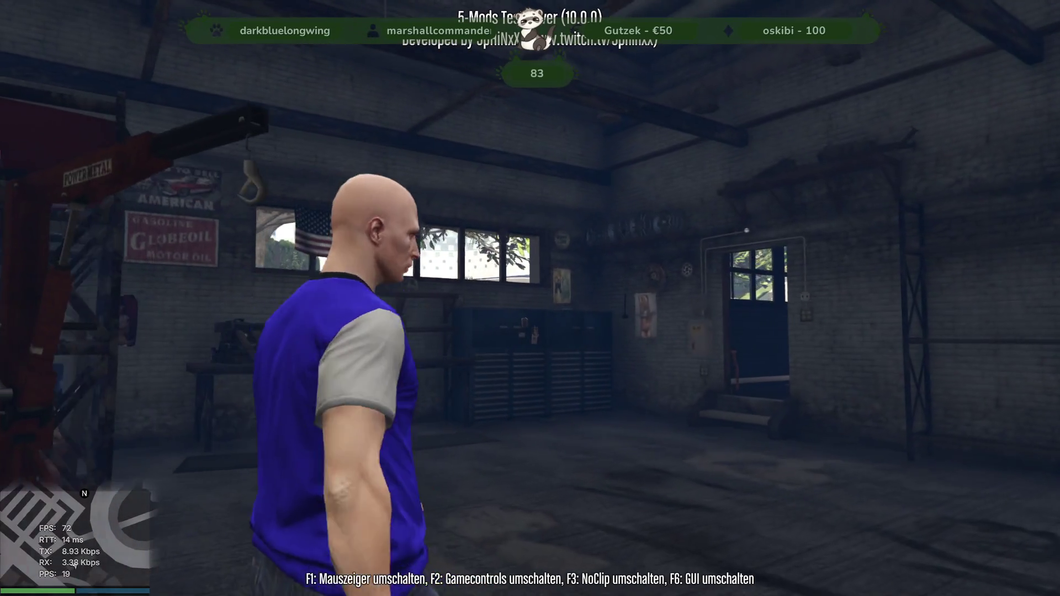
pyautogui.press('w')
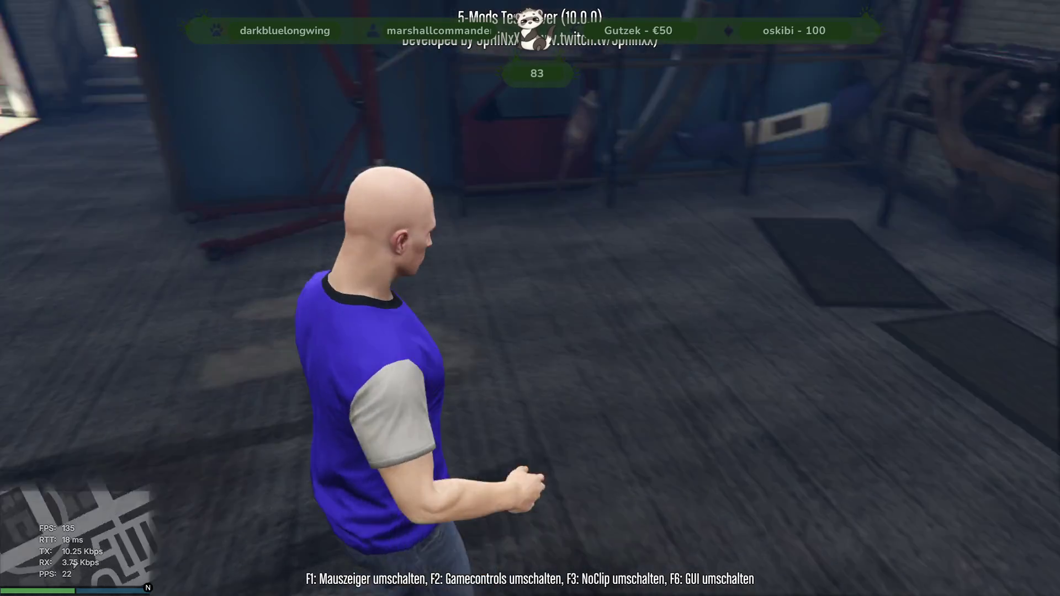
# - Walk out past the bollards of the garage into the yard
pyautogui.press('w')
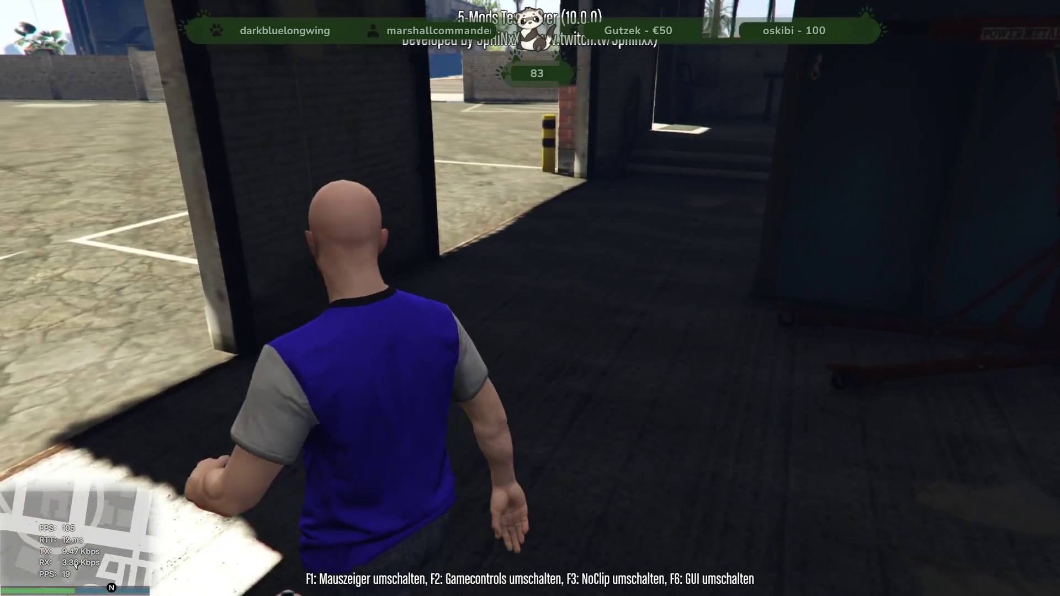
pyautogui.press('w')
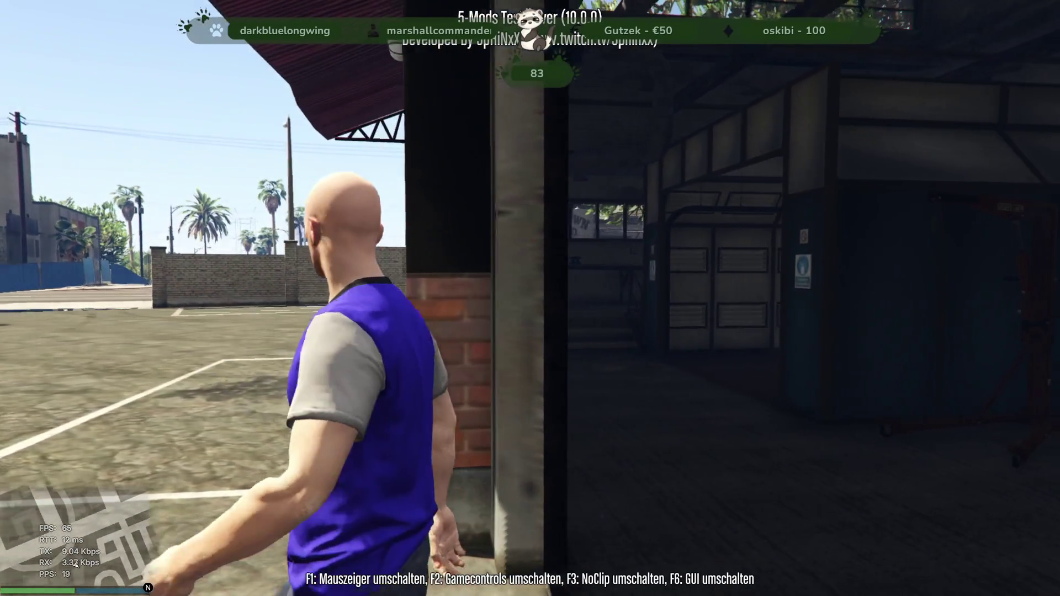
pyautogui.press('w')
pyautogui.press('w')
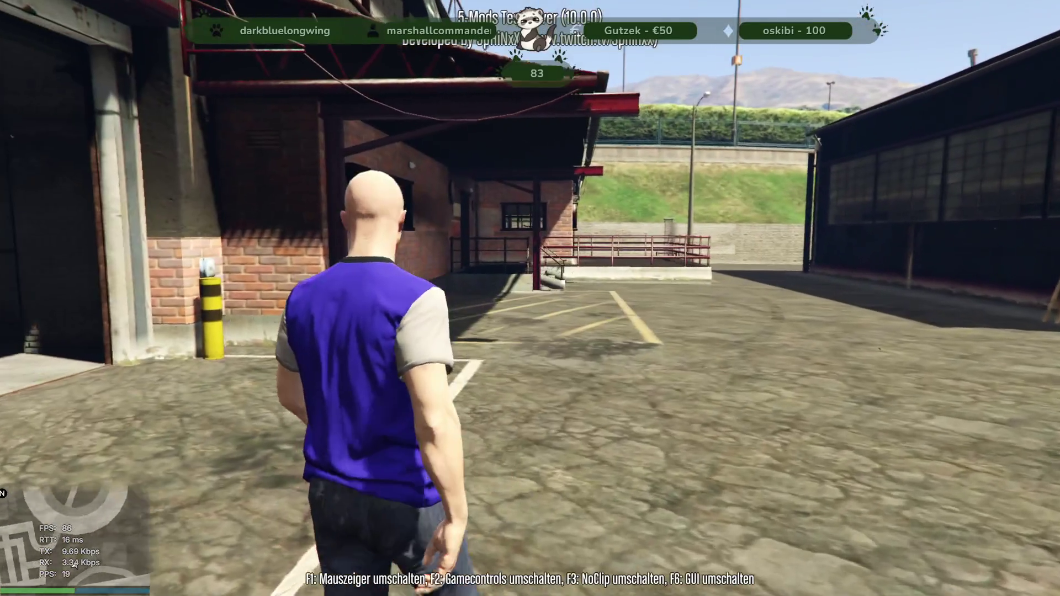
pyautogui.press('w')
pyautogui.press('w')
pyautogui.press('w')
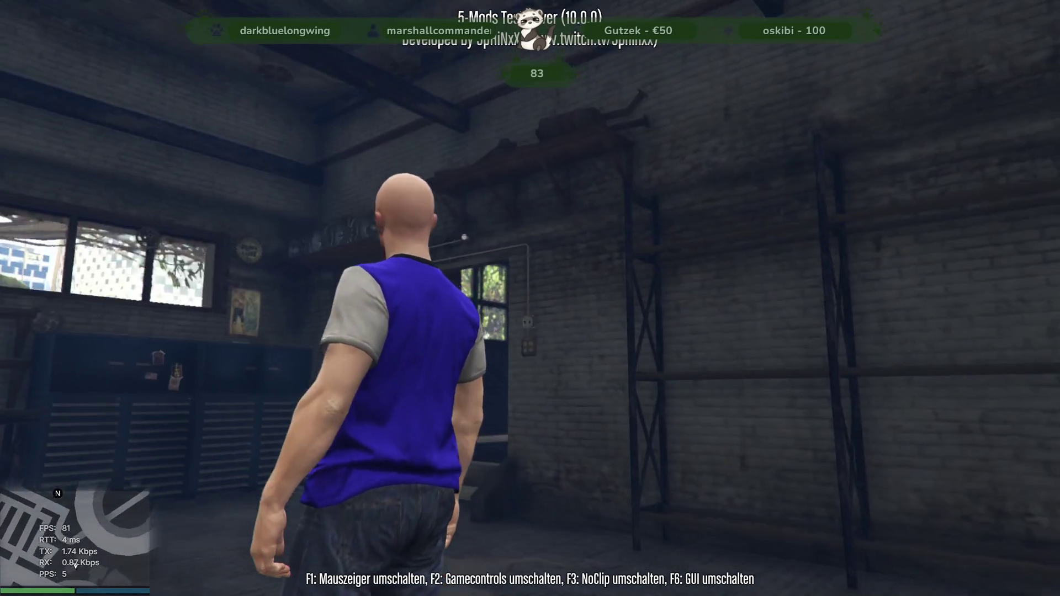
pyautogui.press('w')
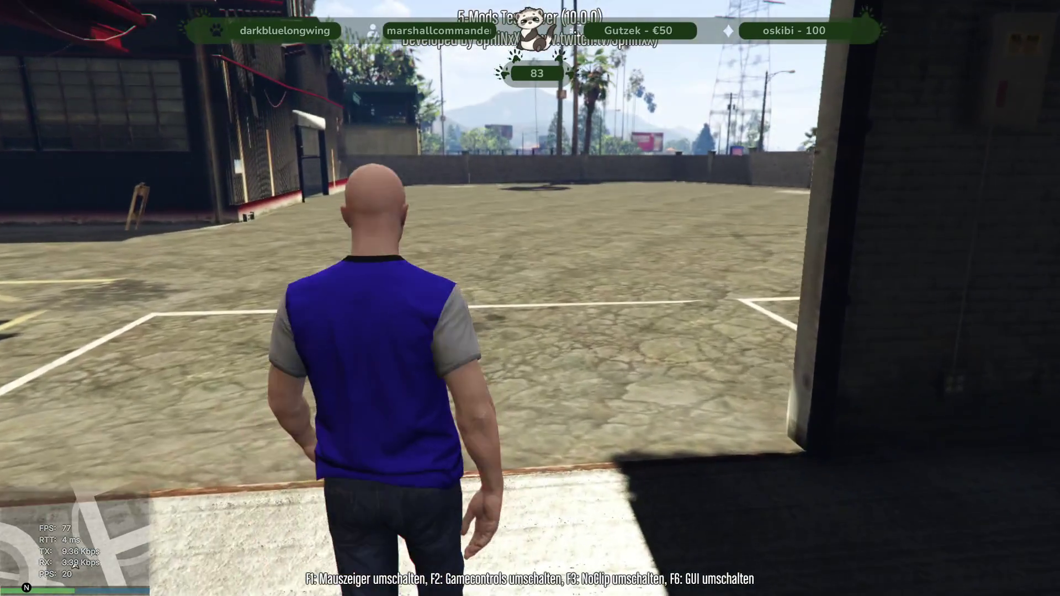
# - Cross the yard to the Redwood clubhouse steps and enter through the front door
pyautogui.press('a')
pyautogui.press('a')
pyautogui.press('w')
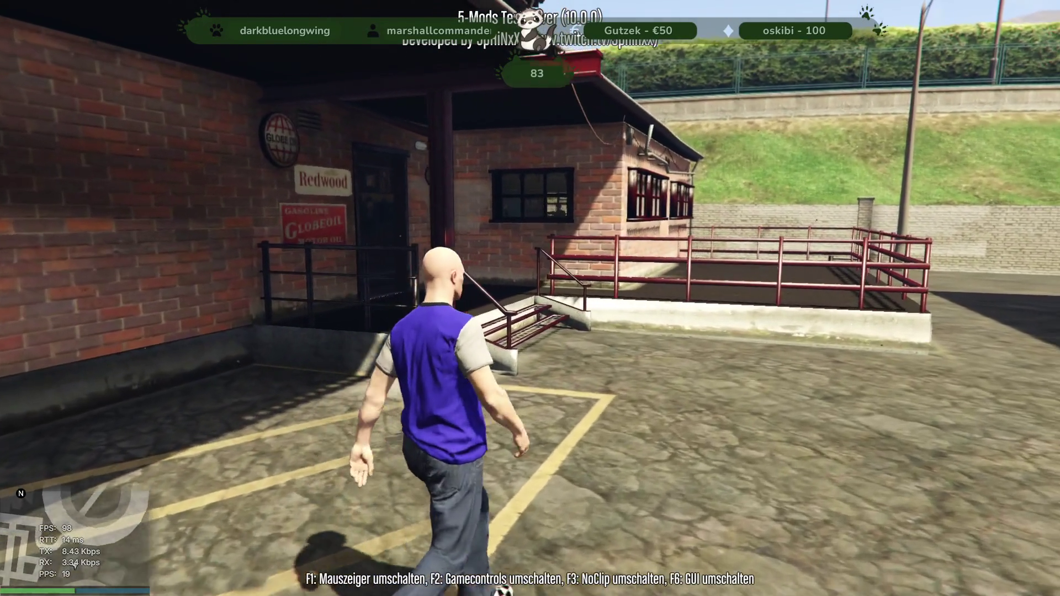
pyautogui.press('w')
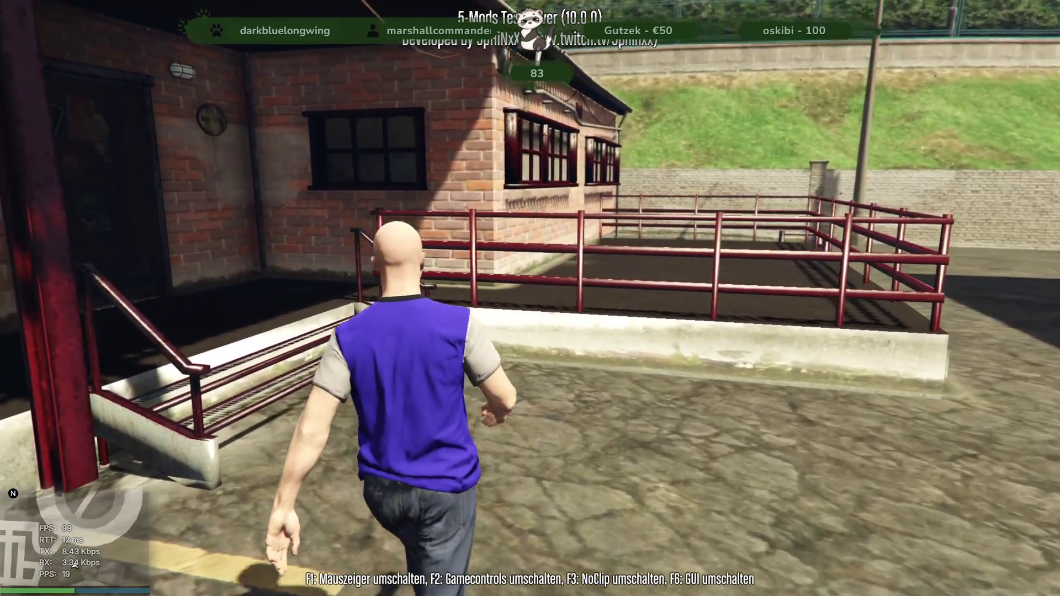
pyautogui.press('w')
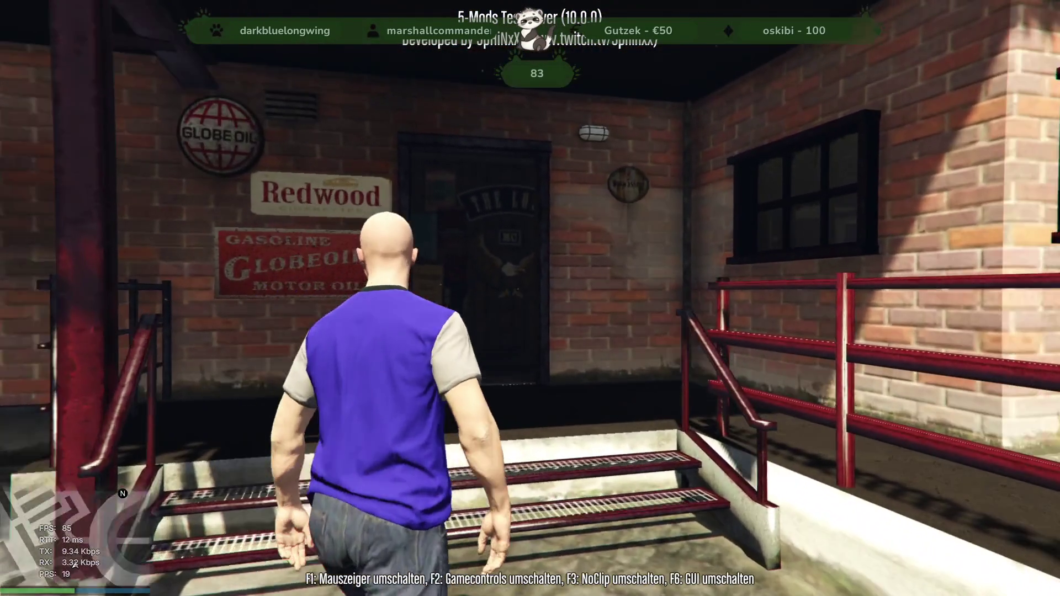
pyautogui.press('w')
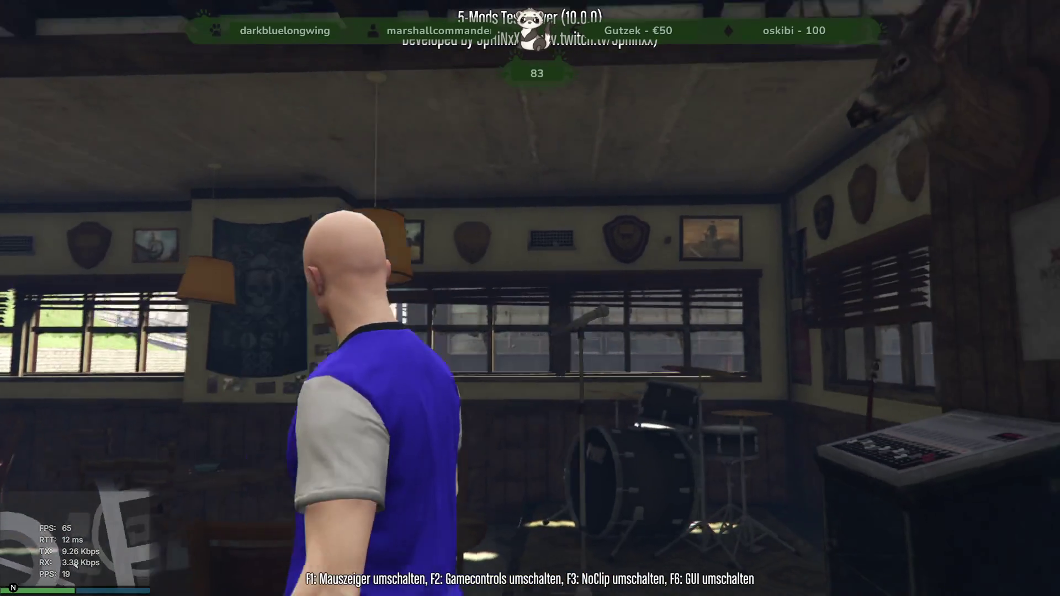
# - Tour the bar room, the pool and darts room, and the locker room
pyautogui.press('w')
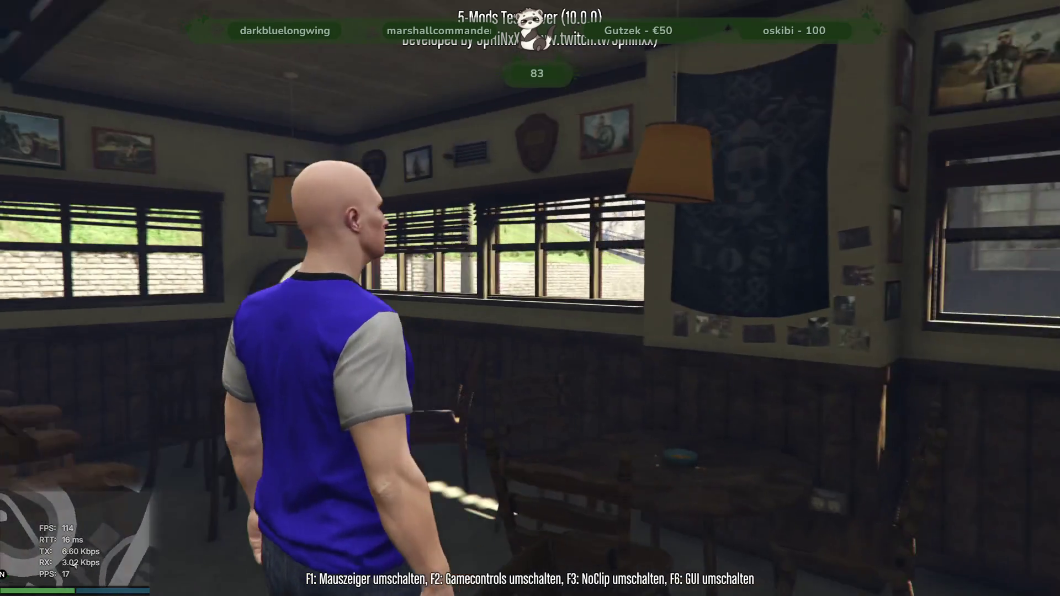
pyautogui.press('a')
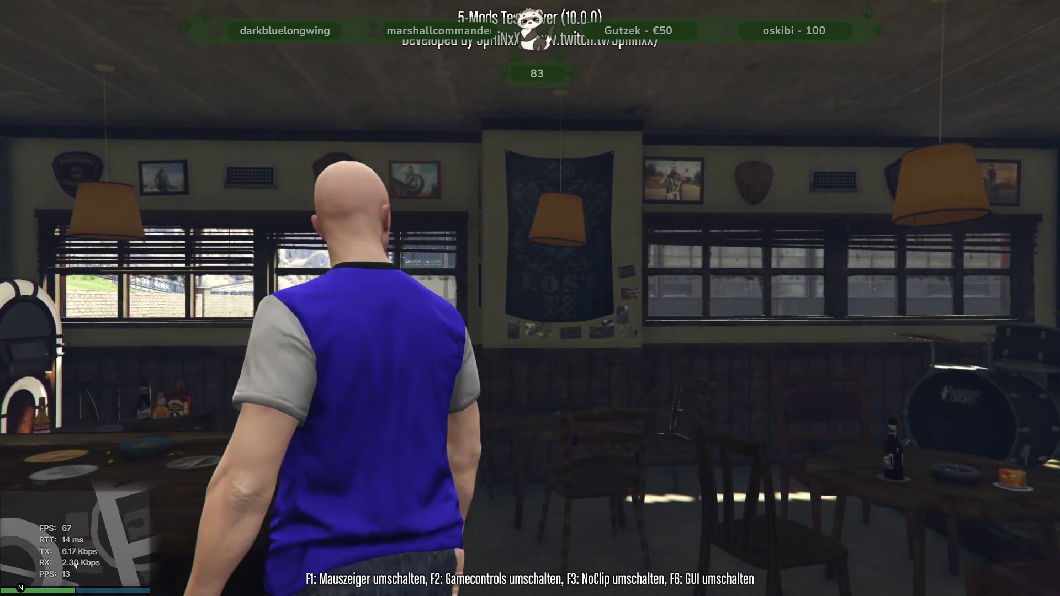
pyautogui.press('w')
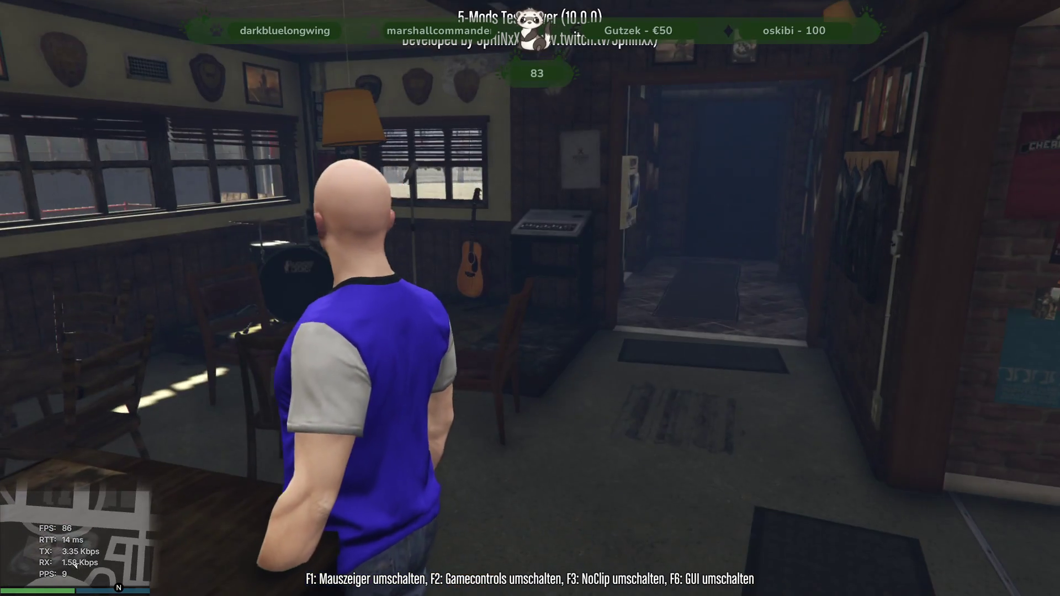
pyautogui.press('w')
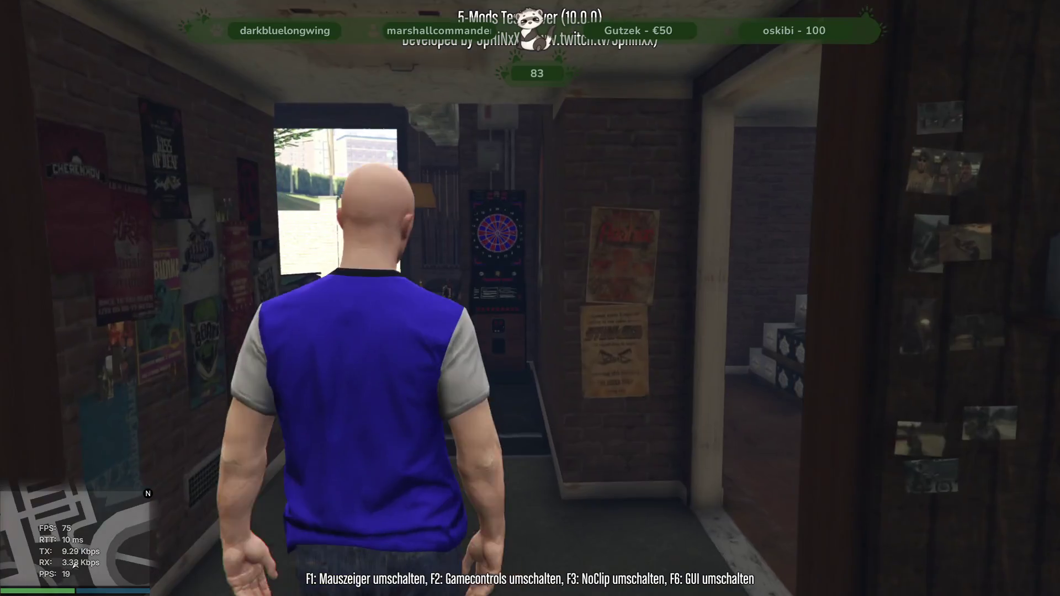
pyautogui.press('a')
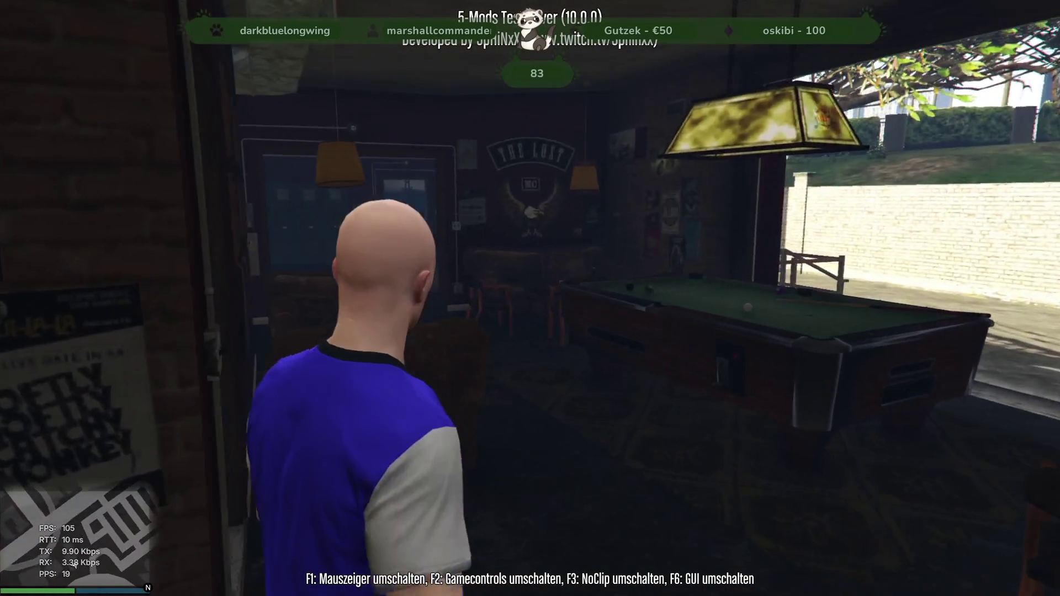
pyautogui.press('a')
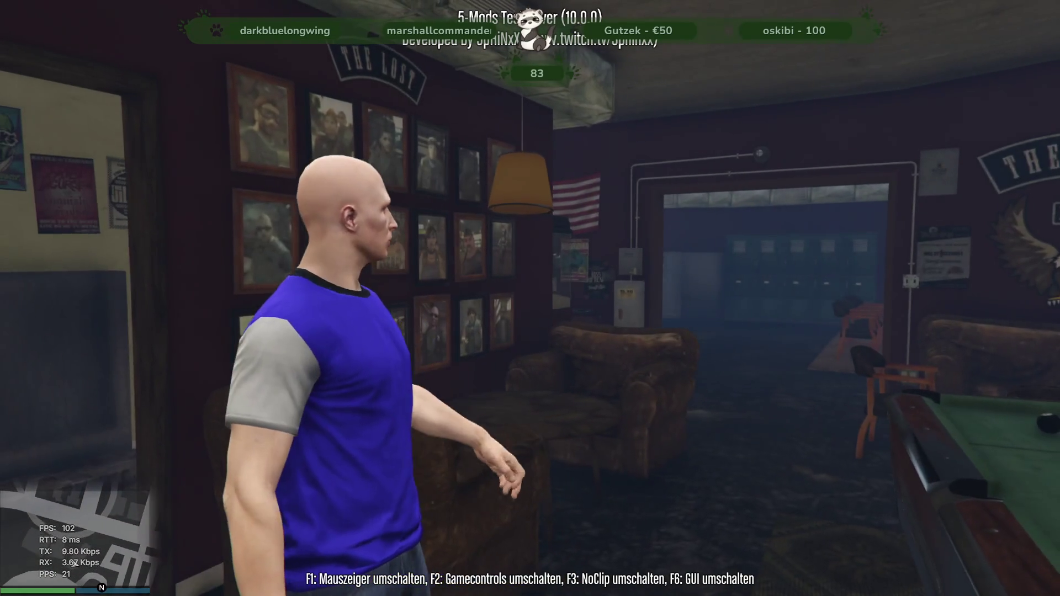
pyautogui.press('w')
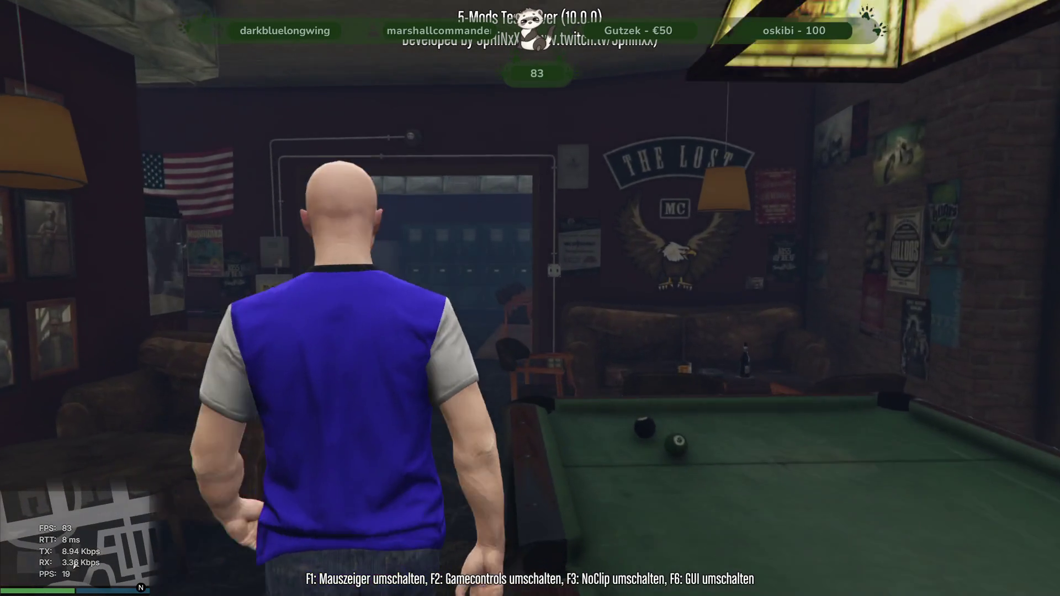
pyautogui.press('w')
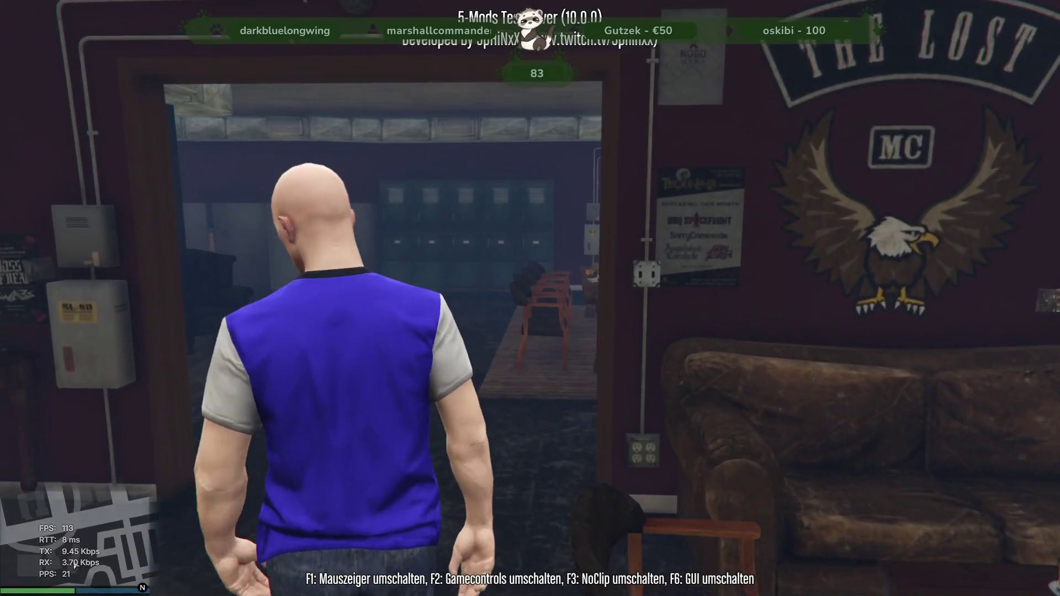
pyautogui.press('w')
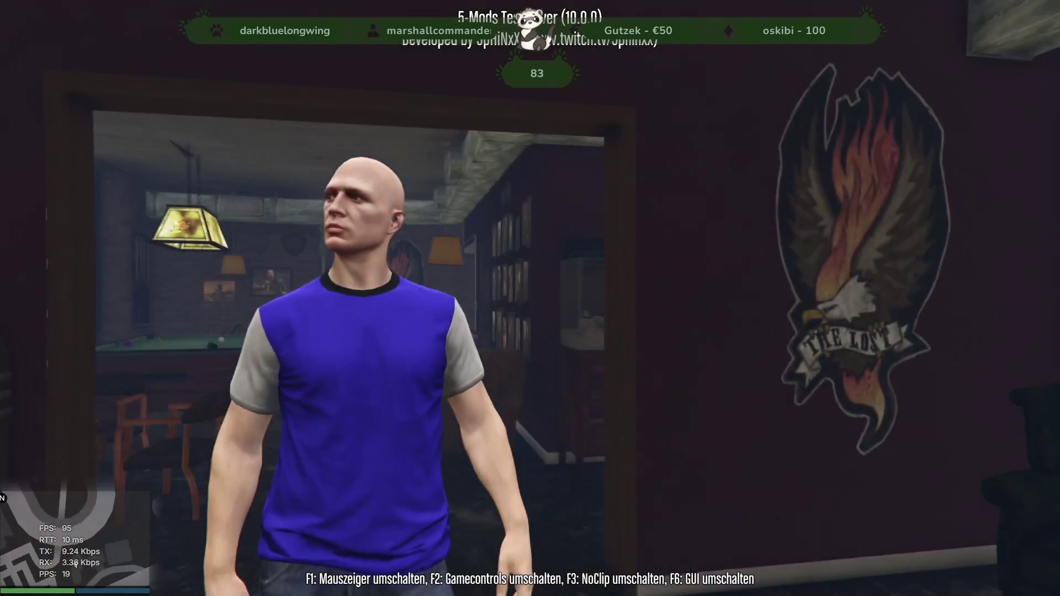
pyautogui.press('w')
pyautogui.press('w')
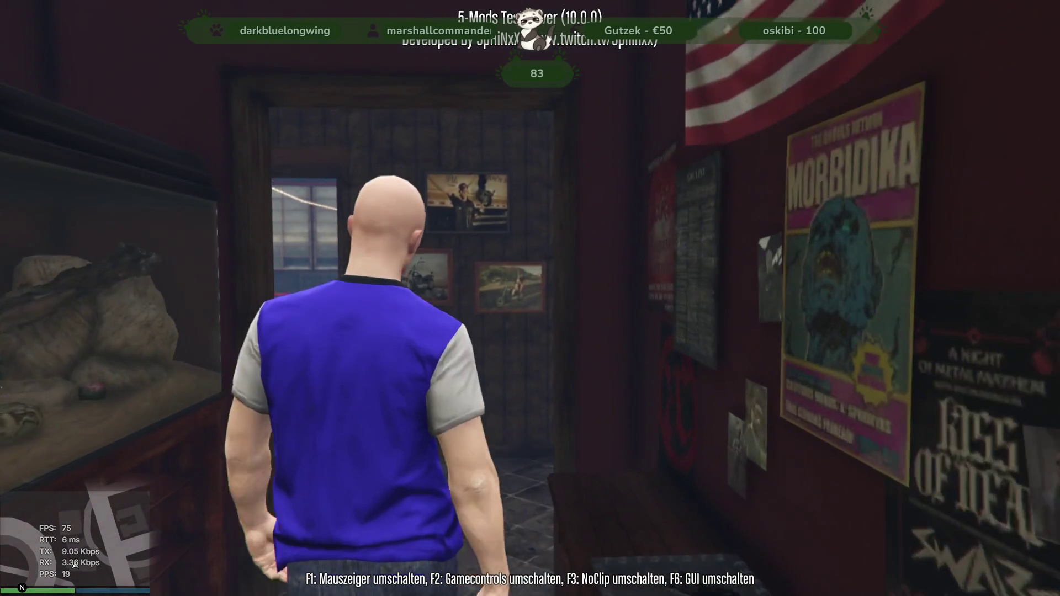
# - Head back through the hallway and bar room, then climb to the upstairs photo wall
pyautogui.press('w')
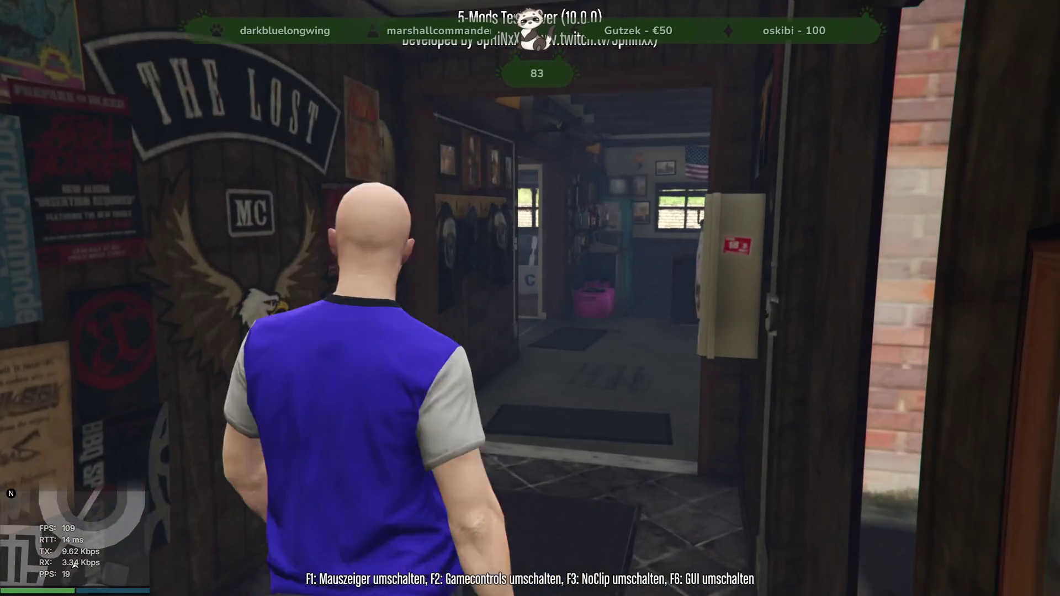
pyautogui.press('w')
pyautogui.press('w')
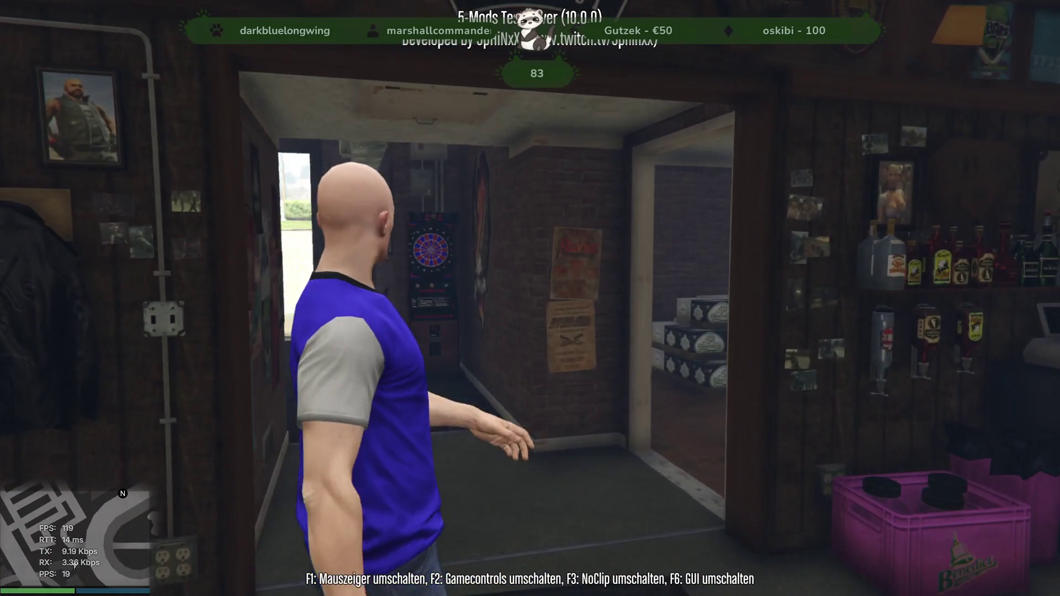
pyautogui.press('w')
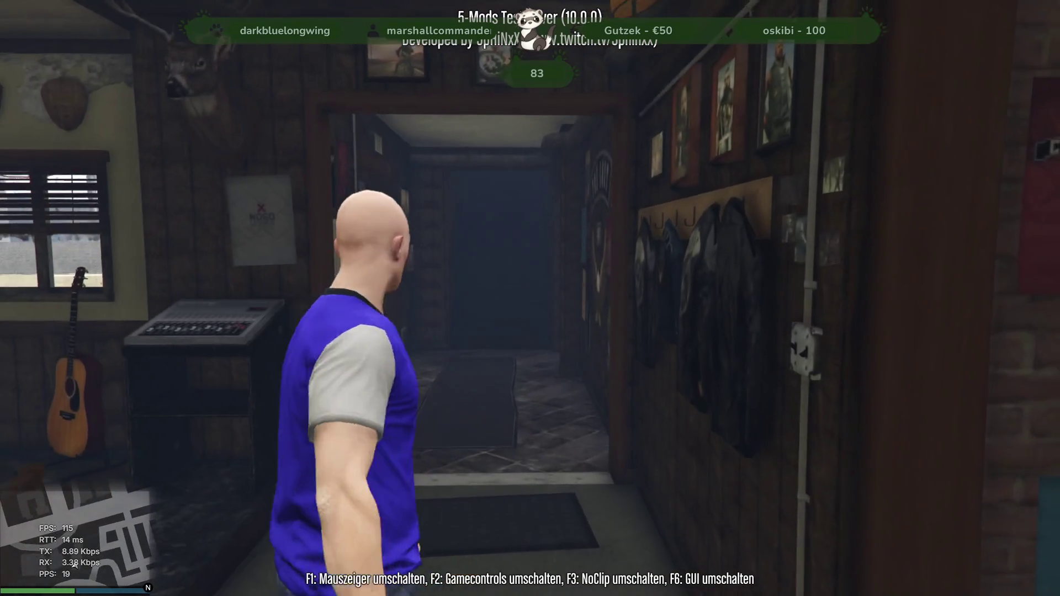
pyautogui.press('w')
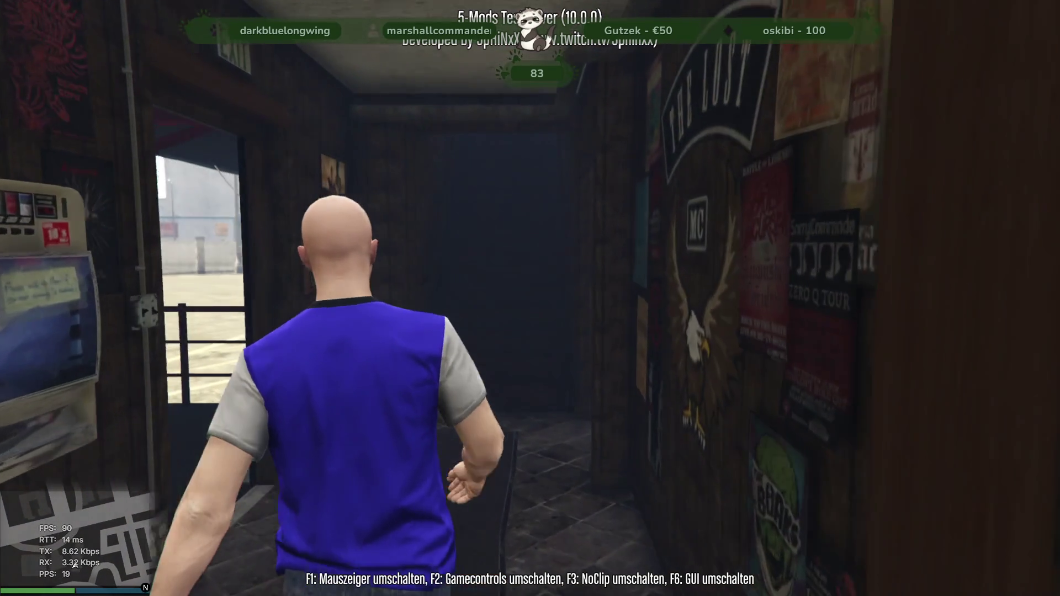
pyautogui.press('w')
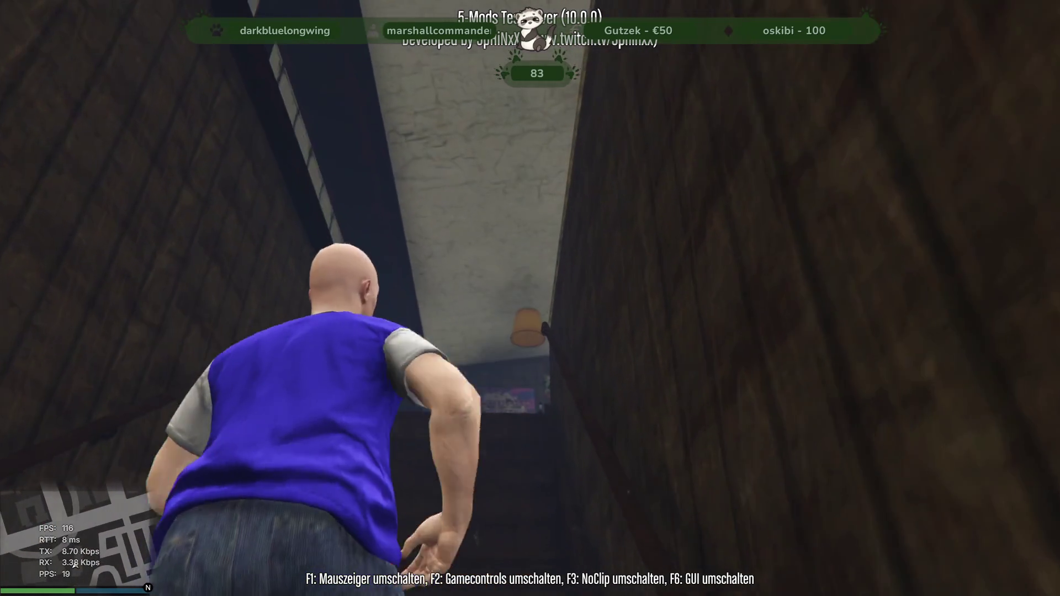
pyautogui.press('w')
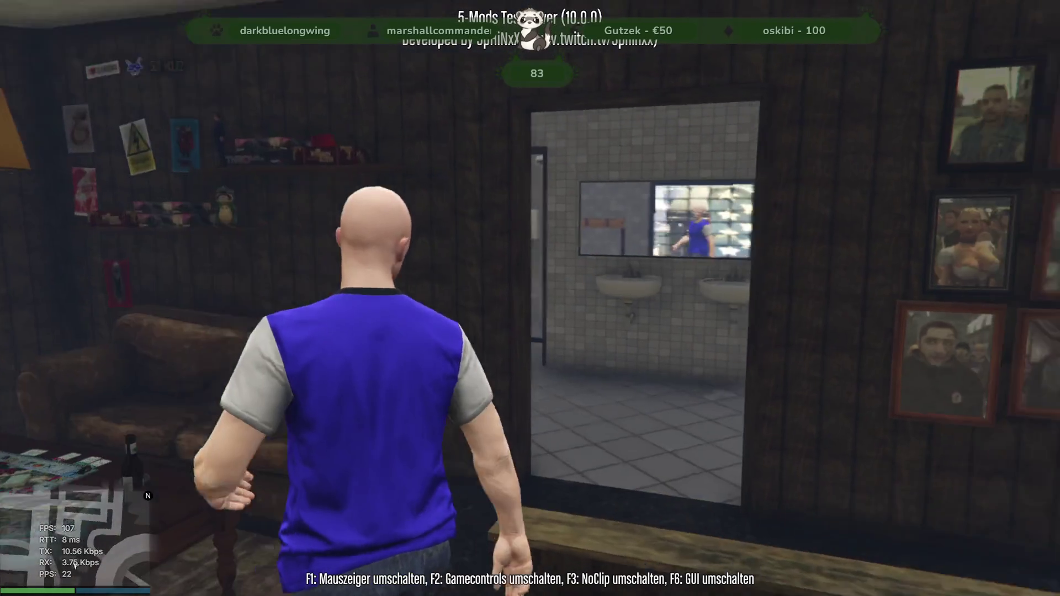
pyautogui.press('w')
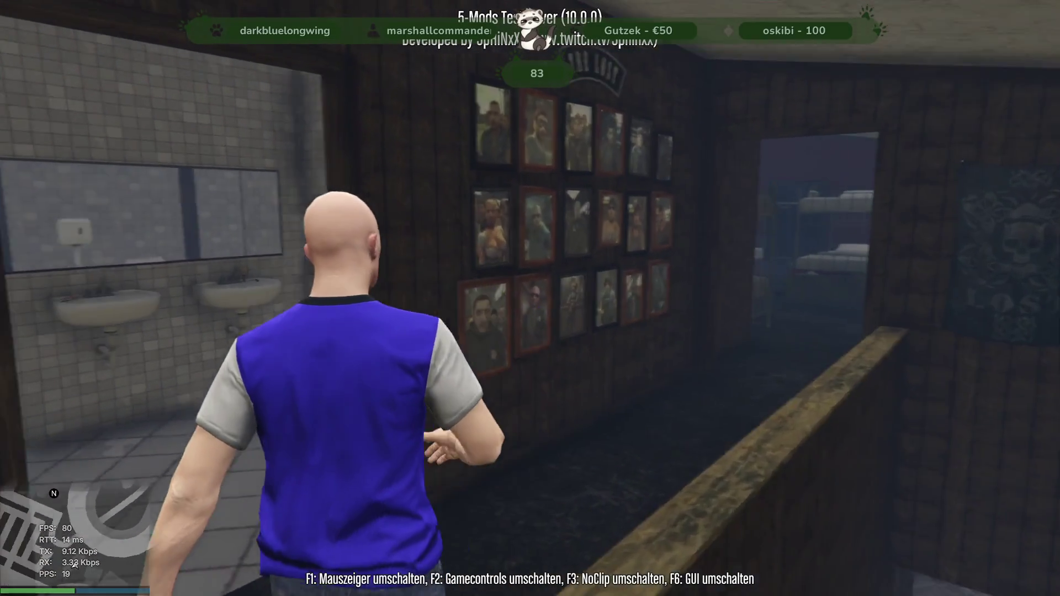
# - Run along the upstairs corridor and out into the sunny yard
pyautogui.press('d')
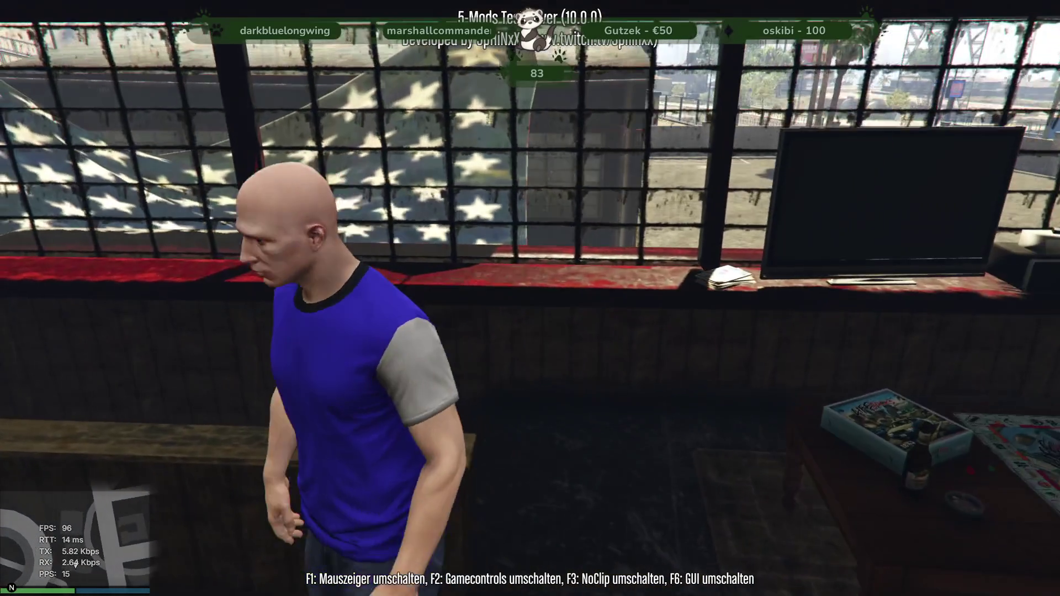
pyautogui.press('w')
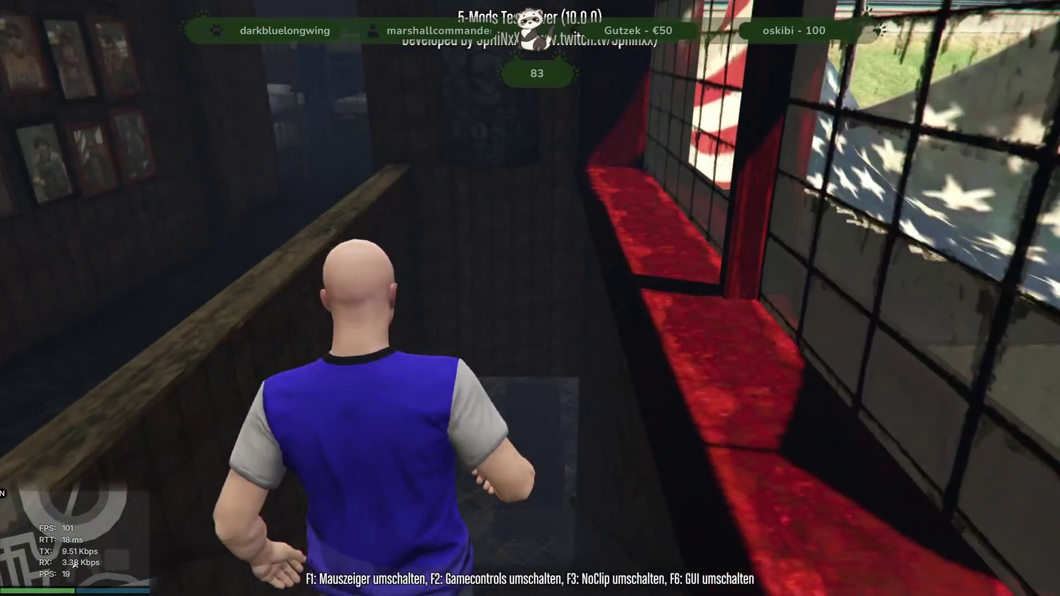
pyautogui.press('w')
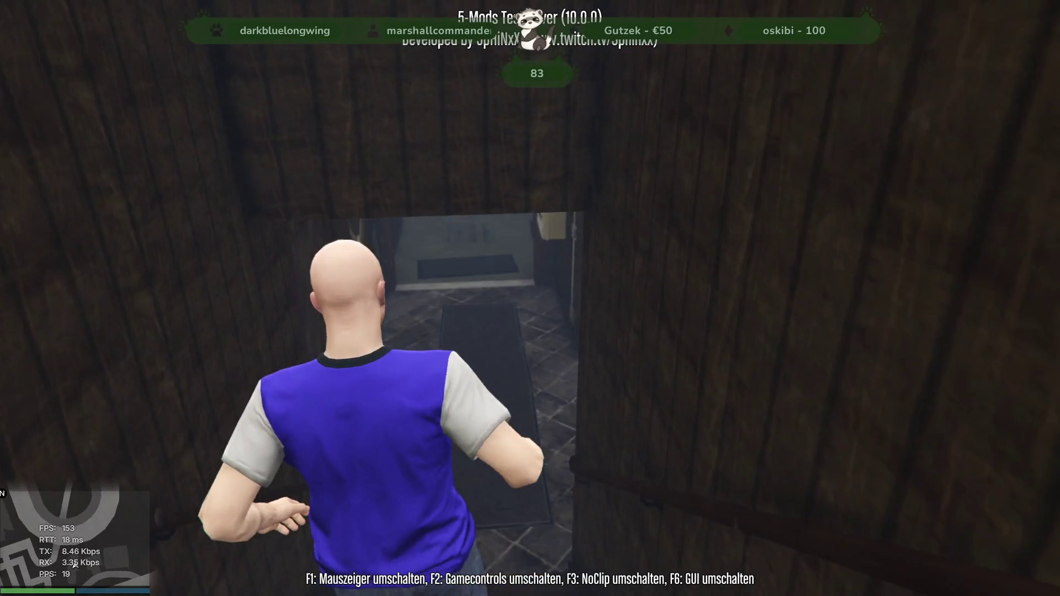
pyautogui.press('w')
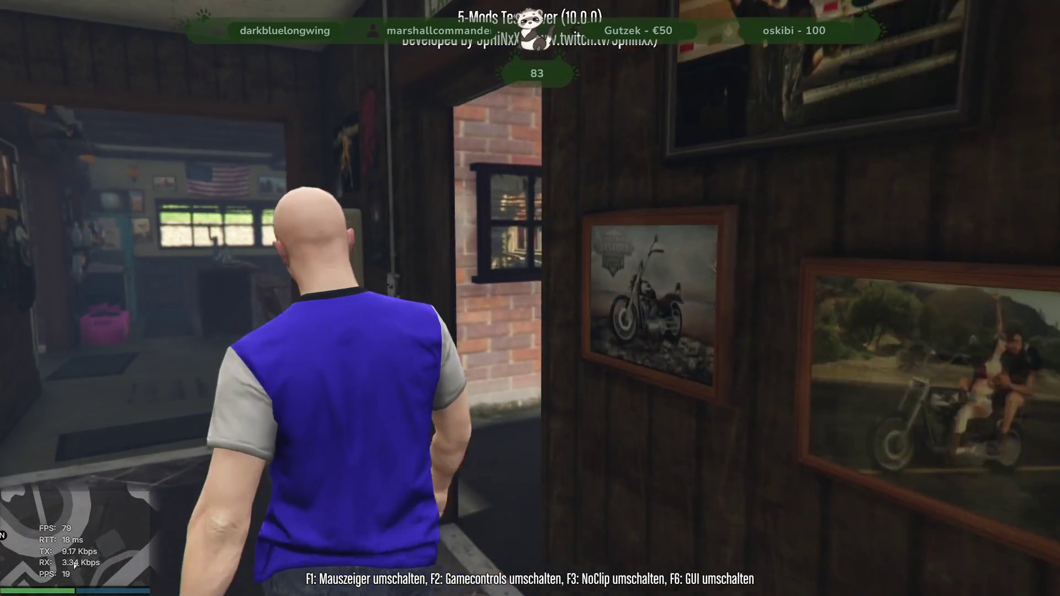
pyautogui.press('w')
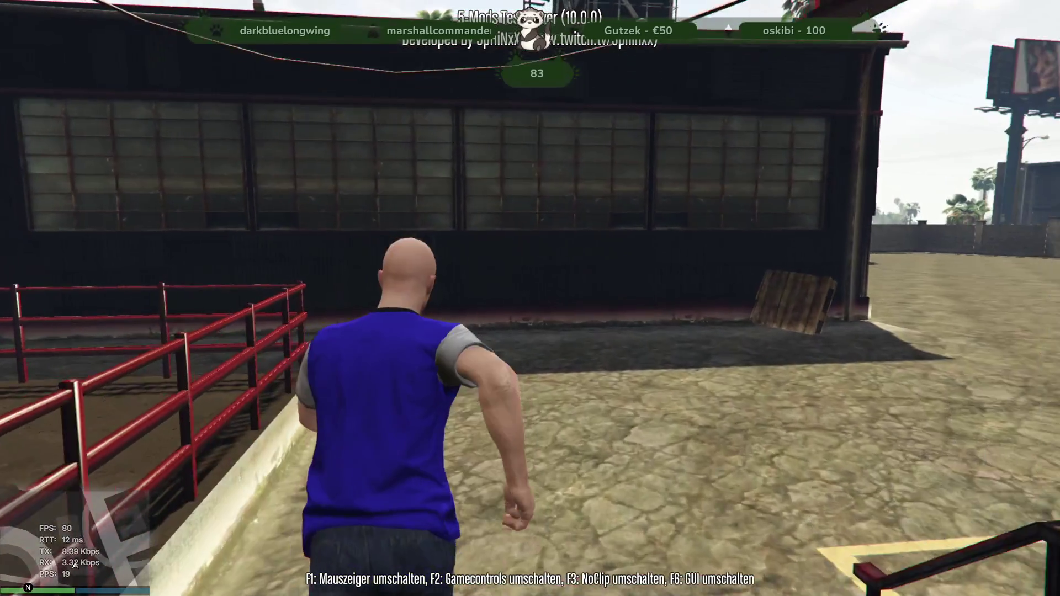
pyautogui.press('w')
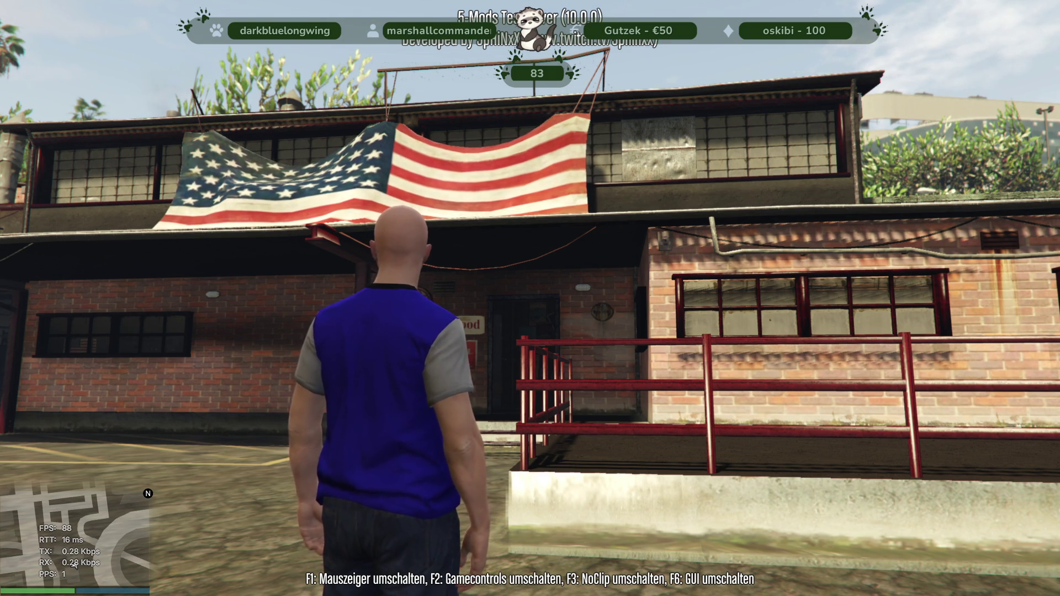
# - Run around the open lot and alley by the flag building, then open the F8 console
pyautogui.press('w')
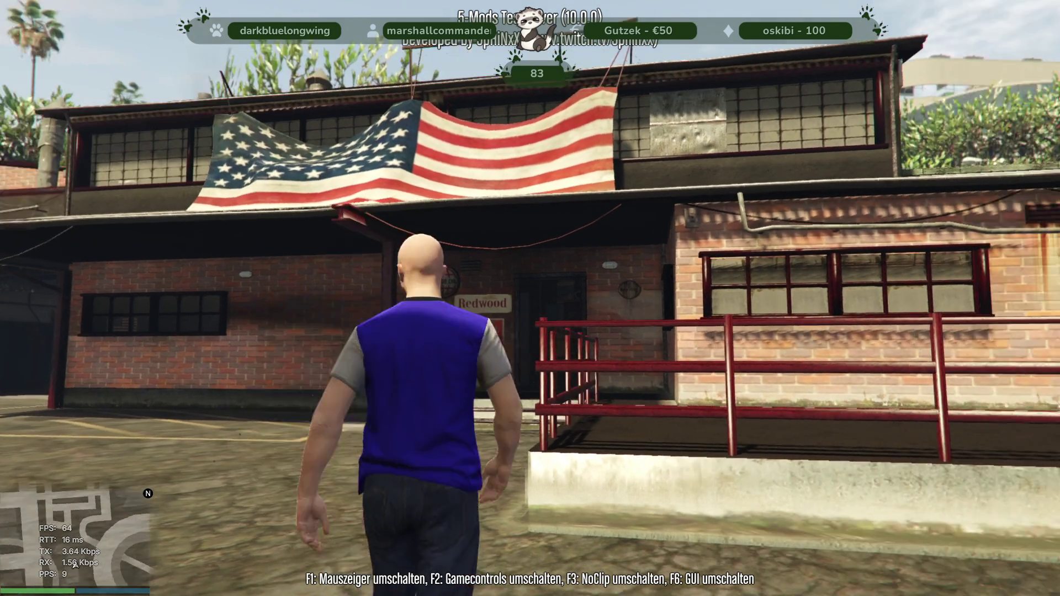
pyautogui.press('shift')
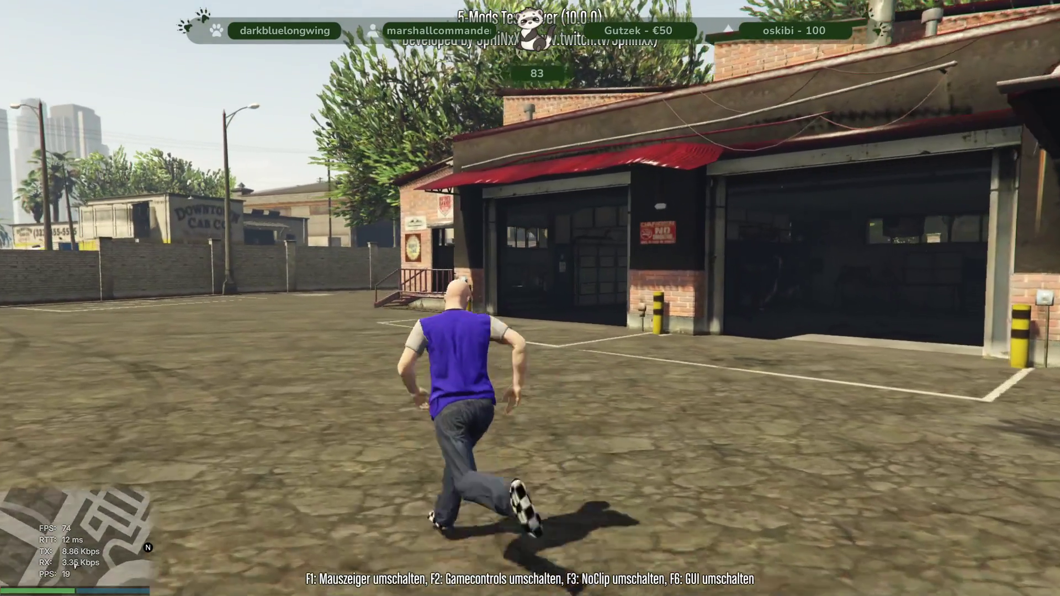
pyautogui.press('w')
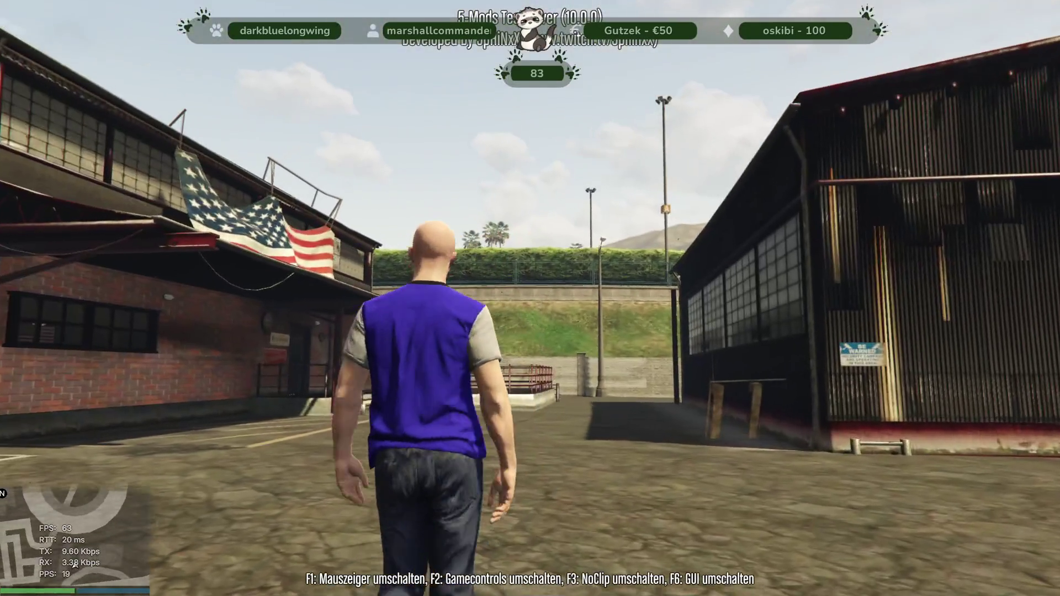
pyautogui.press('shift')
pyautogui.press('a')
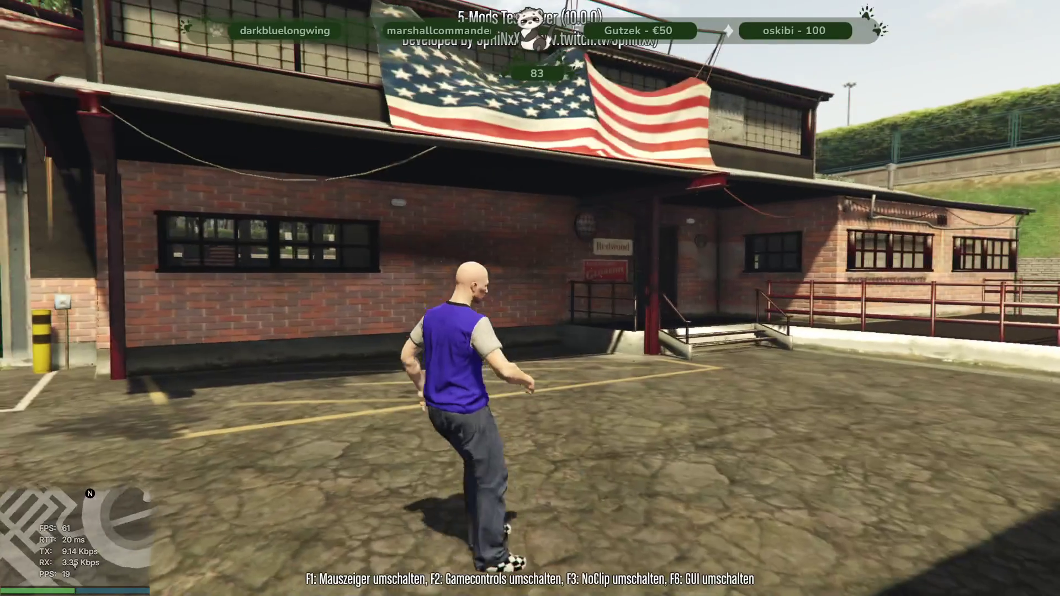
pyautogui.press('F8')
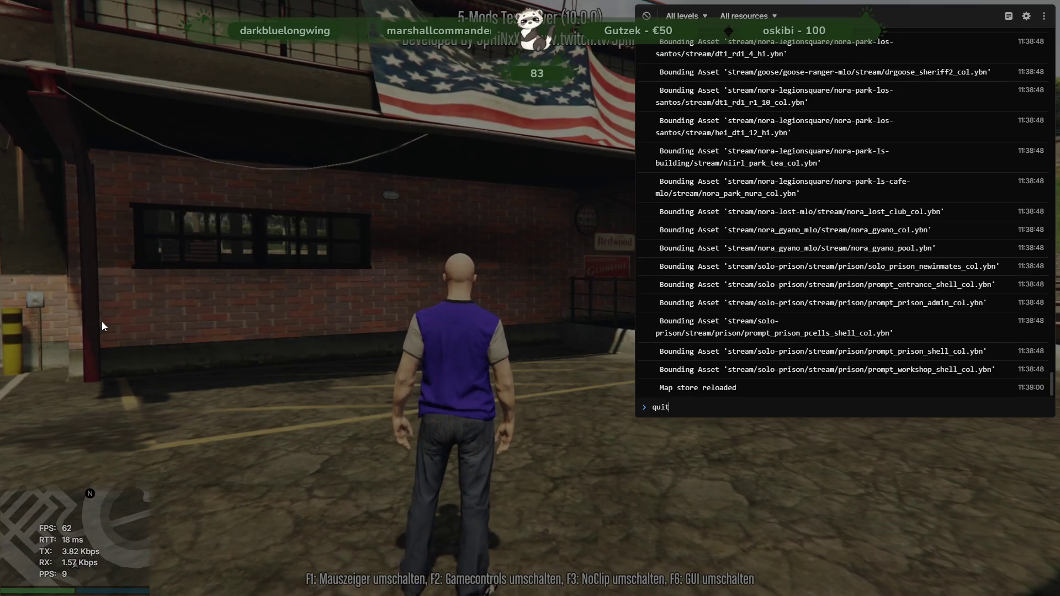
# - Quit the game, close the alt:V test server console, and return to CodeWalker RPF Explorer
pyautogui.hotkey('alt', 'Tab')
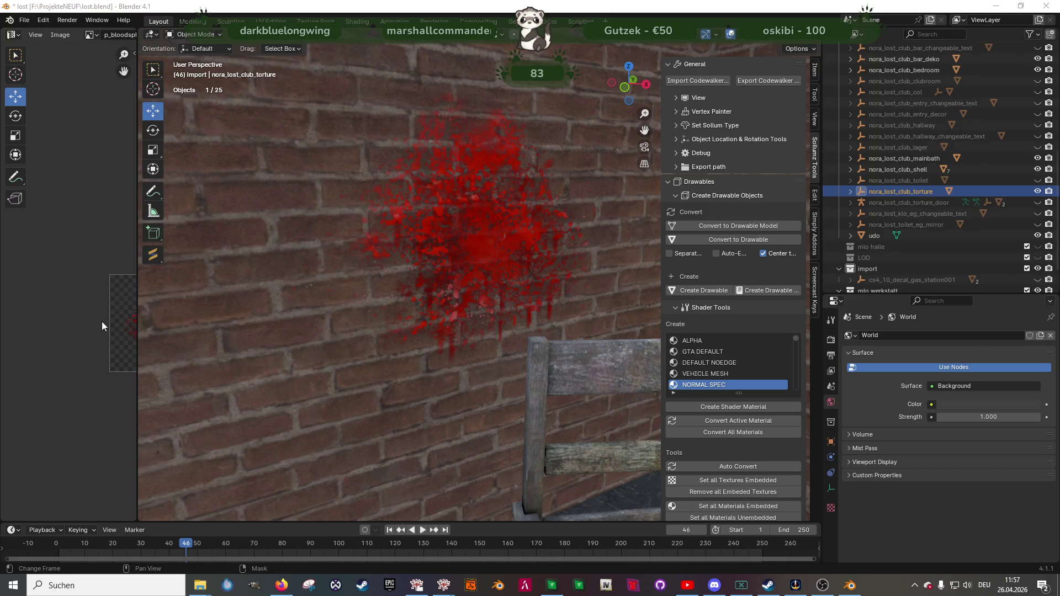
pyautogui.click(552, 585)
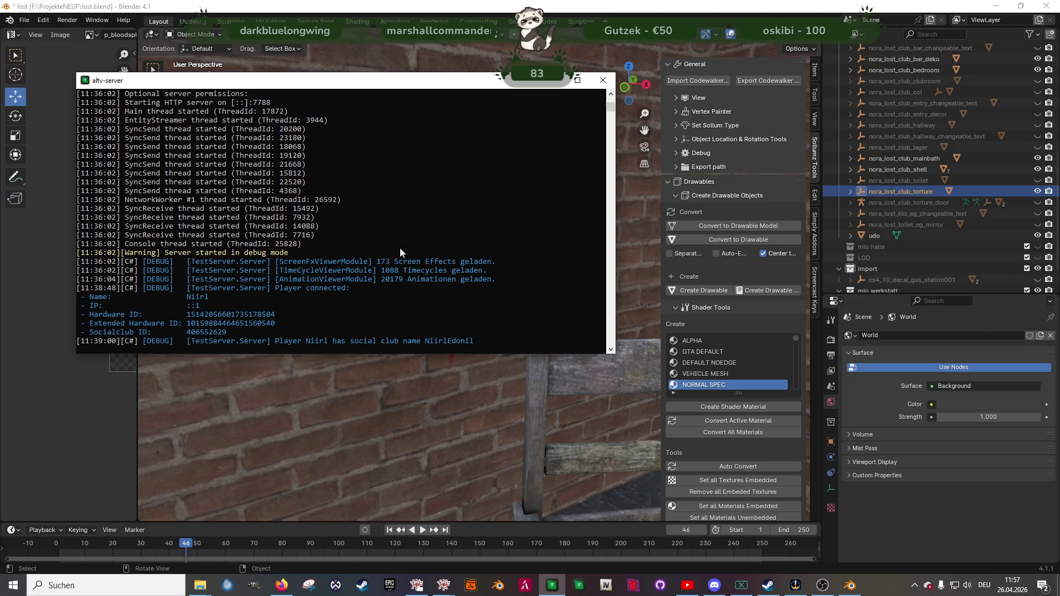
pyautogui.click(603, 80)
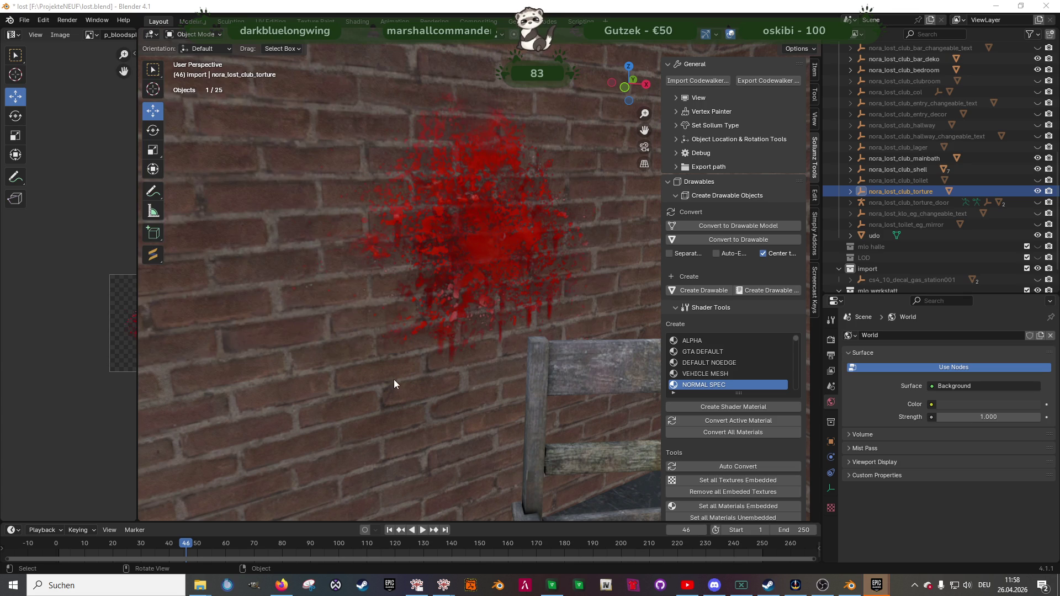
pyautogui.click(417, 585)
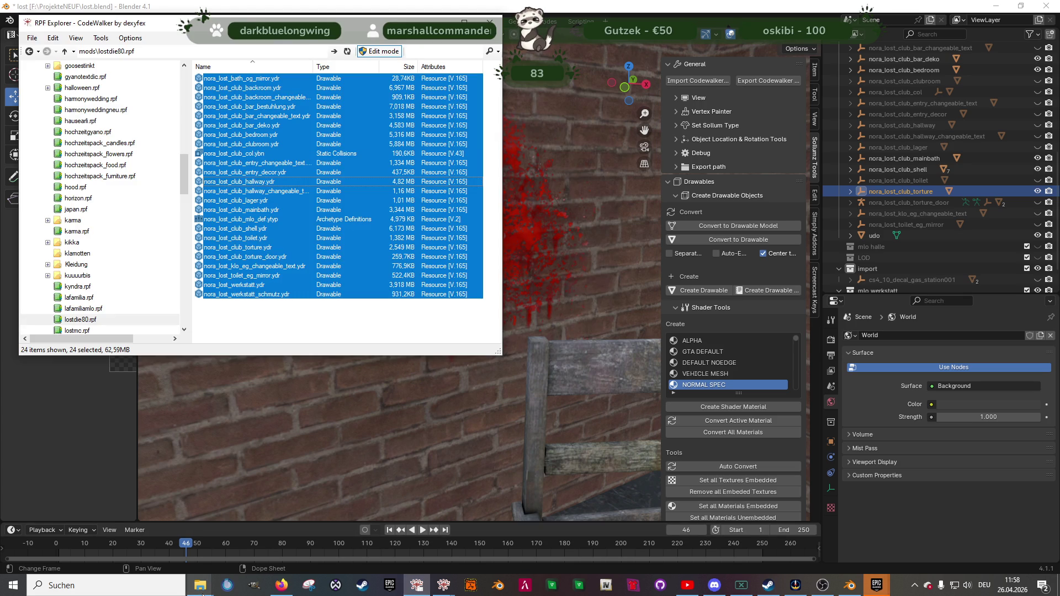
# - Sort the looooooost exports newest first, select the six new club drawables, then bring up the stream folder
pyautogui.moveTo(196, 571)
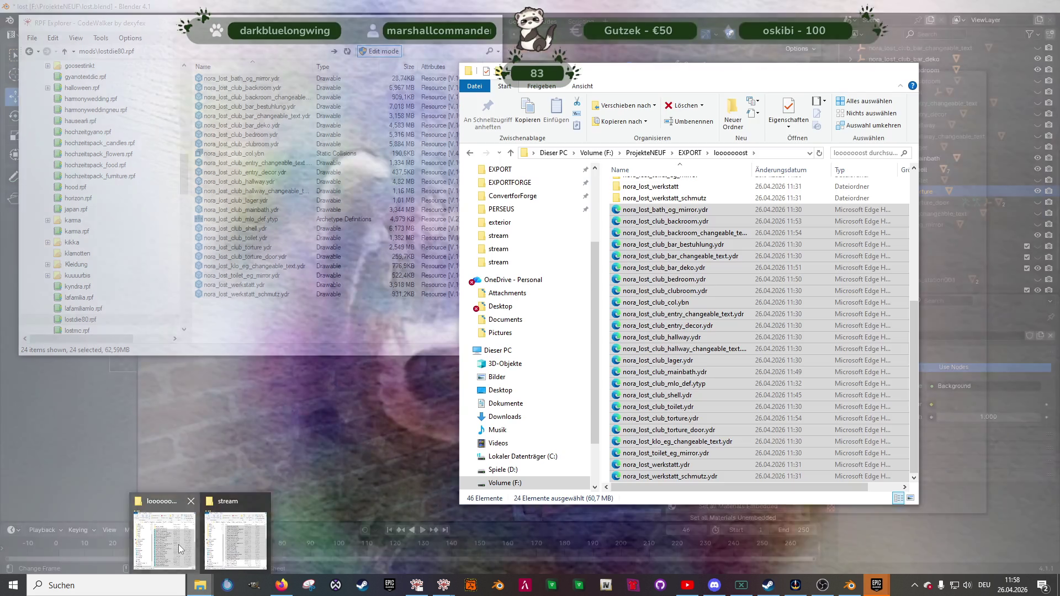
pyautogui.click(178, 544)
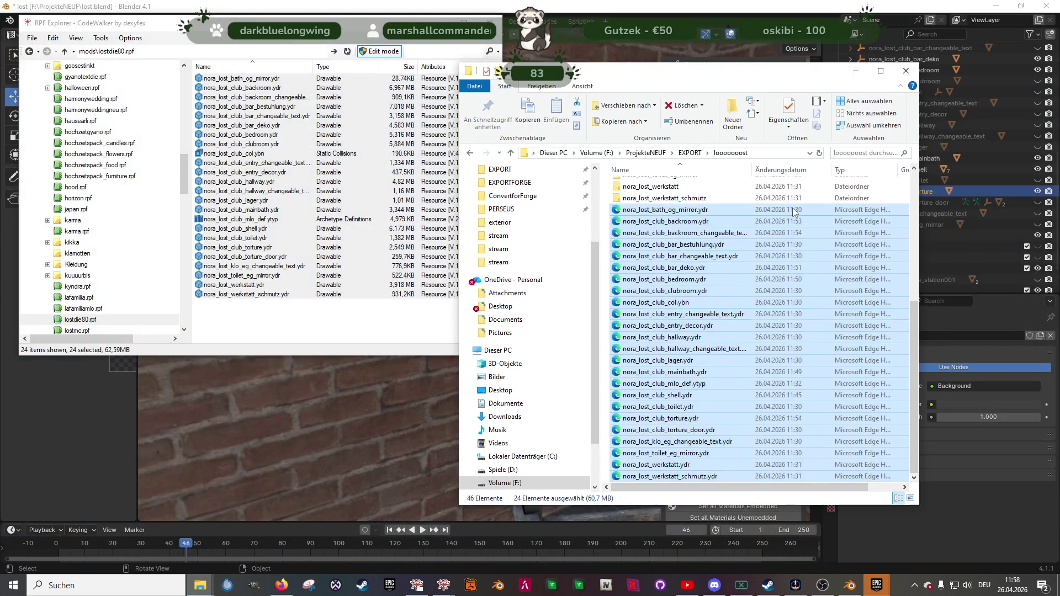
pyautogui.click(809, 171)
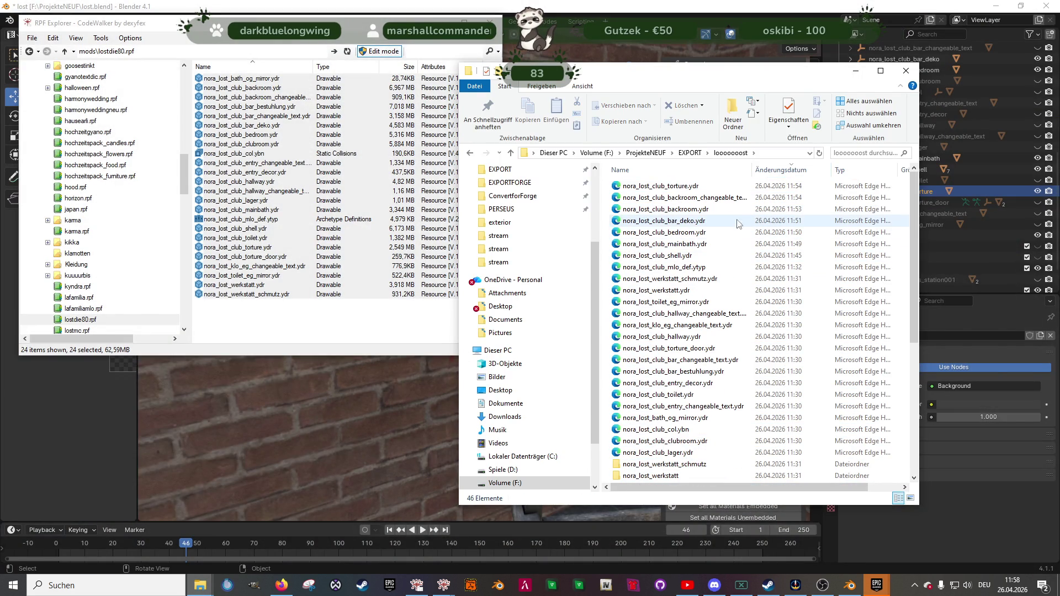
pyautogui.click(710, 186)
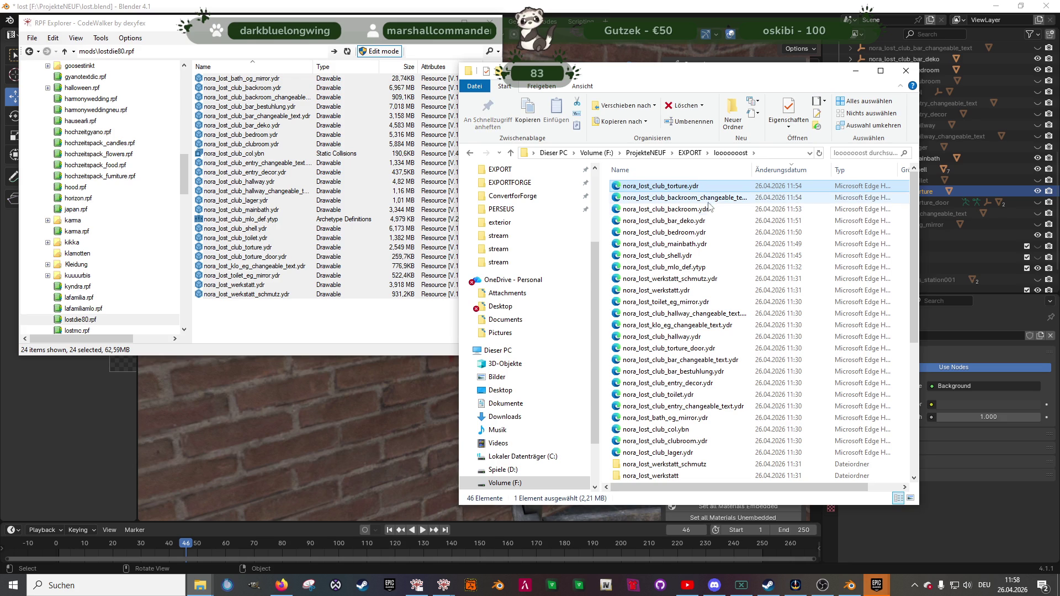
pyautogui.keyDown('shift'); pyautogui.click(704, 243); pyautogui.keyUp('shift')
pyautogui.moveTo(704, 245)
pyautogui.mouseDown()
pyautogui.moveTo(696, 238)
pyautogui.moveTo(308, 330)
pyautogui.mouseUp()
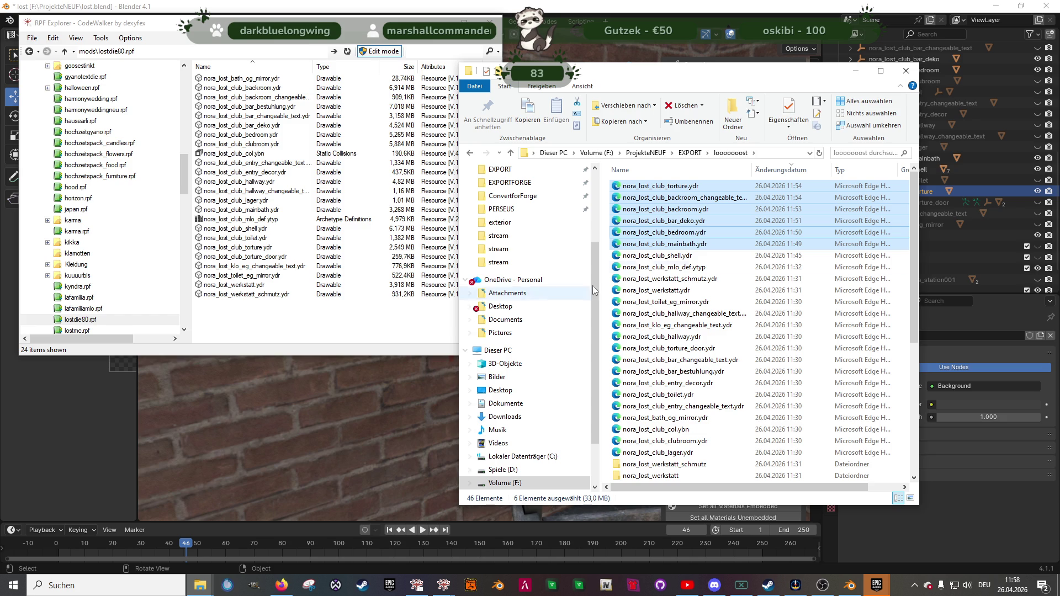
pyautogui.click(680, 257)
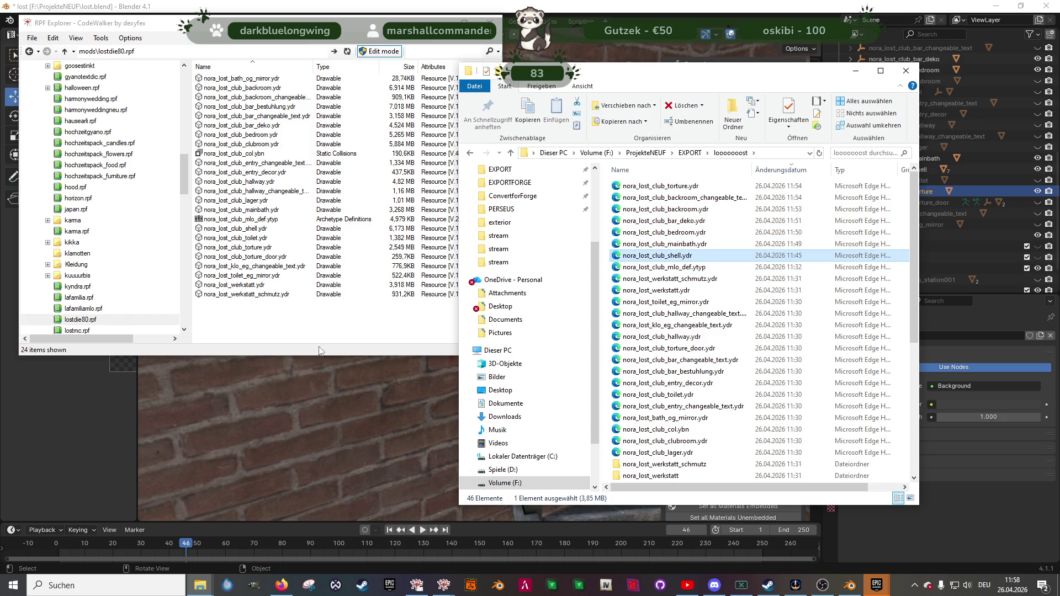
pyautogui.moveTo(206, 586)
pyautogui.click(216, 546)
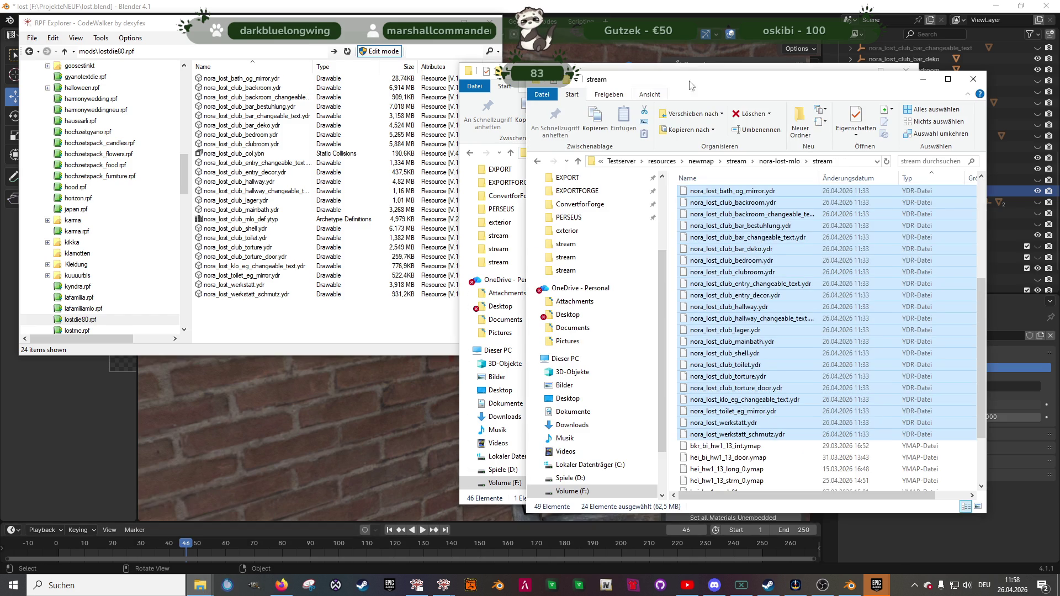
# - Arrange the stream folder and the archive windows side by side
pyautogui.moveTo(687, 84); pyautogui.dragTo(818, 85)
pyautogui.moveTo(640, 75)
pyautogui.mouseDown()
pyautogui.moveTo(322, 301)
pyautogui.moveTo(257, 363)
pyautogui.mouseUp()
pyautogui.moveTo(821, 83)
pyautogui.mouseDown()
pyautogui.moveTo(685, 72)
pyautogui.moveTo(697, 63)
pyautogui.mouseUp()
pyautogui.click(313, 191)
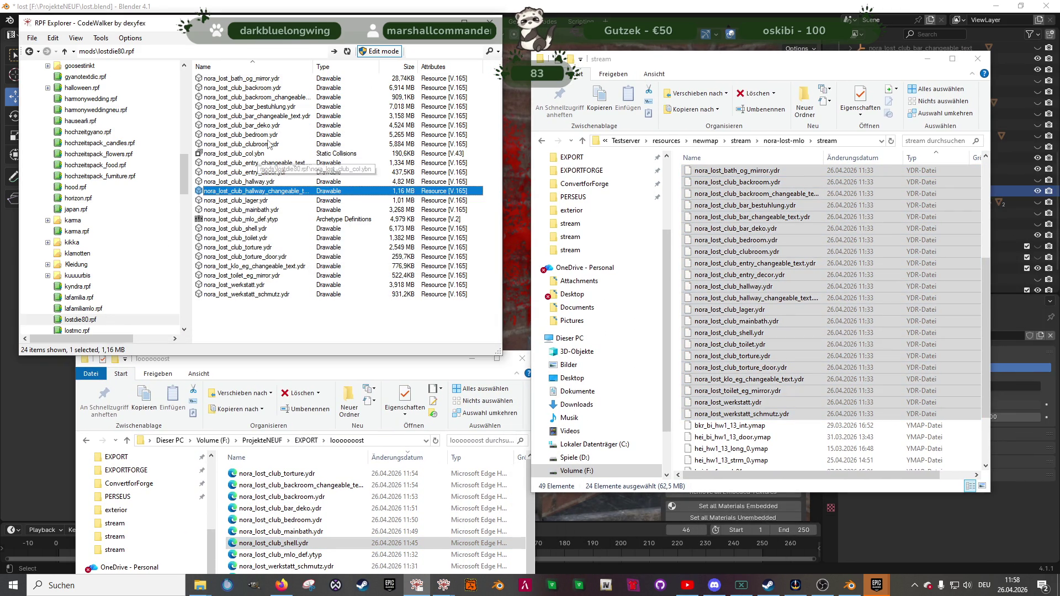
# - Copy nora_lost_club_torture.ydr and nora_lost_club_mainbath.ydr into the stream folder, replacing the old files
pyautogui.click(252, 247)
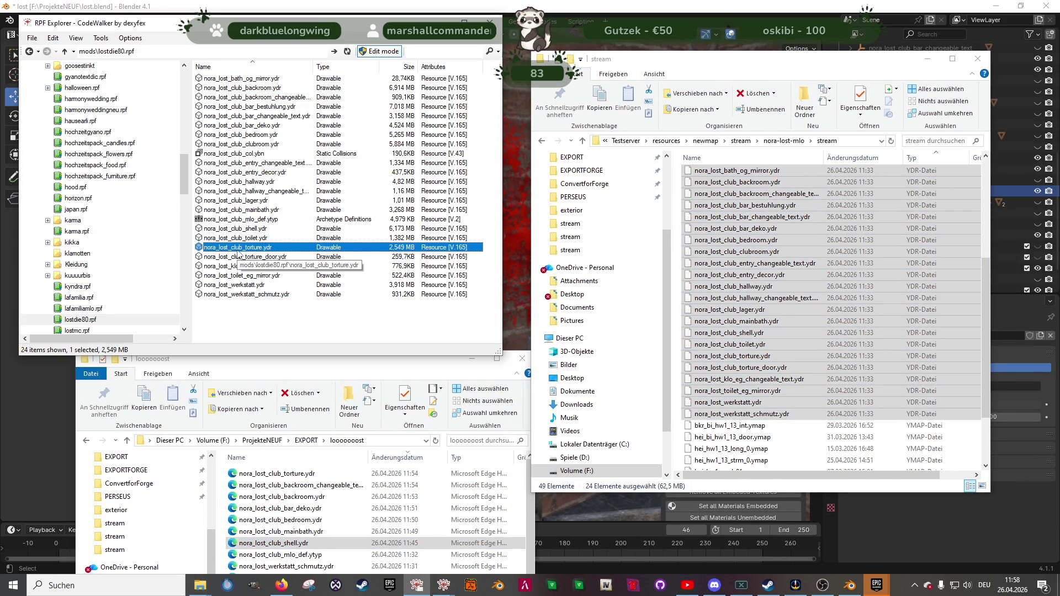
pyautogui.moveTo(238, 254); pyautogui.dragTo(773, 295)
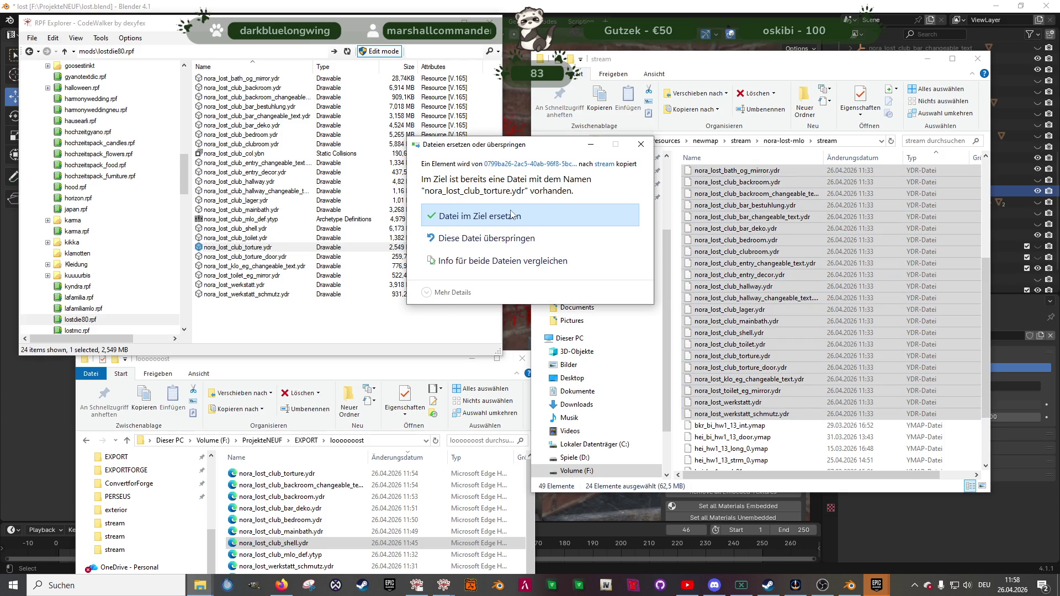
pyautogui.click(511, 215)
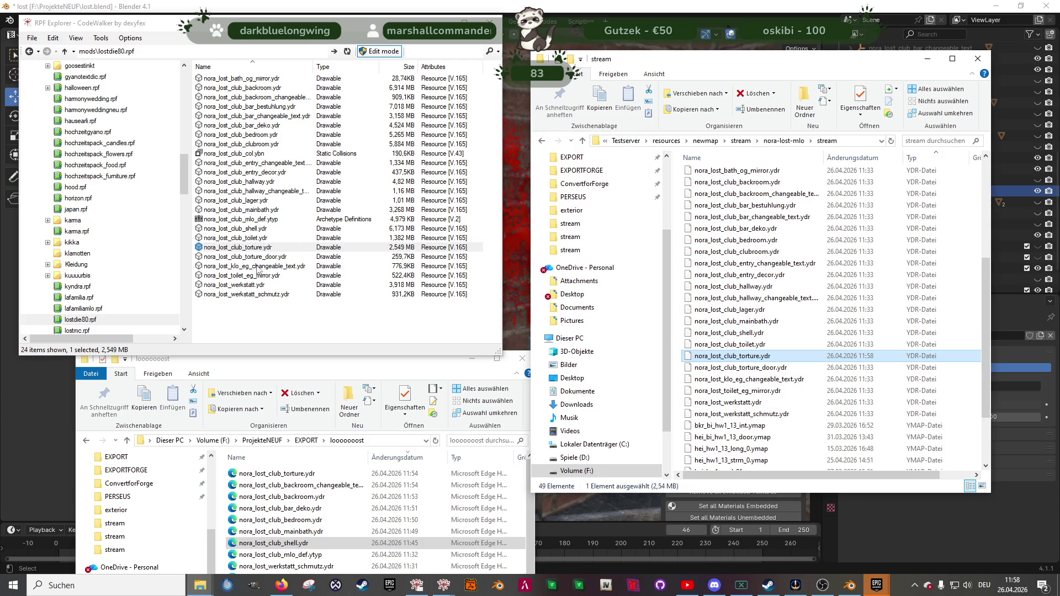
pyautogui.click(247, 211)
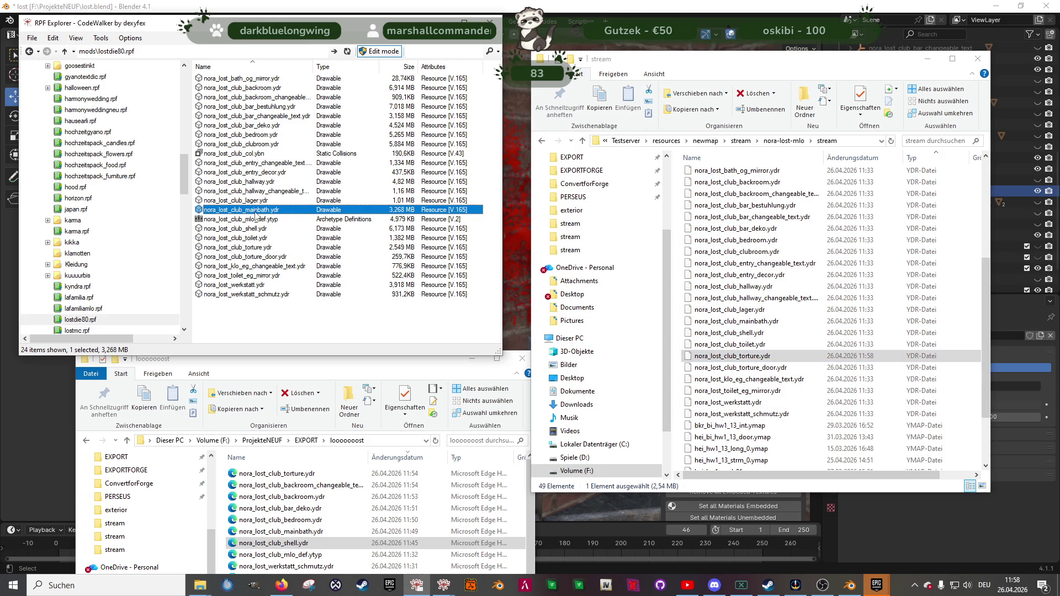
pyautogui.moveTo(431, 229); pyautogui.dragTo(741, 251)
pyautogui.click(488, 212)
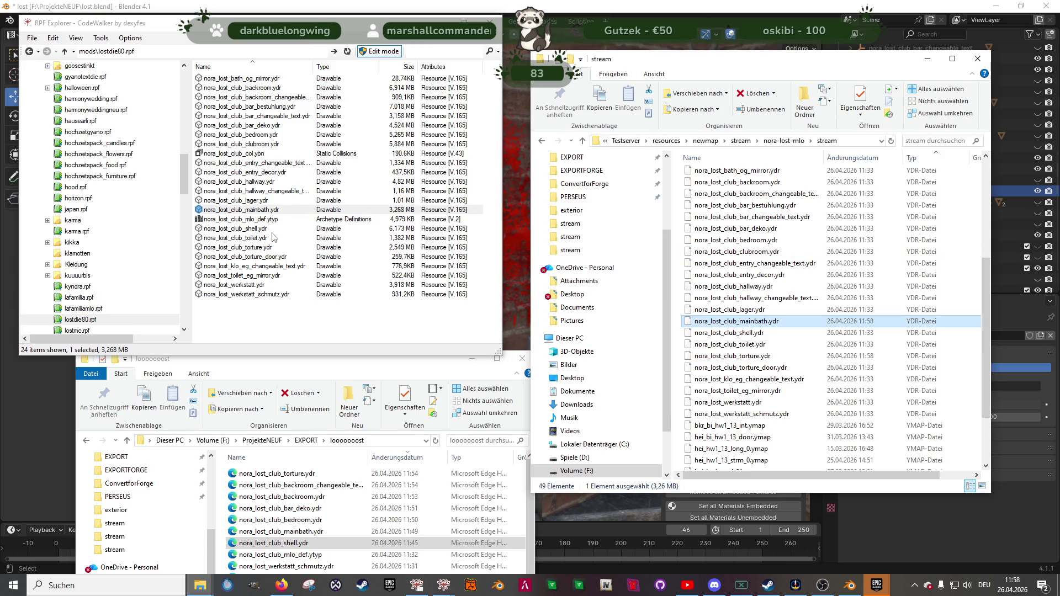
# - Copy nora_lost_club_bedroom.ydr into the stream folder, replacing the old file
pyautogui.click(249, 89)
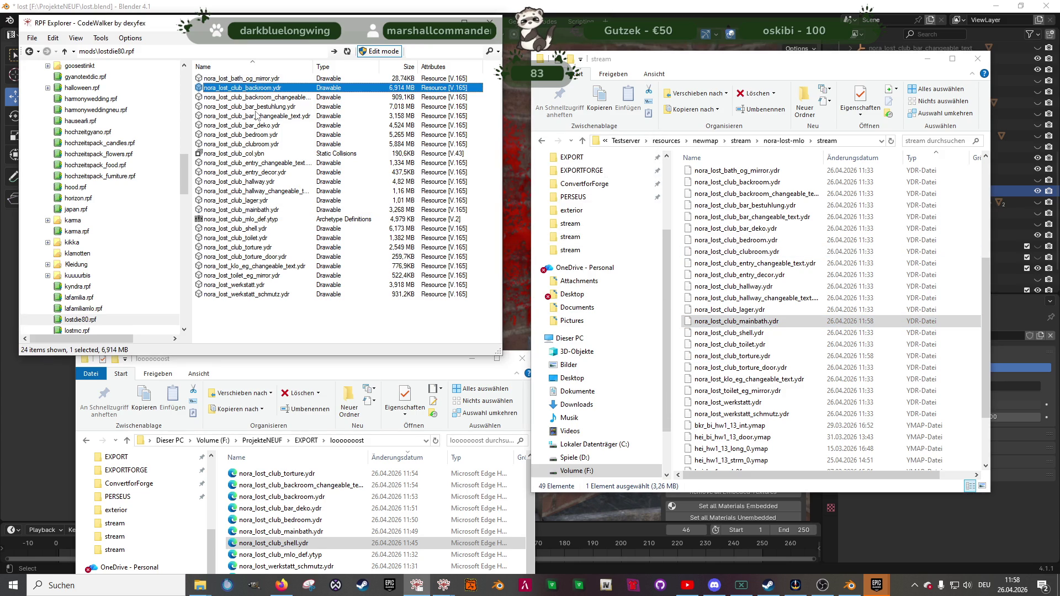
pyautogui.moveTo(260, 88); pyautogui.dragTo(257, 135)
pyautogui.click(257, 136)
pyautogui.moveTo(776, 235); pyautogui.dragTo(776, 235)
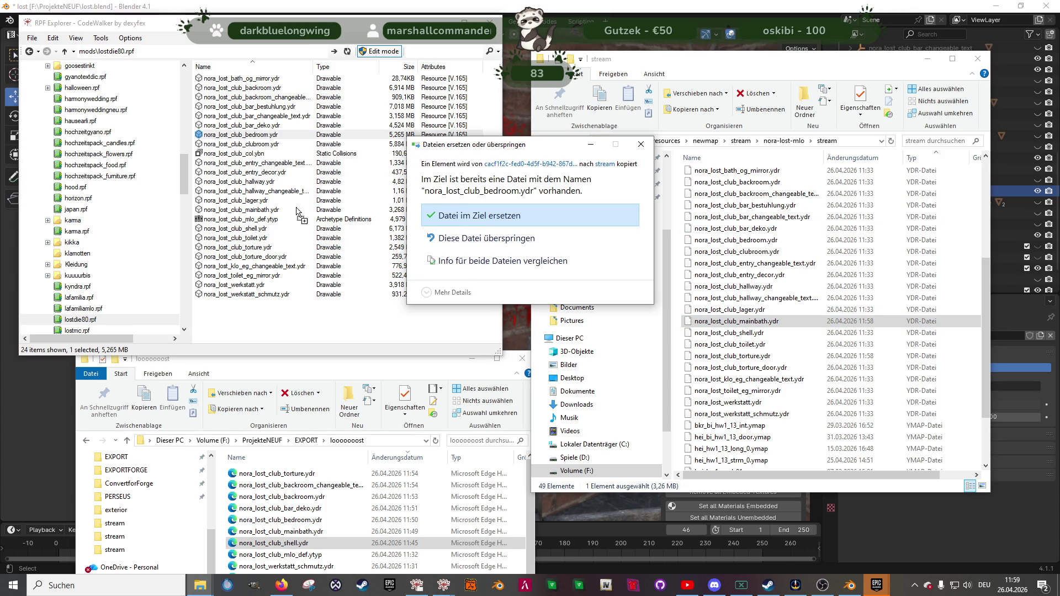
pyautogui.press('Return')
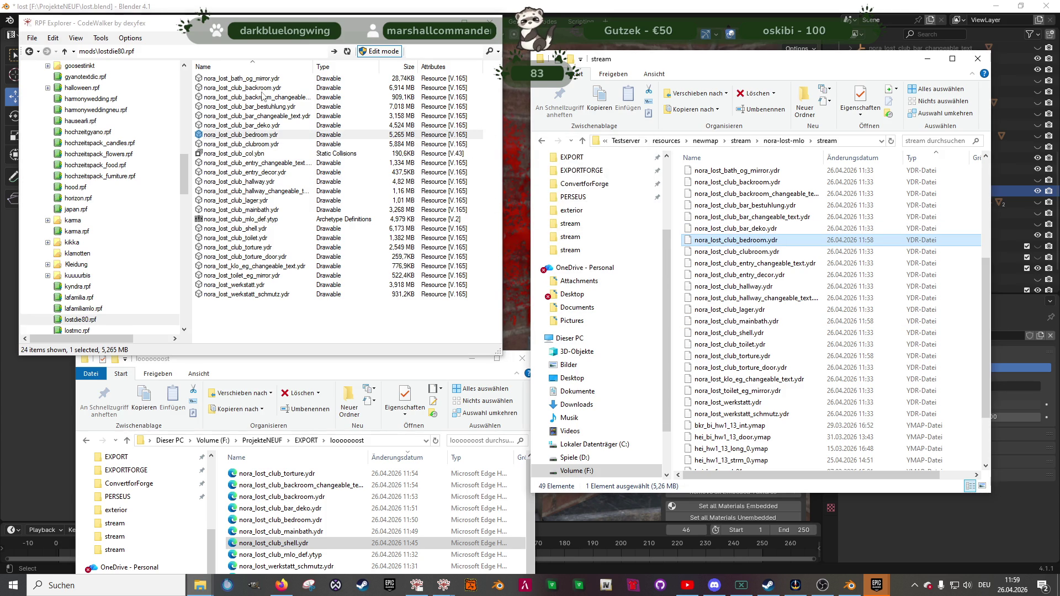
# - Replace the bar_deko, backroom_changeable_text and backroom .ydr files in the stream folder
pyautogui.moveTo(256, 127); pyautogui.dragTo(745, 211)
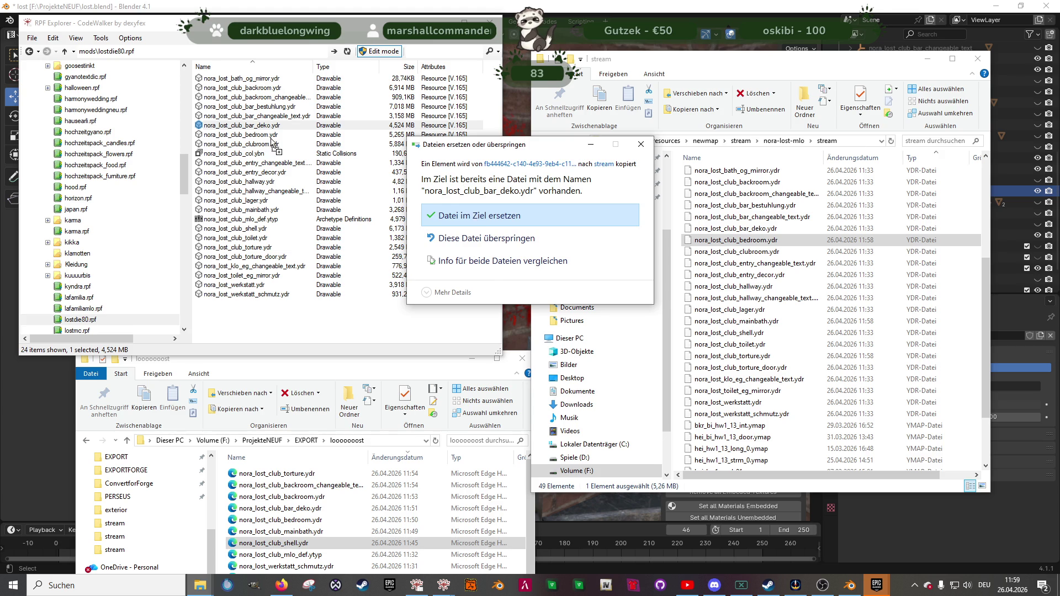
pyautogui.click(474, 217)
pyautogui.moveTo(260, 99); pyautogui.dragTo(748, 242)
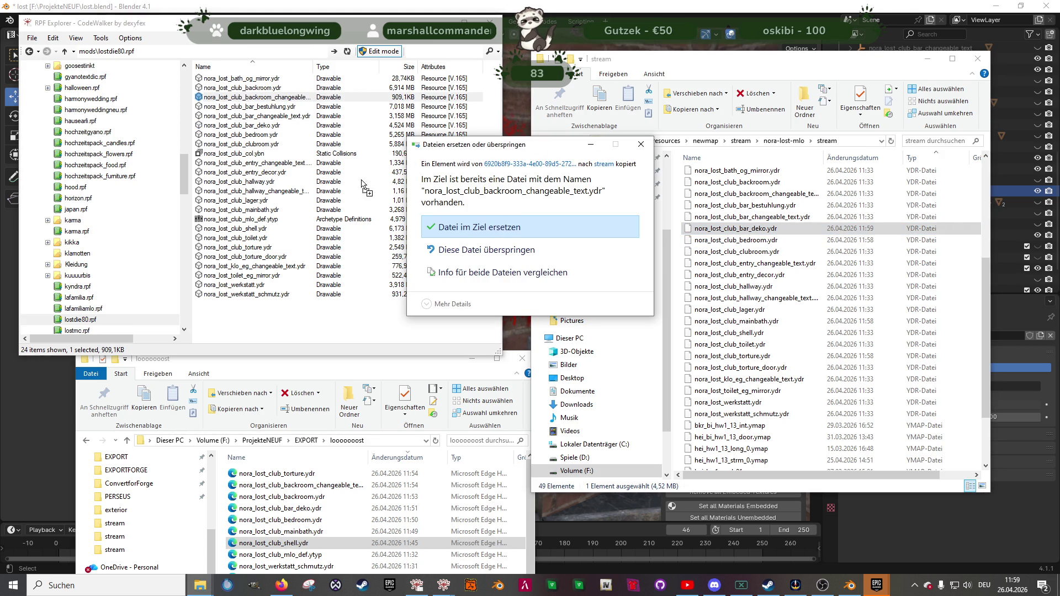
pyautogui.click(428, 221)
pyautogui.moveTo(266, 91)
pyautogui.mouseDown()
pyautogui.moveTo(737, 263)
pyautogui.moveTo(486, 223)
pyautogui.mouseUp()
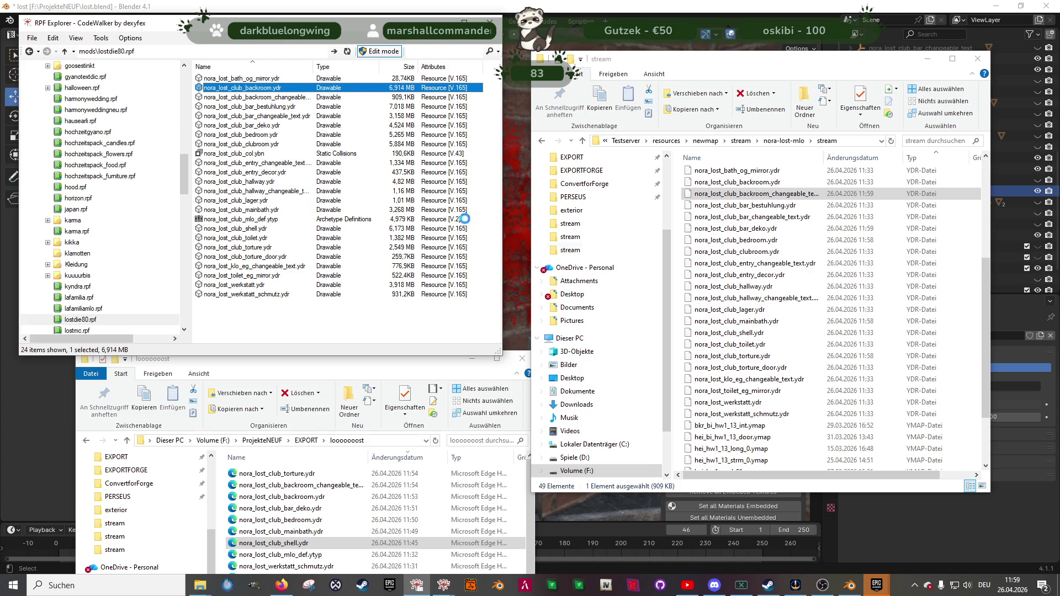
pyautogui.click(468, 219)
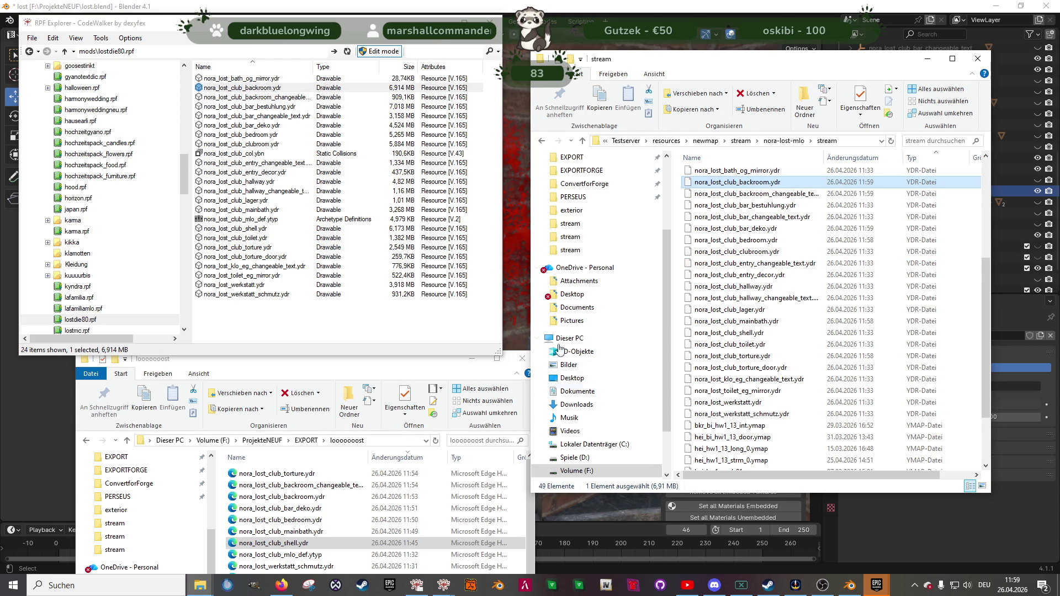
pyautogui.click(575, 591)
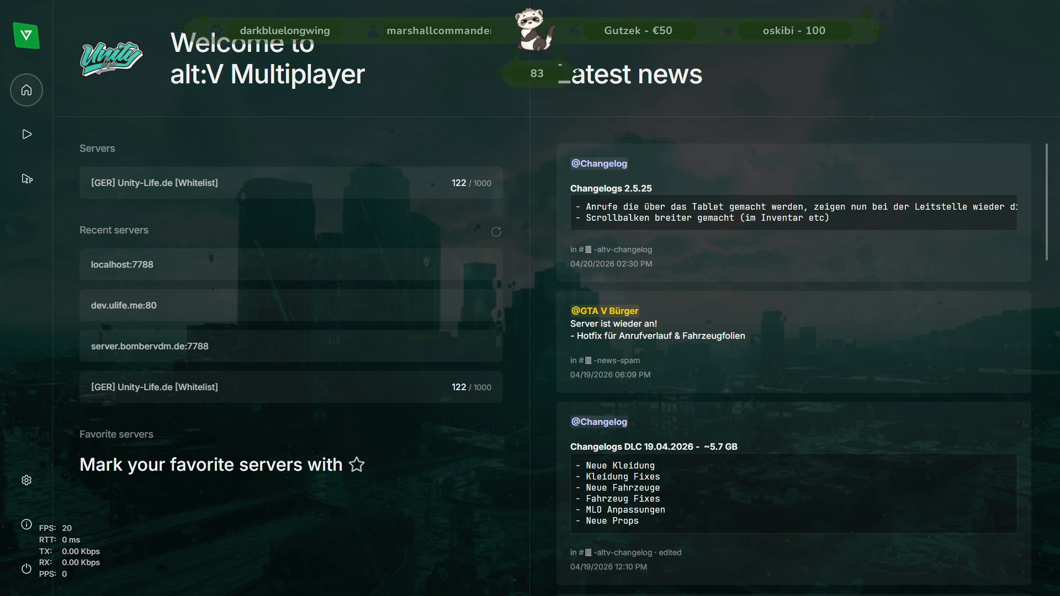
# - Direct-connect to localhost:7788, then run the spawned character toward the clubhouse
pyautogui.click(282, 258)
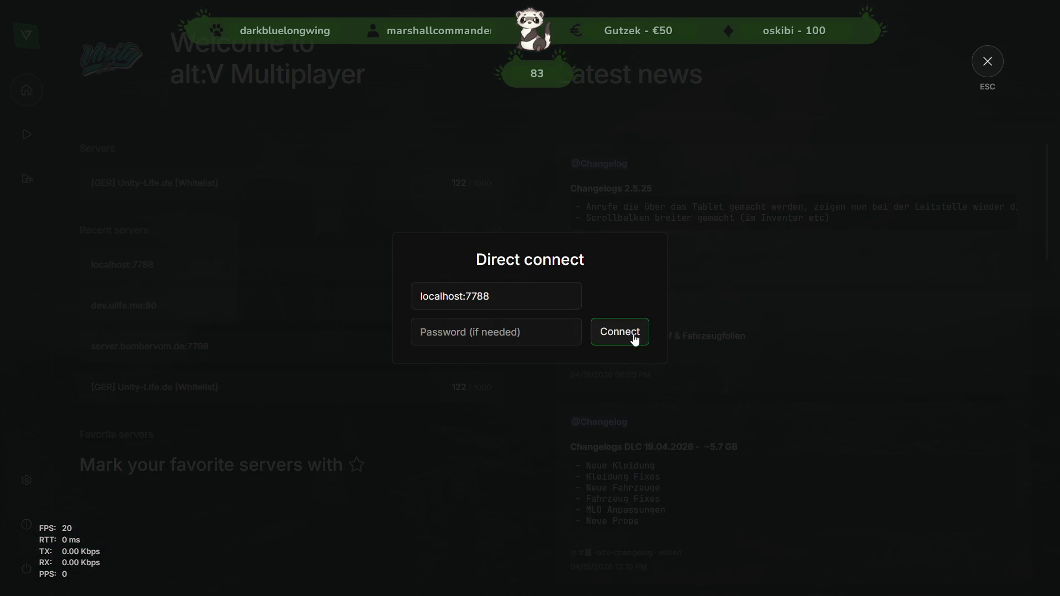
pyautogui.click(625, 331)
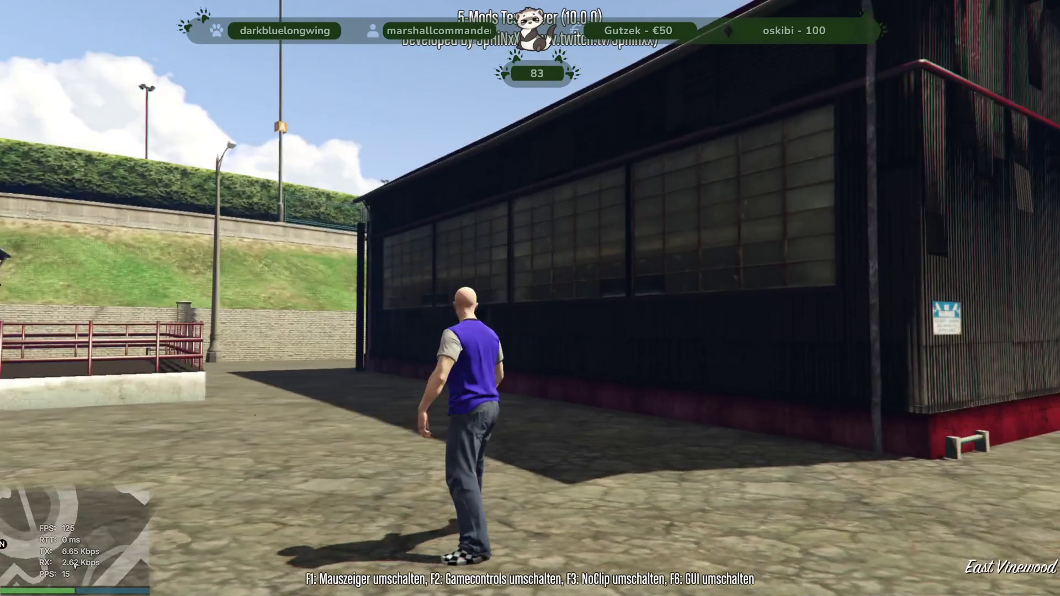
pyautogui.press('w')
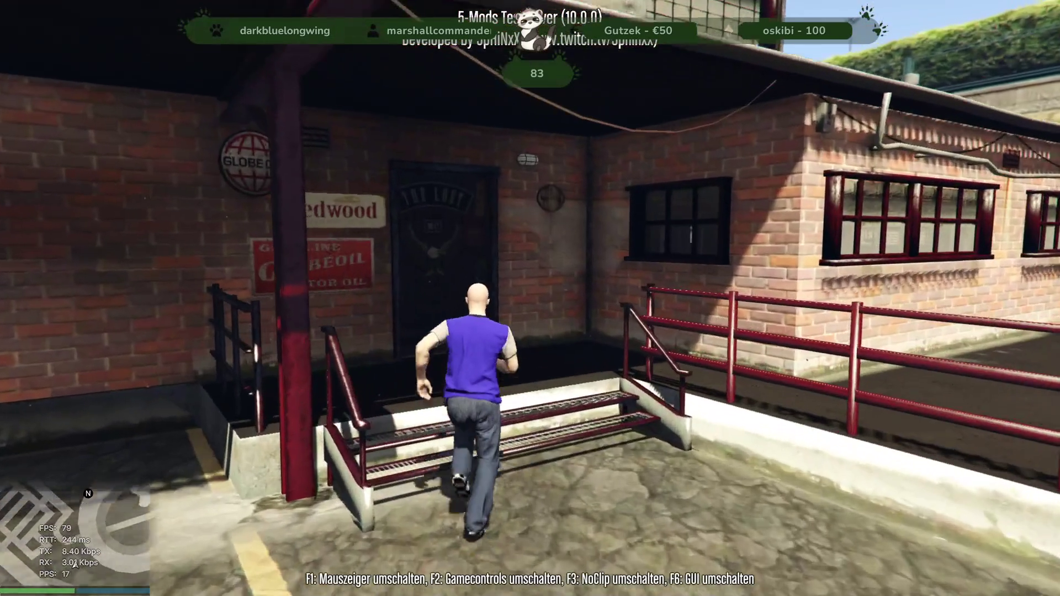
# - Walk through the Lost MC door, view the bar shelves, then see the table in first person
pyautogui.press('w')
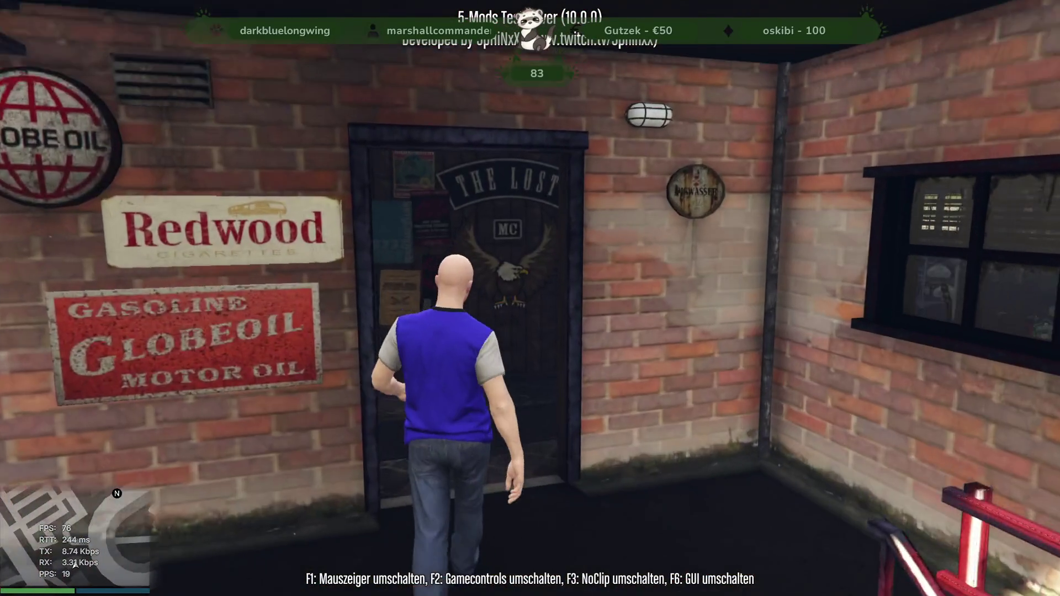
pyautogui.press('w')
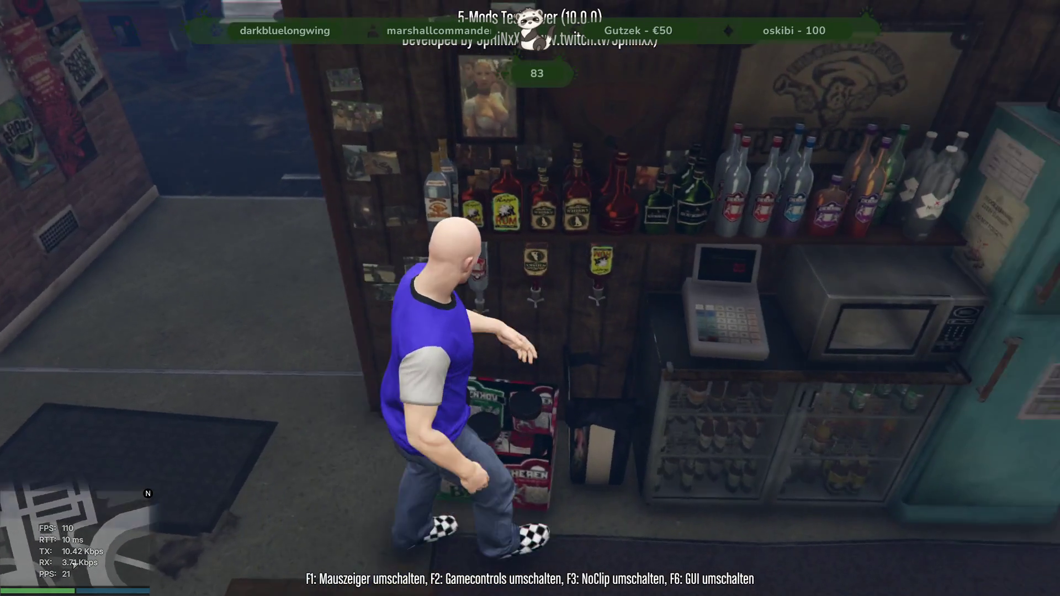
pyautogui.press('a')
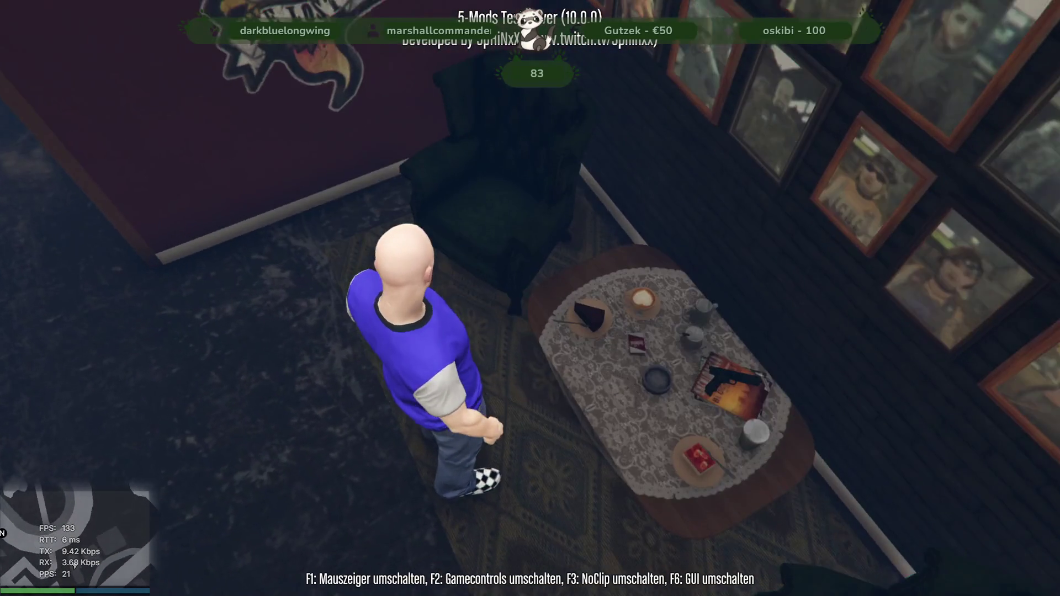
pyautogui.press('v')
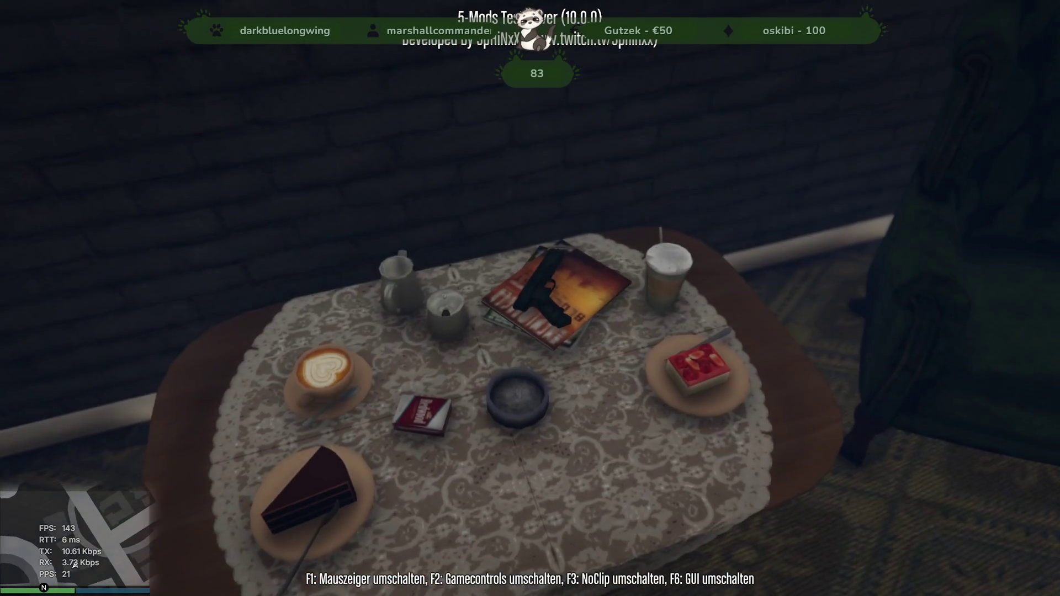